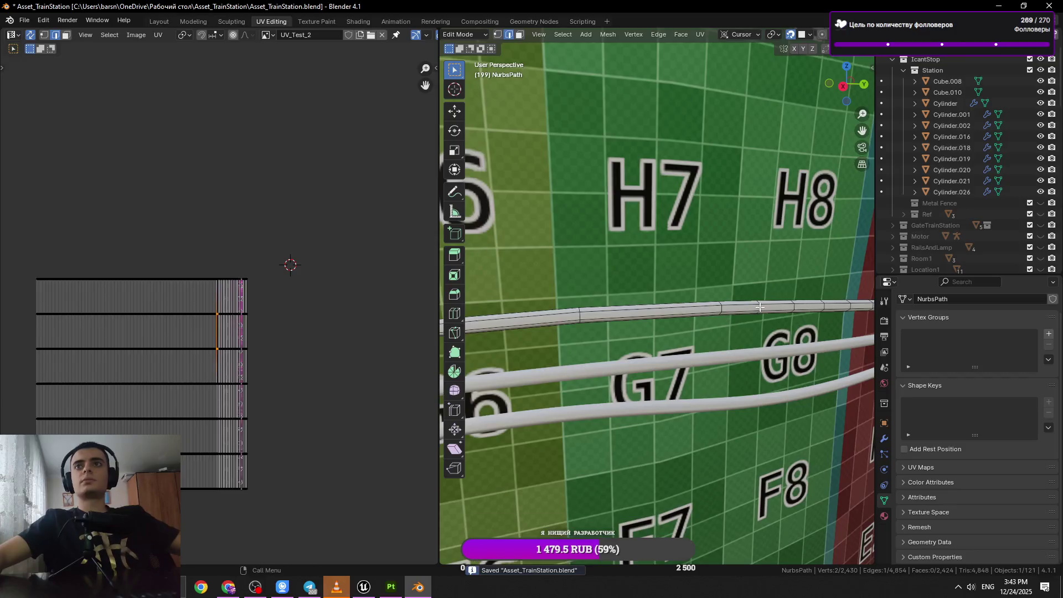
Dissolve the first pairs of redundant ring loops at the start of the top rail tube.
key("KP_Decimal")
key("ctrl+x")
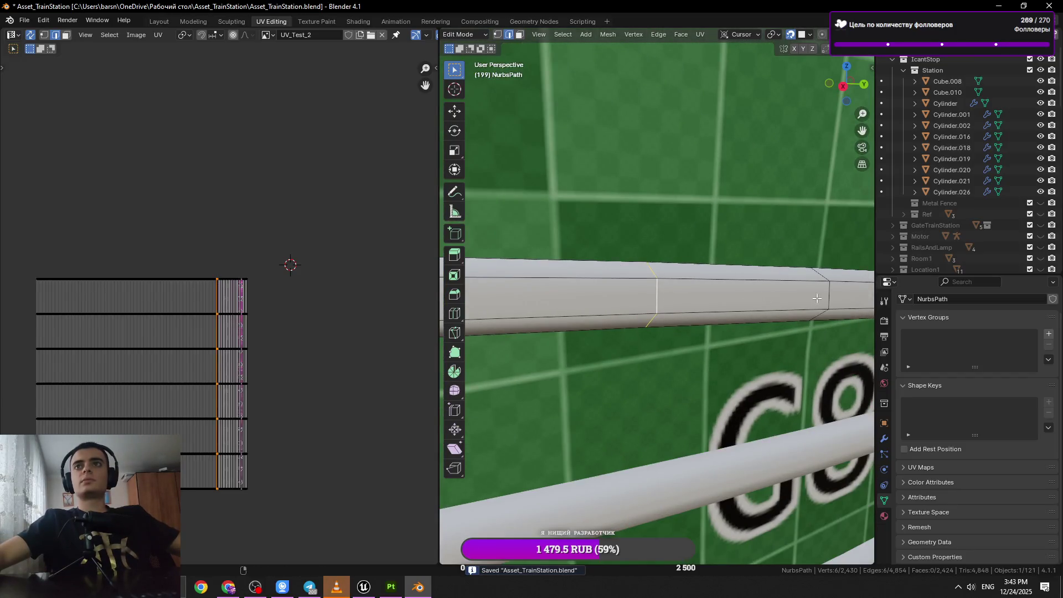
scroll("down", 3)
left_click(733, 309)
key("KP_Decimal")
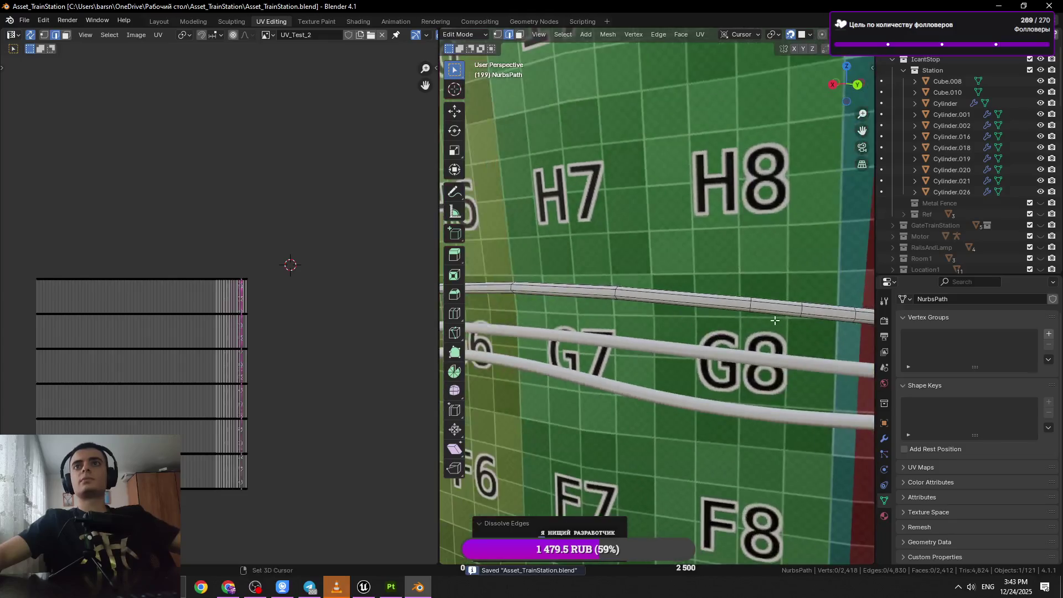
key("ctrl+x")
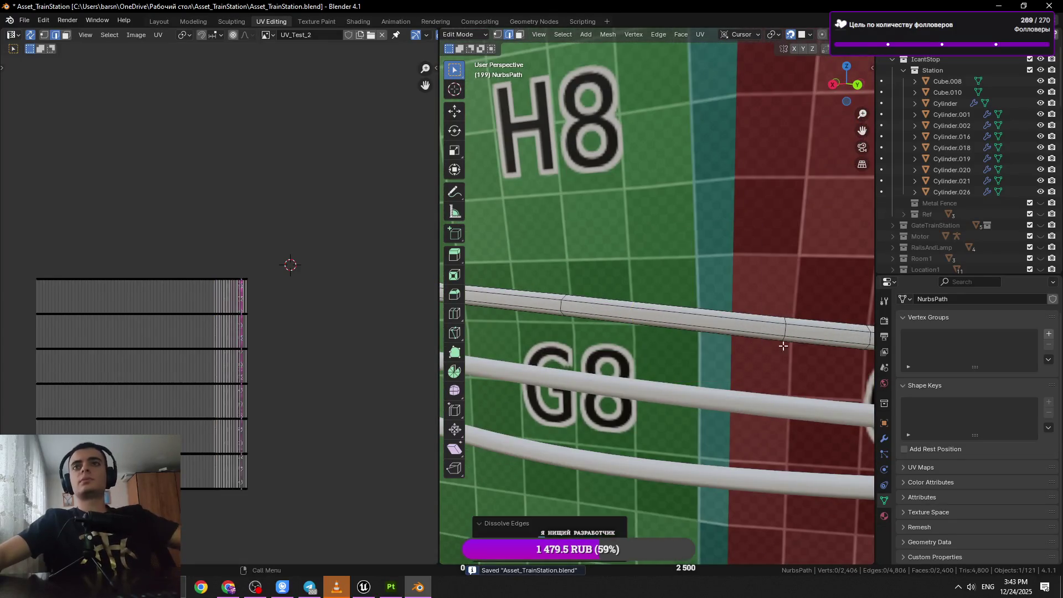
left_click_drag(742, 327, 598, 338)
left_click(713, 334)
left_click_drag(802, 346, 659, 357)
key("ctrl+x")
Dissolve two more ring loops further along the tube and save the station file.
left_click(780, 354)
left_click(785, 357)
left_click_drag(784, 357, 684, 352)
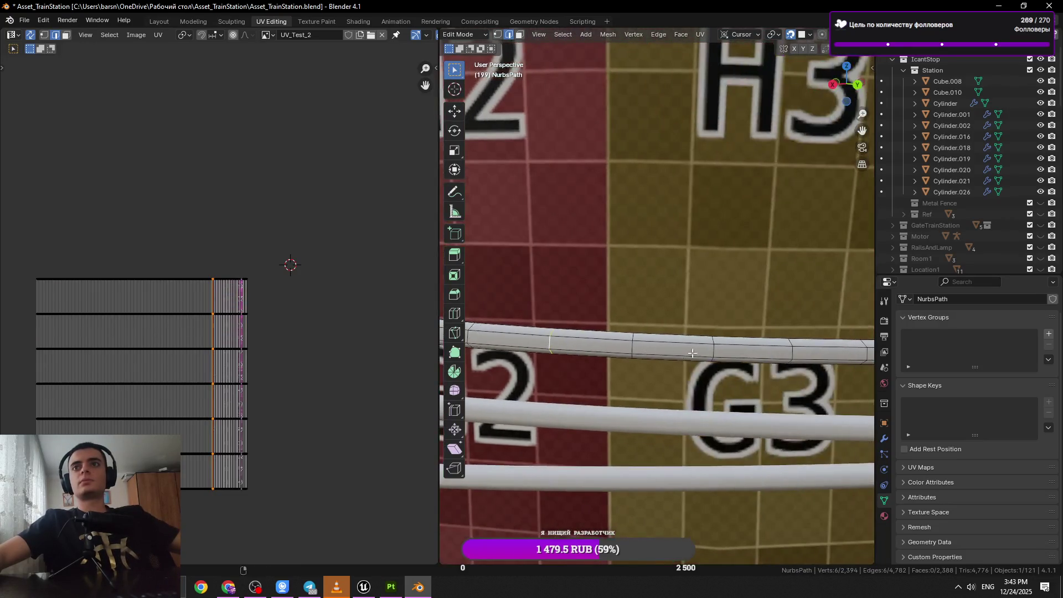
scroll("down", 3)
left_click(631, 347)
key("ctrl+s")
key("x")
left_click(624, 343)
scroll("up", 3)
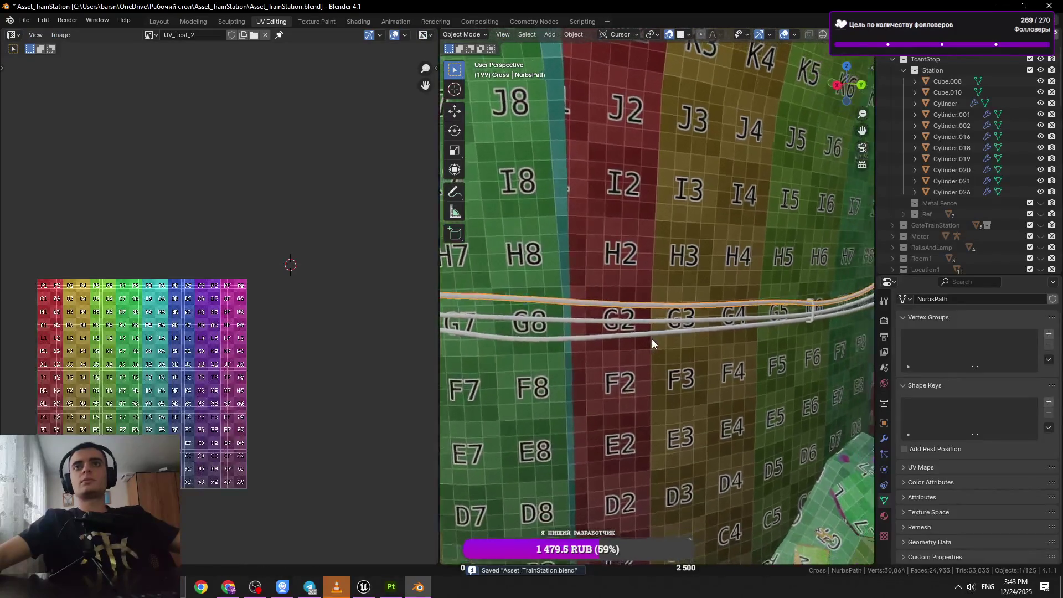
scroll("up", 3)
key("ctrl+s")
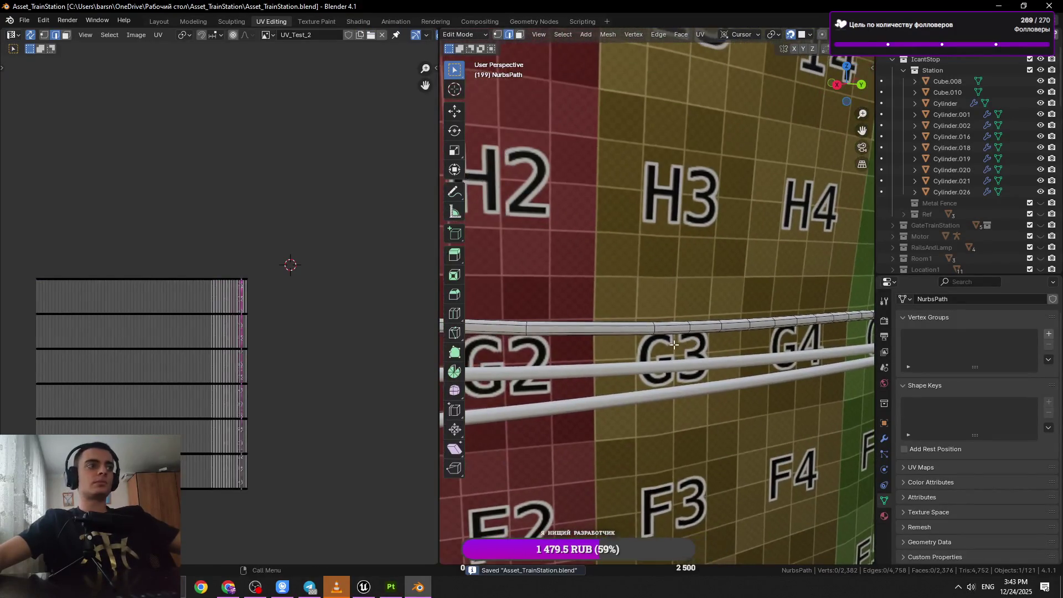
Dissolve the next two ring loops one at a time, moving left along the rail.
scroll("up", 3)
left_click(677, 366)
key("x")
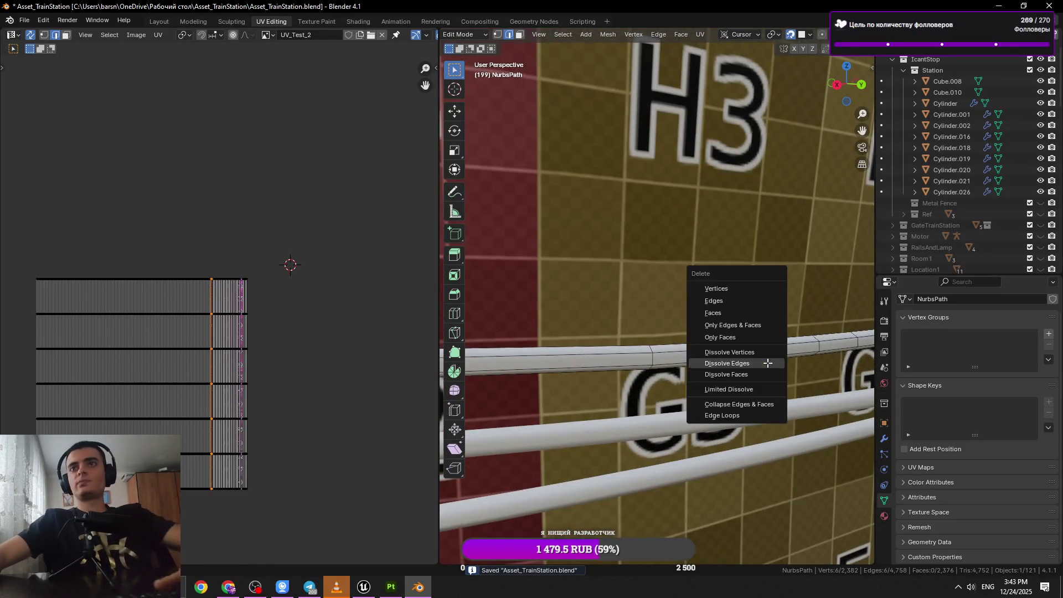
left_click(767, 363)
left_click_drag(767, 363, 685, 360)
left_click(637, 353)
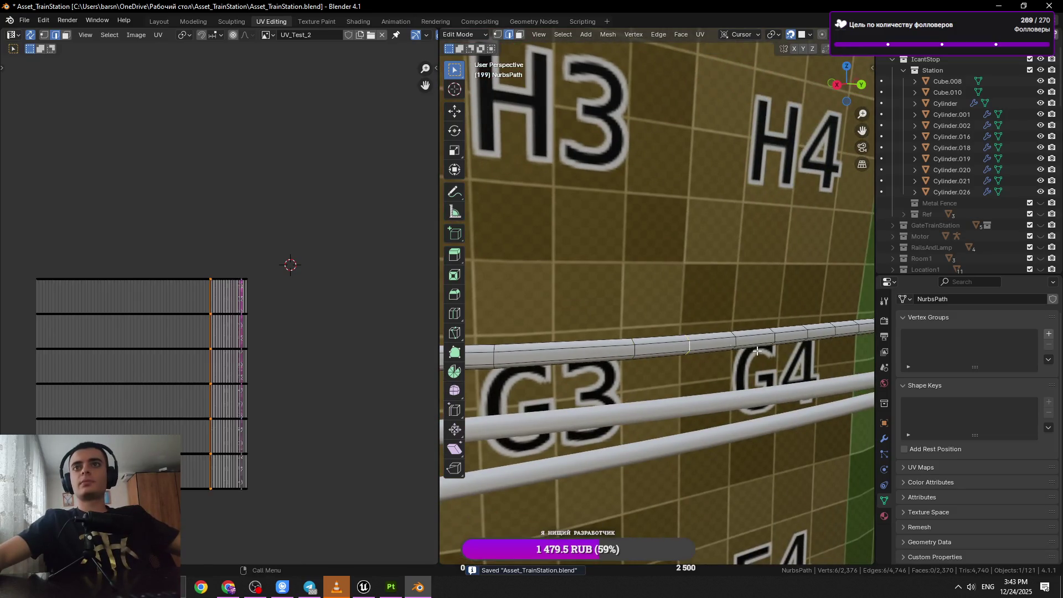
key("x")
left_click(821, 342)
left_click_drag(820, 342, 630, 342)
Dissolve a group of three crosswise ring loops, then a further pair, along the tube.
left_click(647, 338)
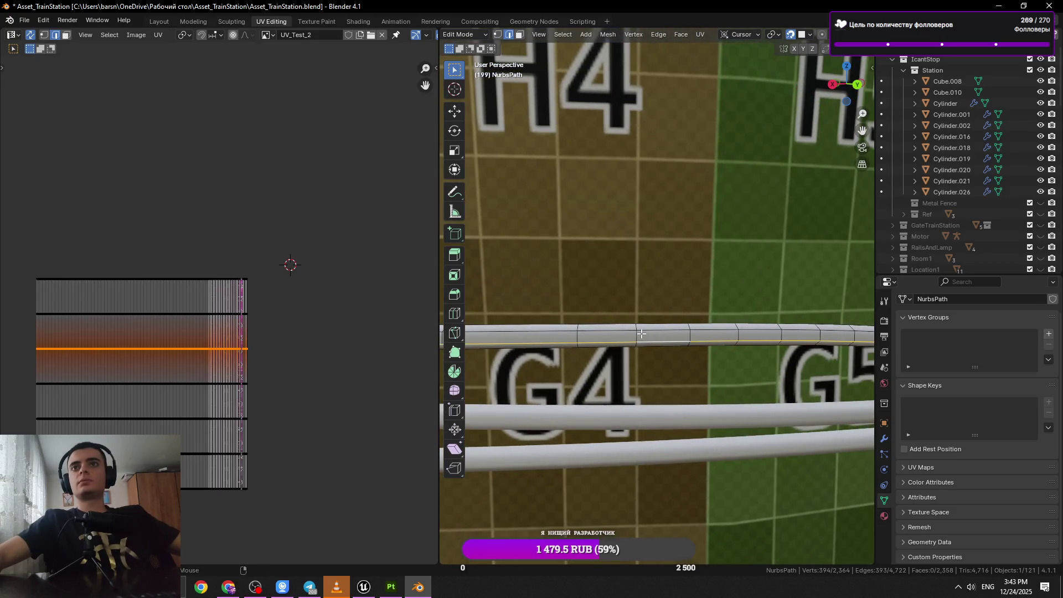
left_click(638, 338)
left_click_drag(798, 358, 647, 342)
key("x")
left_click(685, 352)
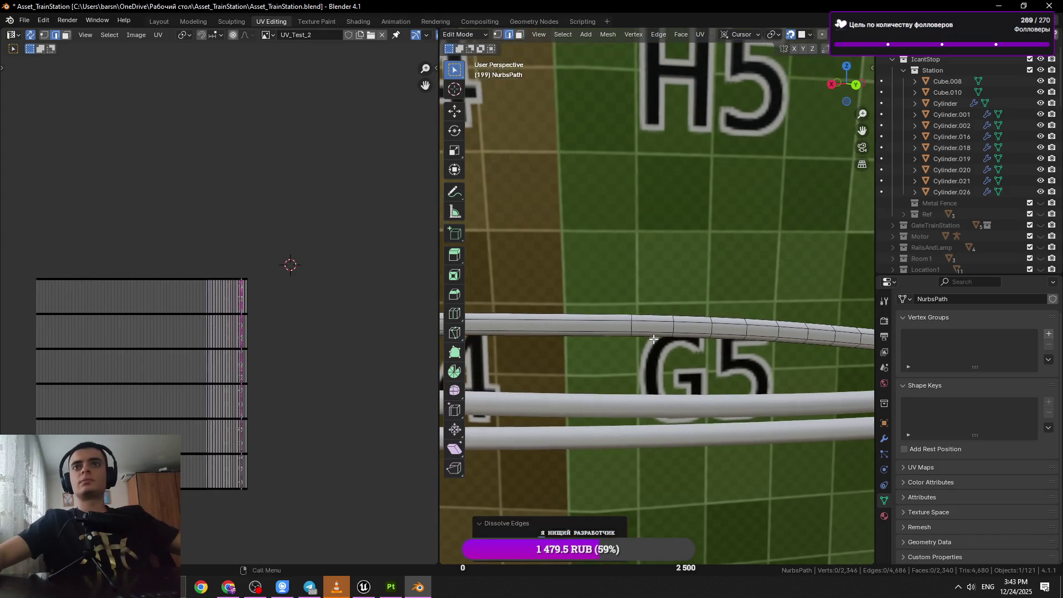
left_click(682, 328)
left_click_drag(732, 336, 589, 328)
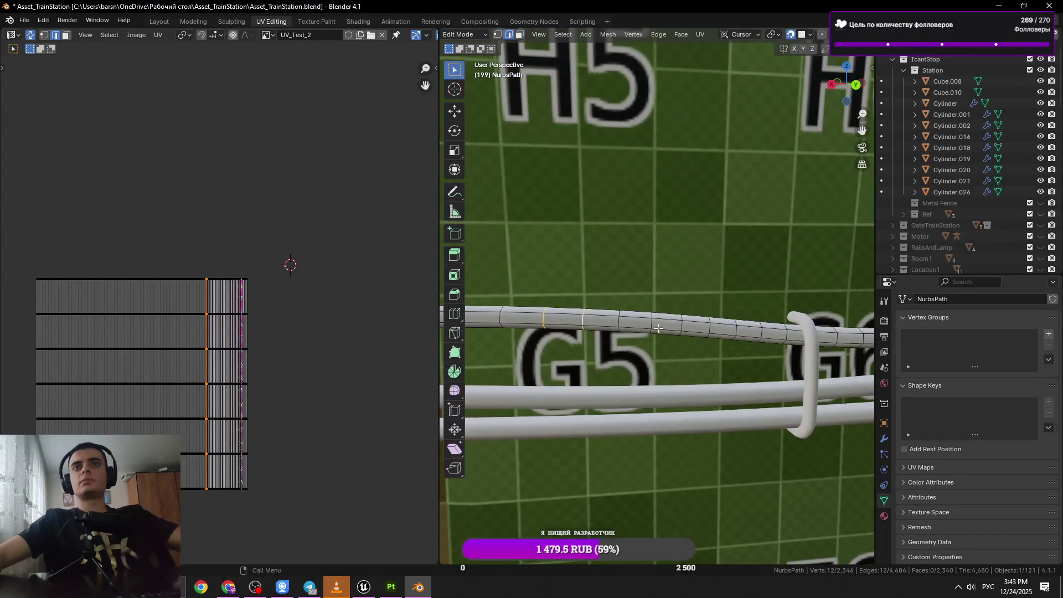
key("x")
left_click(649, 330)
Remove two more crosswise ring loops further along the rail tube.
left_click(685, 327)
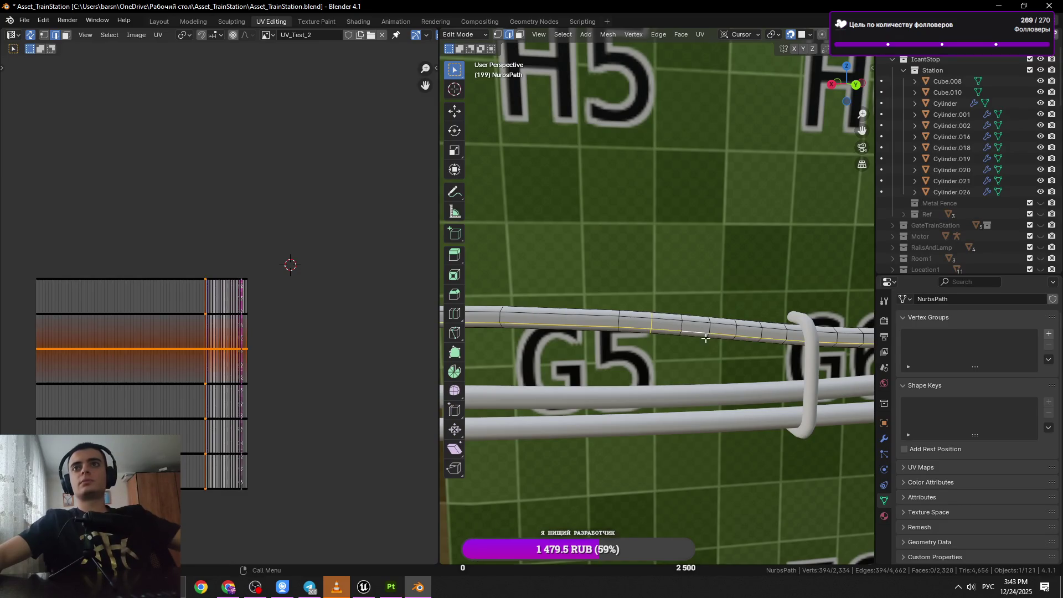
scroll("up", 3)
left_click(649, 330)
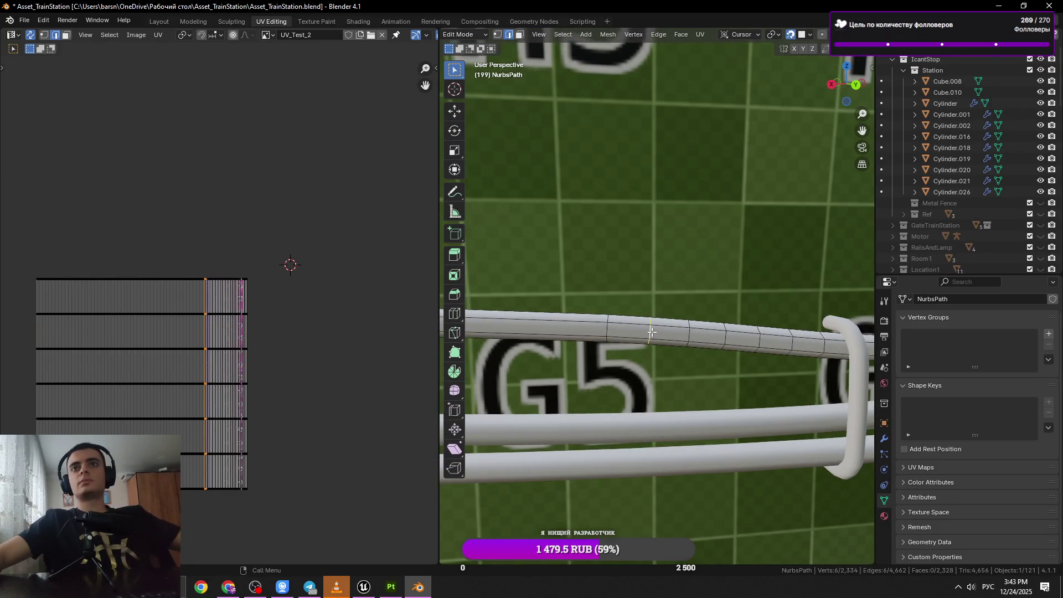
key("x")
left_click(652, 331)
left_click_drag(651, 332, 604, 332)
left_click(695, 344)
left_click_drag(698, 344, 641, 346)
key("x")
left_click(641, 344)
Dissolve another crosswise ring loop and save the file.
left_click(640, 346)
left_click(644, 344)
key("x")
left_click(676, 351)
key("ctrl+s")
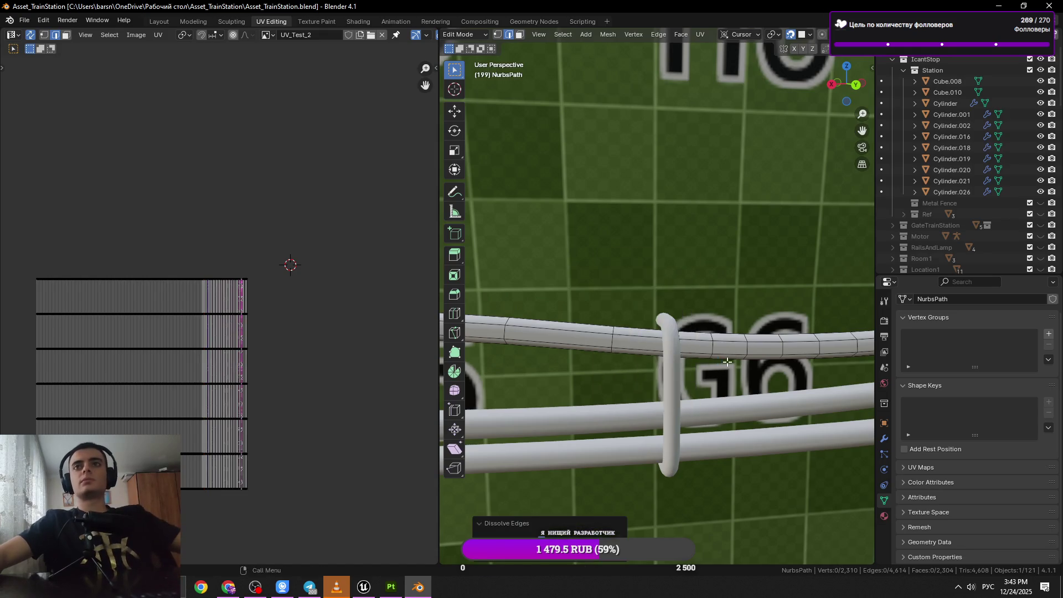
Dissolve three consecutive ring loops one by one along the tube.
left_click_drag(725, 362, 485, 333)
left_click(621, 346)
left_click_drag(689, 348, 681, 346)
key("x")
left_click(658, 350)
left_click(675, 345)
key("x")
left_click(676, 351)
left_click(696, 345)
key("x")
left_click(695, 346)
Dissolve two more ring loops further left on the rail.
left_click_drag(769, 354, 704, 353)
left_click(706, 354)
key("x")
left_click_drag(769, 355, 697, 360)
left_click(705, 363)
left_click(716, 360)
left_click(762, 356)
key("x")
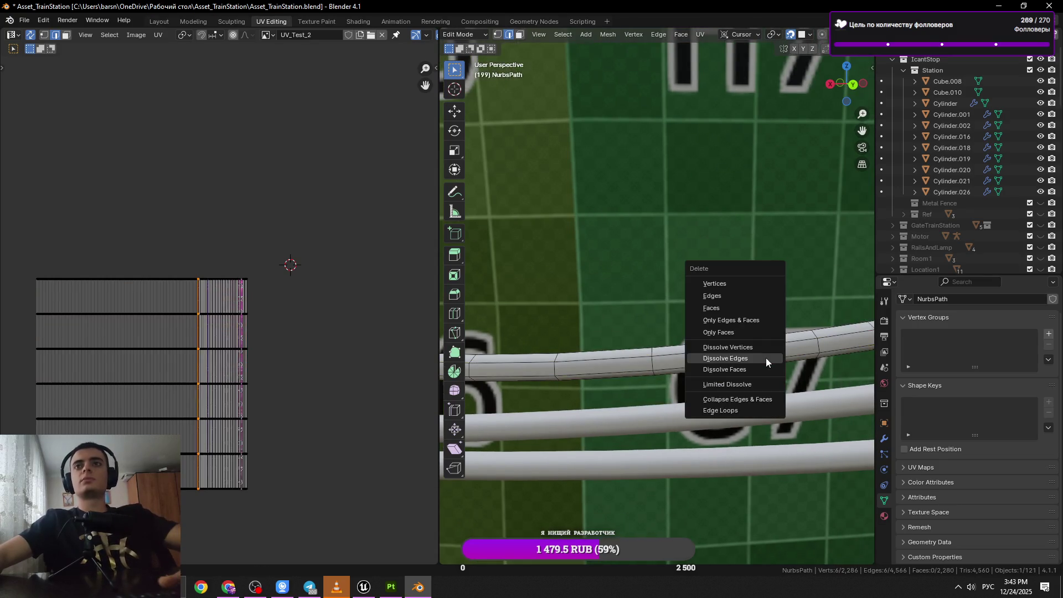
left_click(766, 358)
Select and dissolve a pair of adjacent ring loops on the tube.
left_click_drag(765, 358, 689, 380)
left_click(689, 380)
left_click_drag(806, 359, 579, 392)
left_click(699, 378)
key("x")
left_click(699, 378)
Dissolve the remaining ring loops toward the rail's end, leaving about 2,250 vertices, and select another crosswise loop.
left_click(645, 369)
left_click_drag(742, 360, 675, 364)
key("x")
left_click(699, 349)
left_click(691, 349)
left_click_drag(808, 324, 641, 372)
key("x")
left_click(703, 354)
left_click(687, 330)
left_click(689, 332)
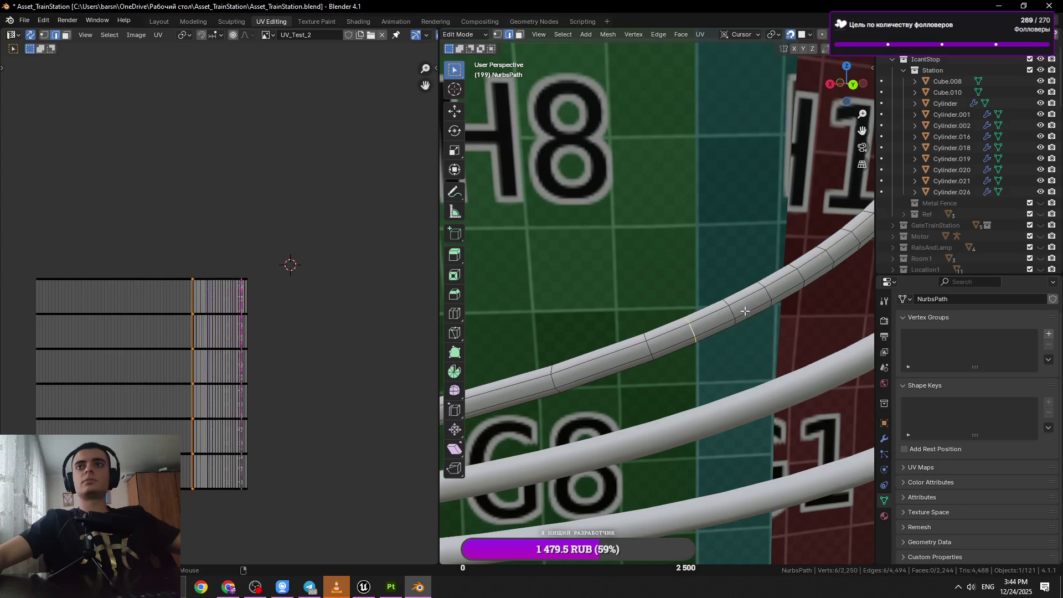
Dissolve the first two redundant ring loops at the top of the thin cable.
left_click(712, 331)
left_click_drag(712, 331, 669, 370)
key("x")
left_click(669, 370)
left_click(645, 327)
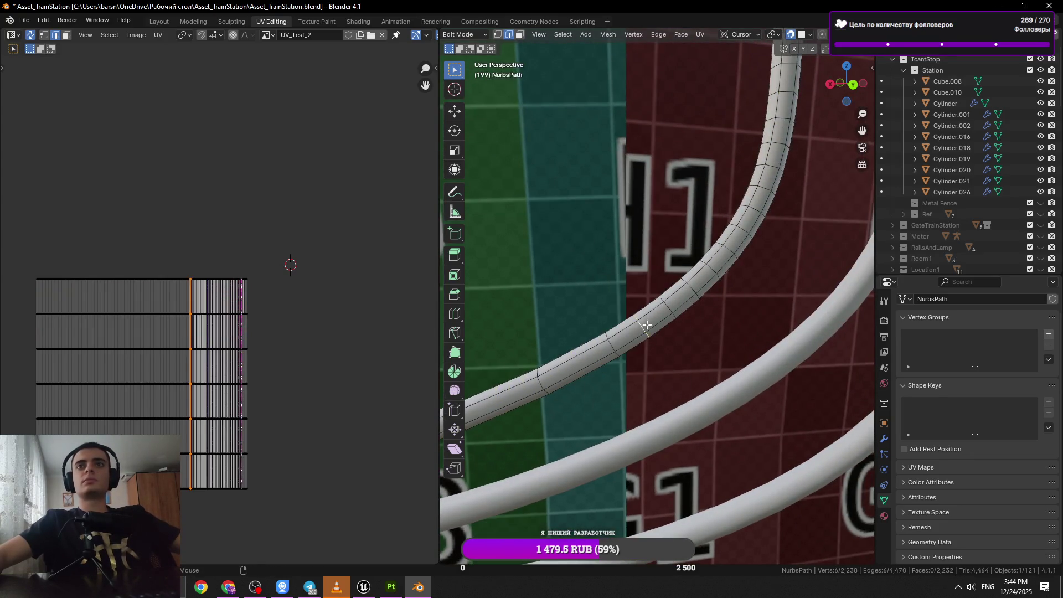
key("x")
left_click(694, 294)
Dissolve the next ring loops further down the cable with Dissolve Edges.
left_click_drag(694, 293, 667, 326)
left_click(668, 306)
left_click(680, 289)
left_click_drag(725, 268, 667, 304)
key("x")
left_click(682, 334)
left_click(661, 282)
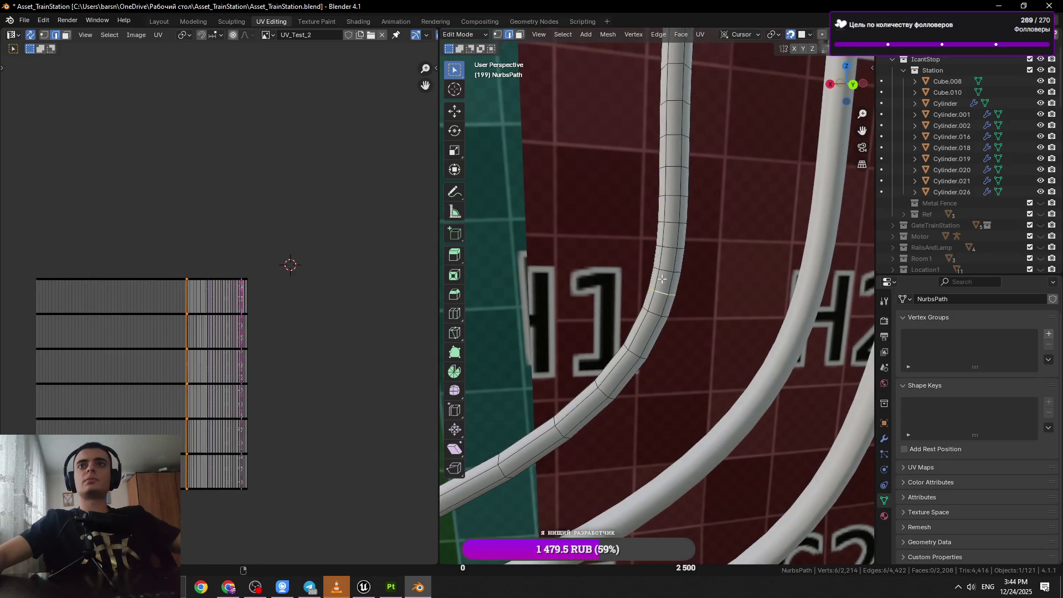
key("x")
left_click_drag(688, 254, 662, 297)
left_click(713, 297)
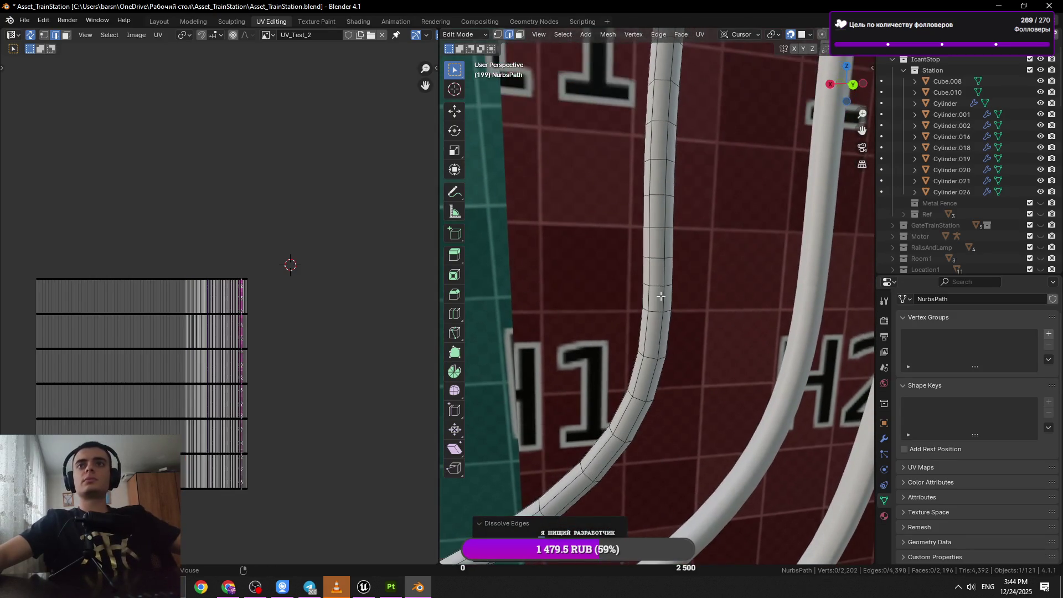
Dissolve two more ring loops around the cable's bend and save the station file.
left_click_drag(712, 246, 699, 314)
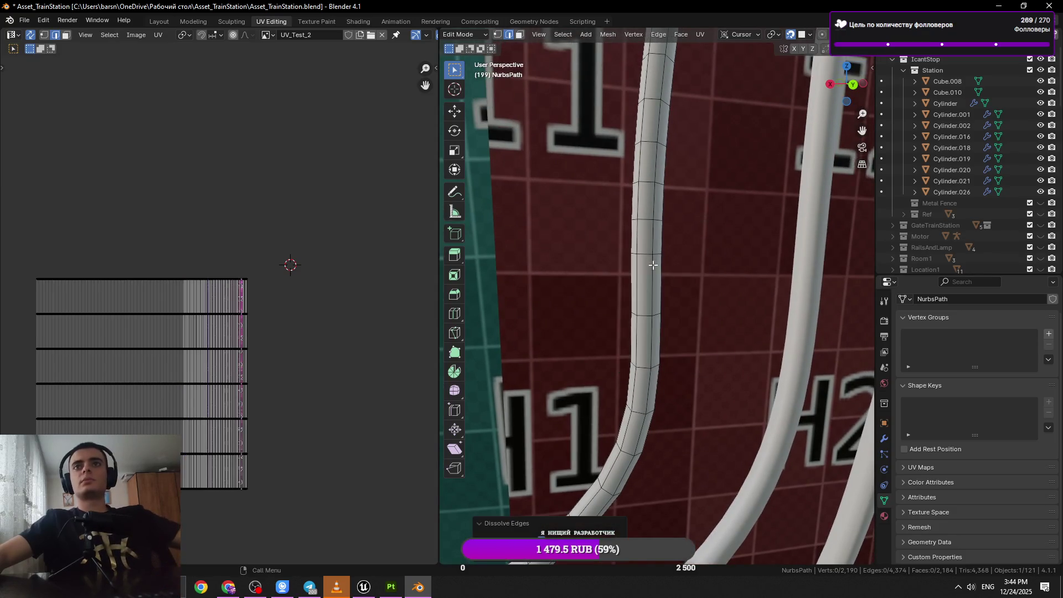
left_click(645, 245)
left_click(643, 226)
left_click_drag(644, 227, 651, 335)
key("x")
left_click(738, 311)
left_click(611, 234)
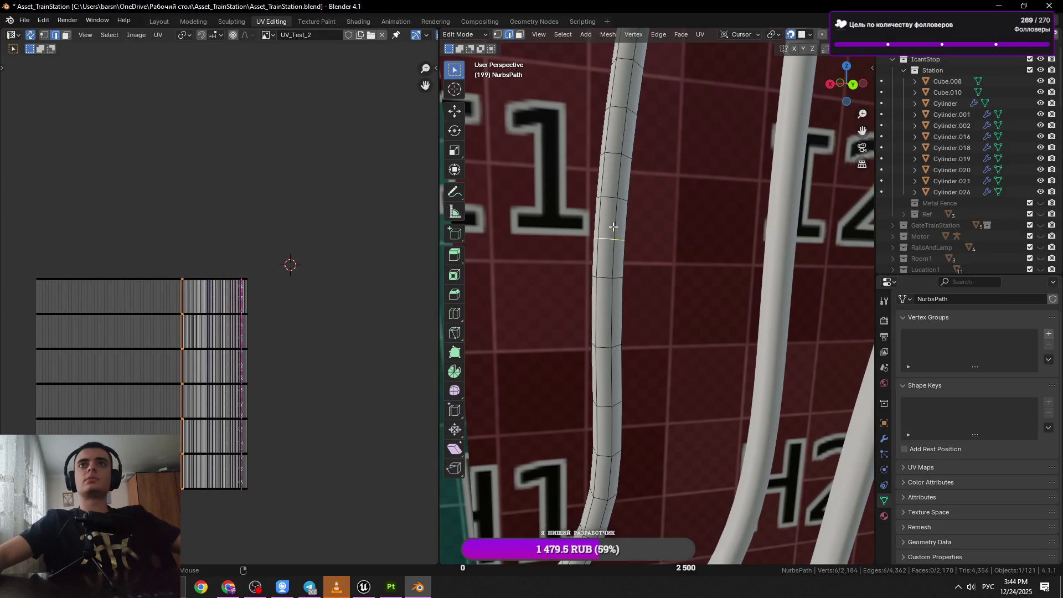
left_click_drag(620, 157, 628, 210)
key("x")
left_click(680, 283)
key("ctrl+s")
Dissolve two pairs of ring loops past K1 and save the file.
left_click(622, 223)
left_click(620, 232)
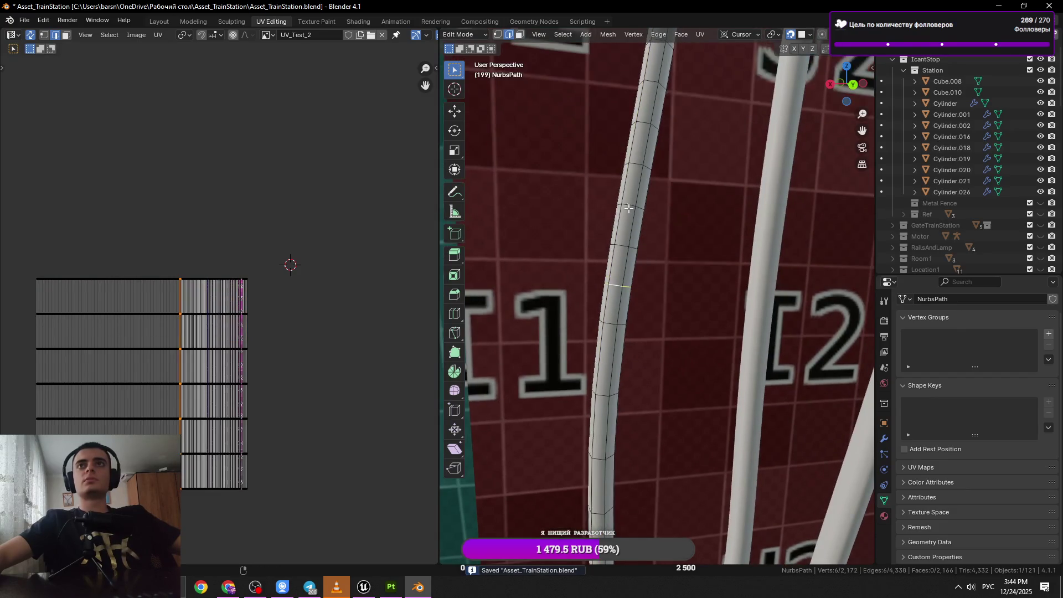
left_click_drag(621, 250, 612, 228)
key("x")
left_click(668, 271)
left_click(619, 213)
left_click(601, 299)
left_click_drag(601, 299, 657, 279)
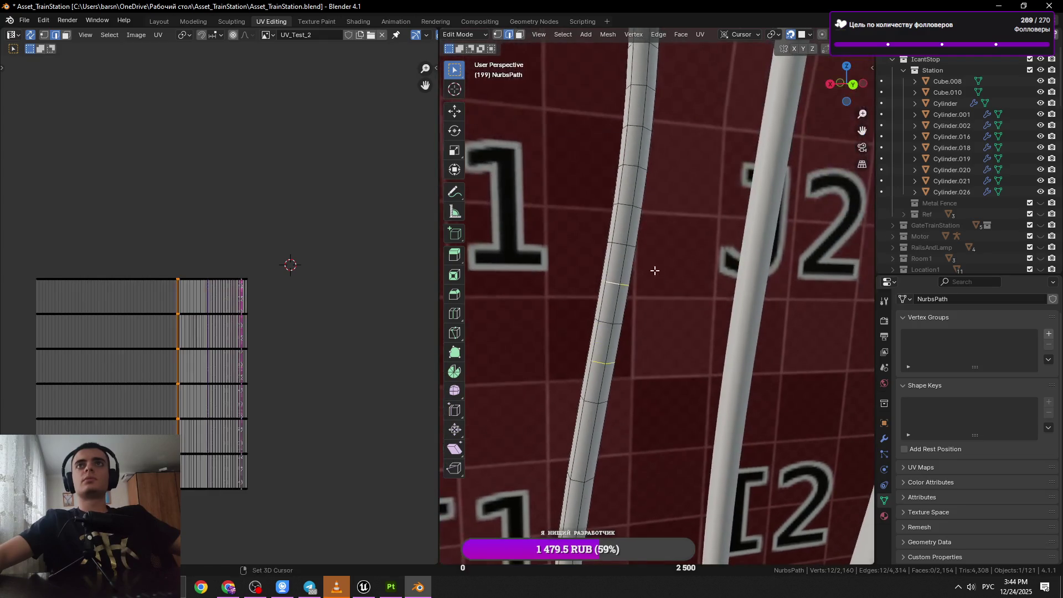
key("x")
left_click(751, 246)
key("ctrl+s")
Dissolve three more single ring loops along the middle of the cable.
left_click_drag(752, 247, 658, 247)
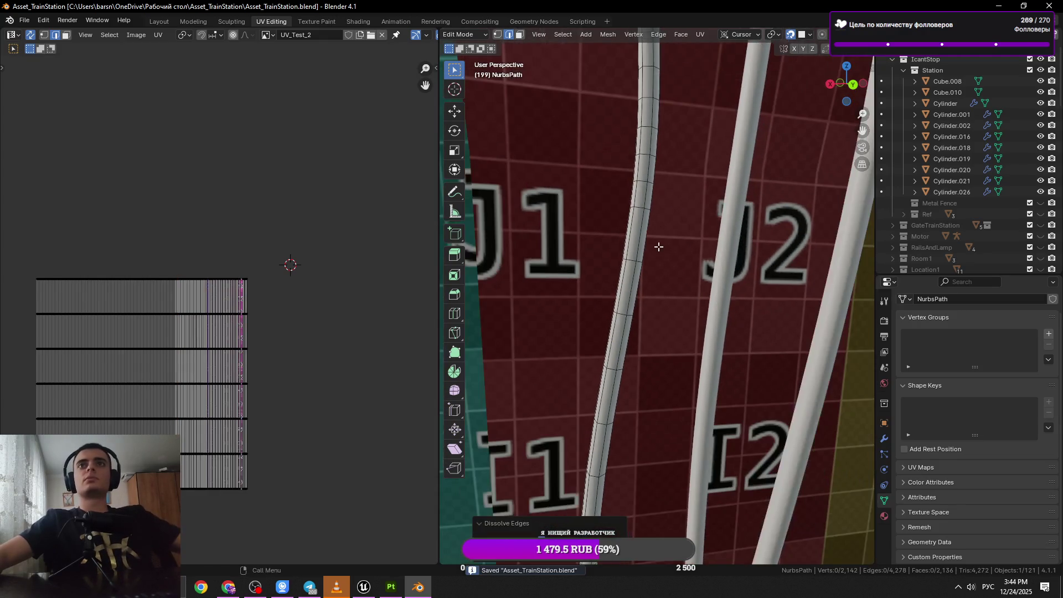
left_click(619, 319)
key("x")
left_click(698, 325)
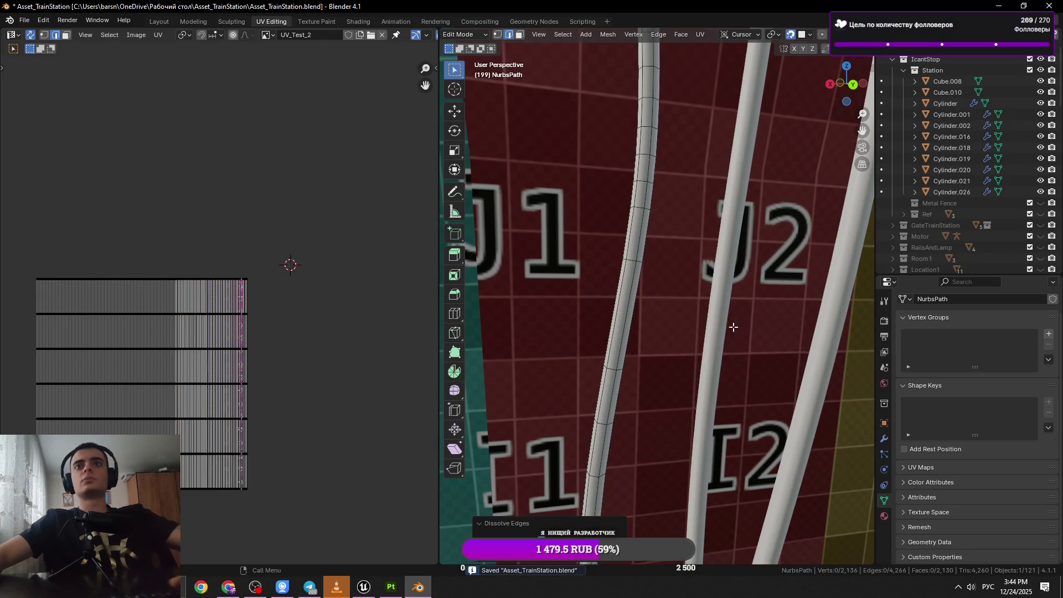
left_click(613, 369)
key("x")
left_click(672, 359)
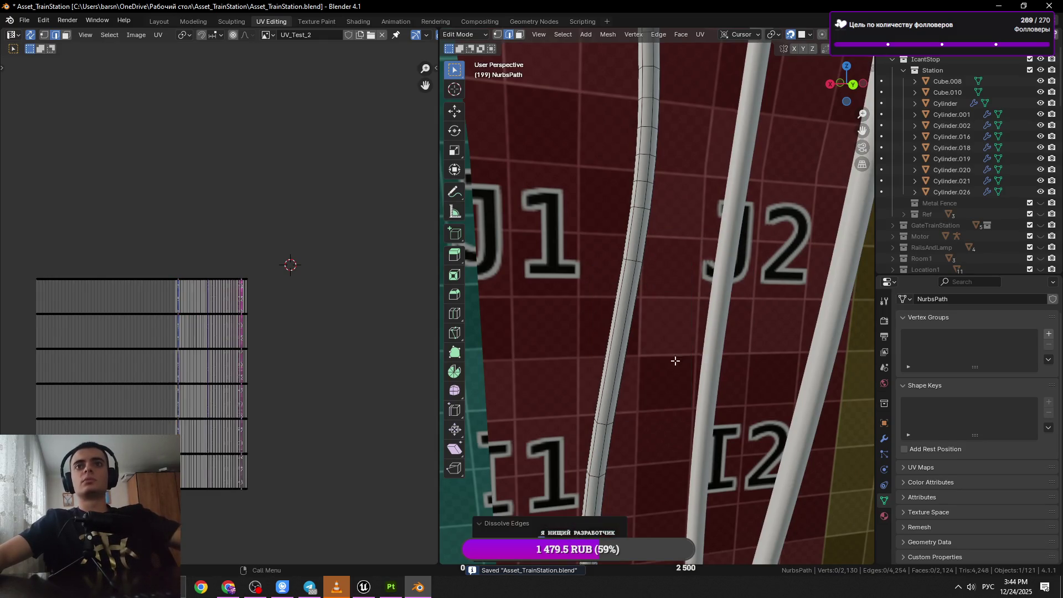
left_click_drag(662, 314, 619, 270)
left_click(618, 270)
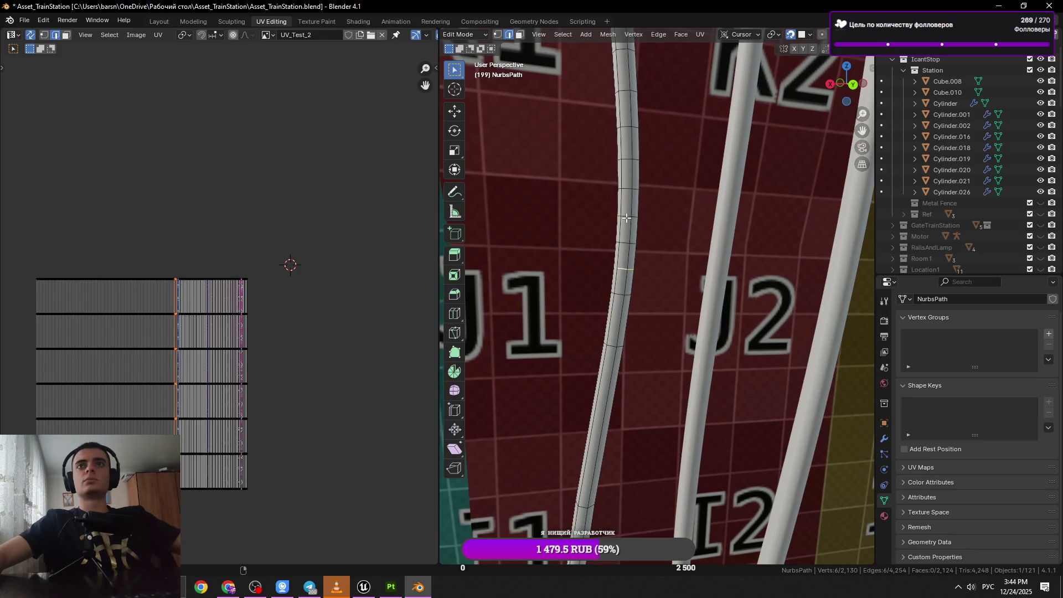
left_click_drag(631, 188, 614, 220)
key("x")
left_click(757, 235)
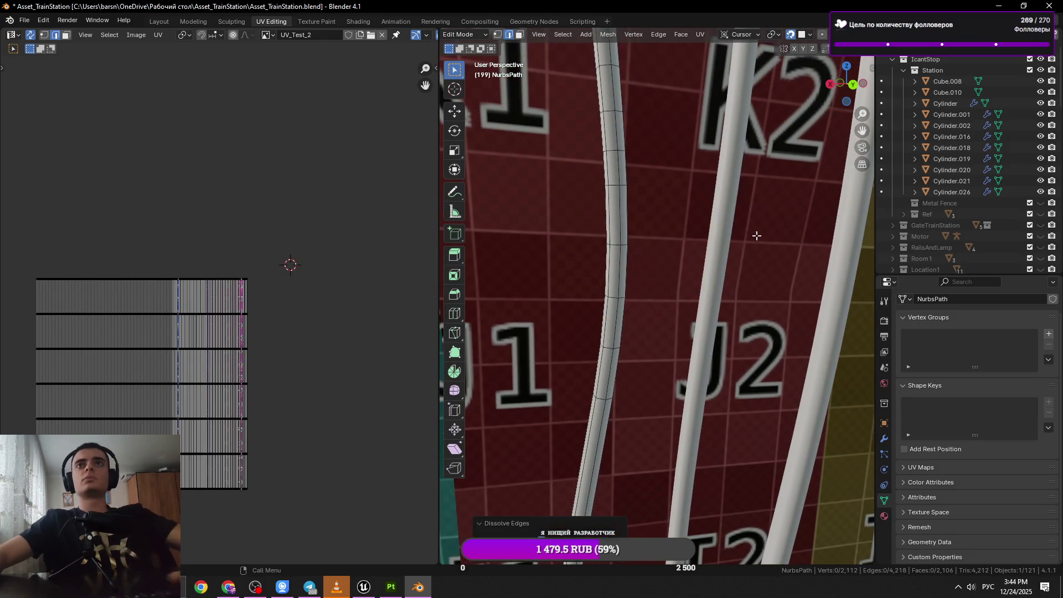
Dissolve a pair of ring loops and one more loop, then save.
left_click(623, 179)
left_click(623, 221)
left_click_drag(625, 221, 685, 261)
key("x")
left_click(672, 267)
left_click(631, 270)
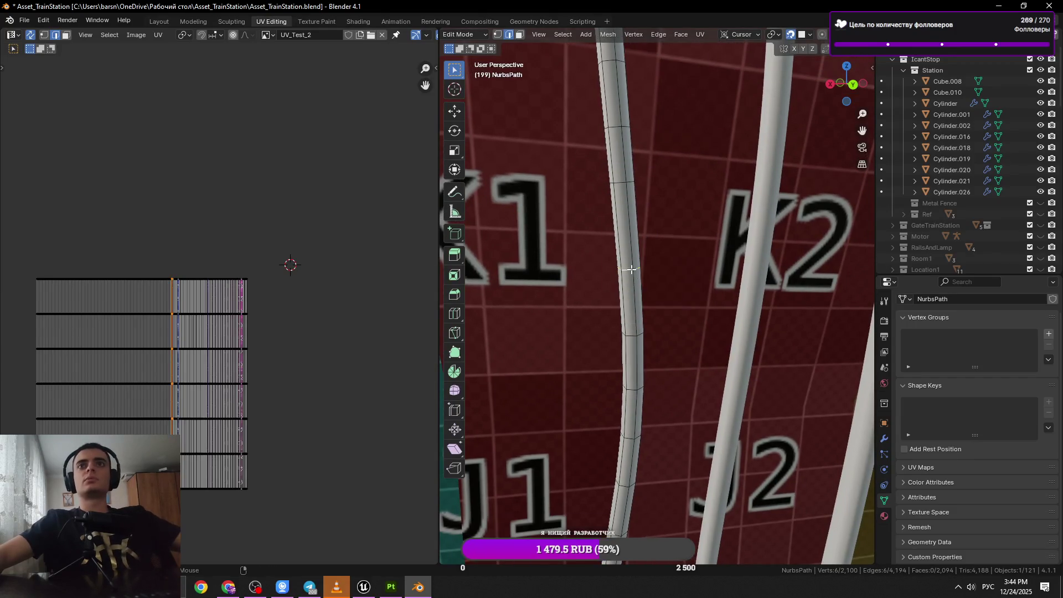
key("x")
left_click(675, 274)
key("ctrl+s")
Dissolve another edge loop on the cable, undoing a stray loop selection afterwards.
scroll("down", 3)
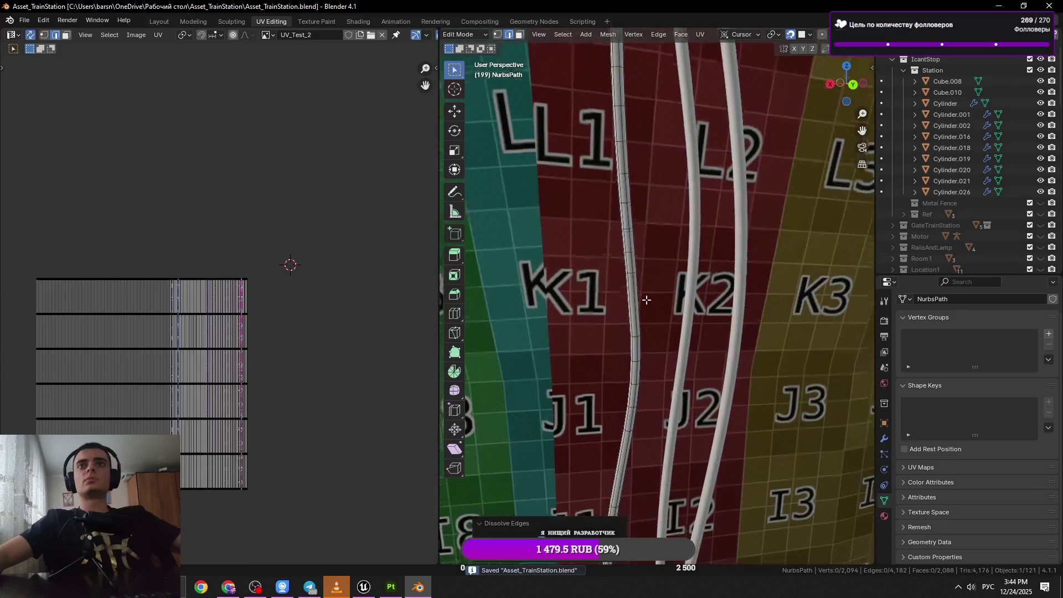
scroll("up", 3)
left_click(617, 291)
left_click_drag(617, 291, 642, 311)
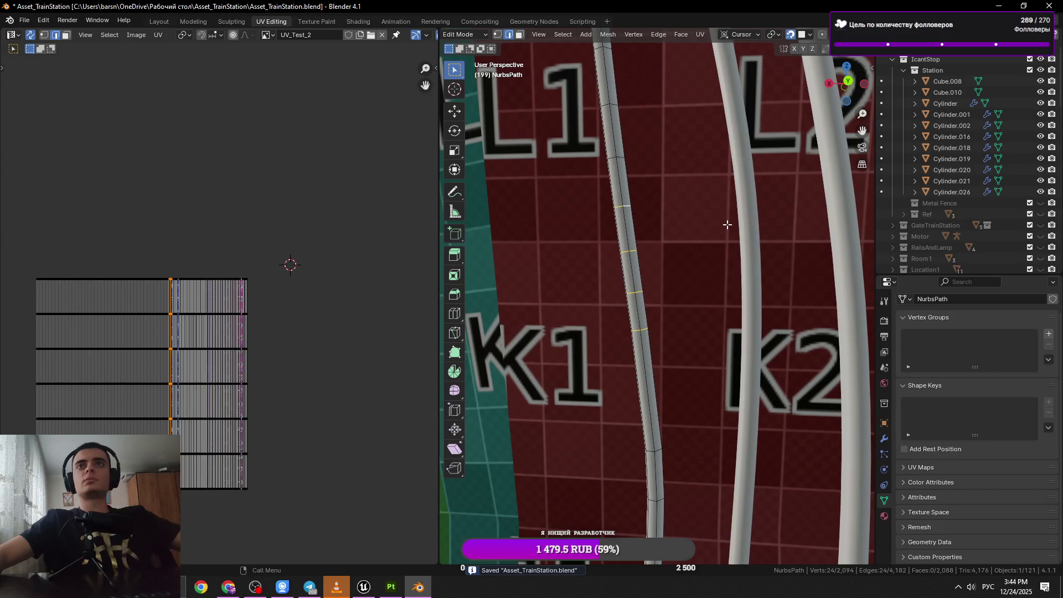
key("x")
left_click(726, 224)
left_click_drag(637, 185, 647, 293)
left_click(637, 270)
key("ctrl+z")
Dissolve the redundant edge loop near LL1 and save the station file.
scroll("down", 3)
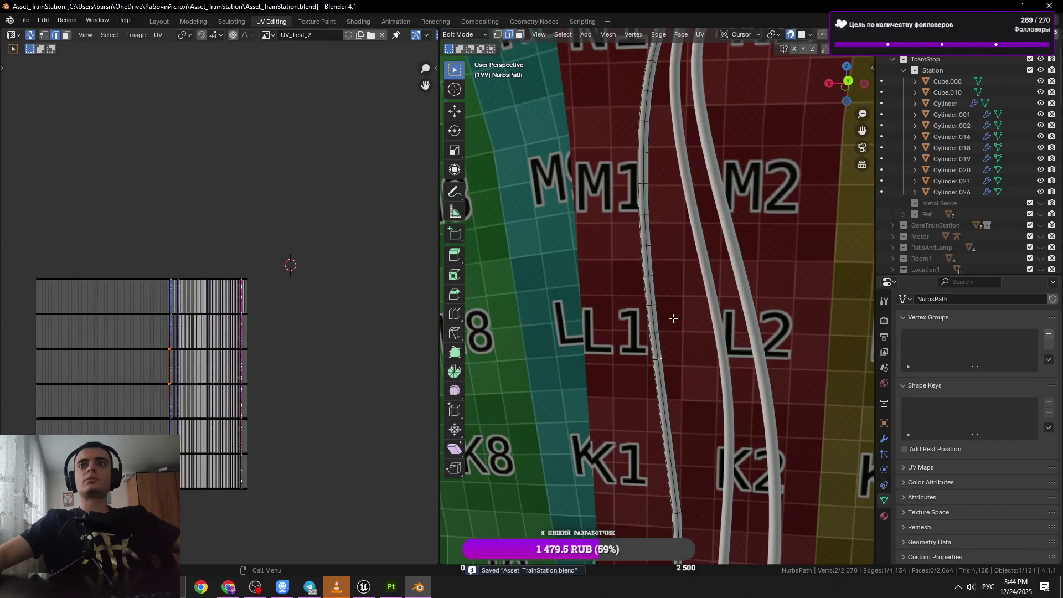
left_click(653, 301)
key("ctrl+z")
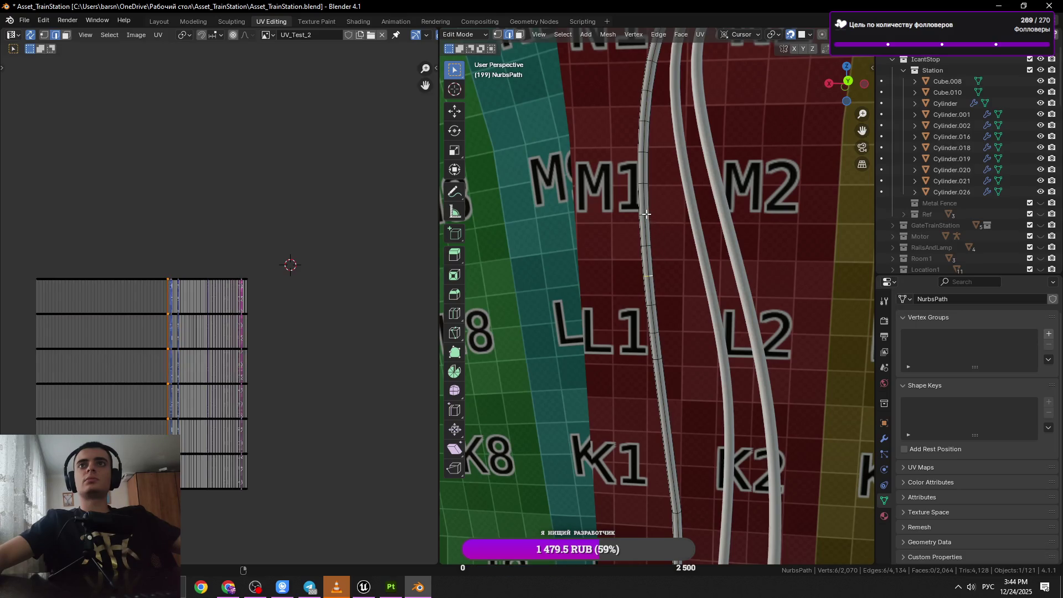
key("x")
left_click(675, 298)
key("ctrl+s")
scroll("up", 3)
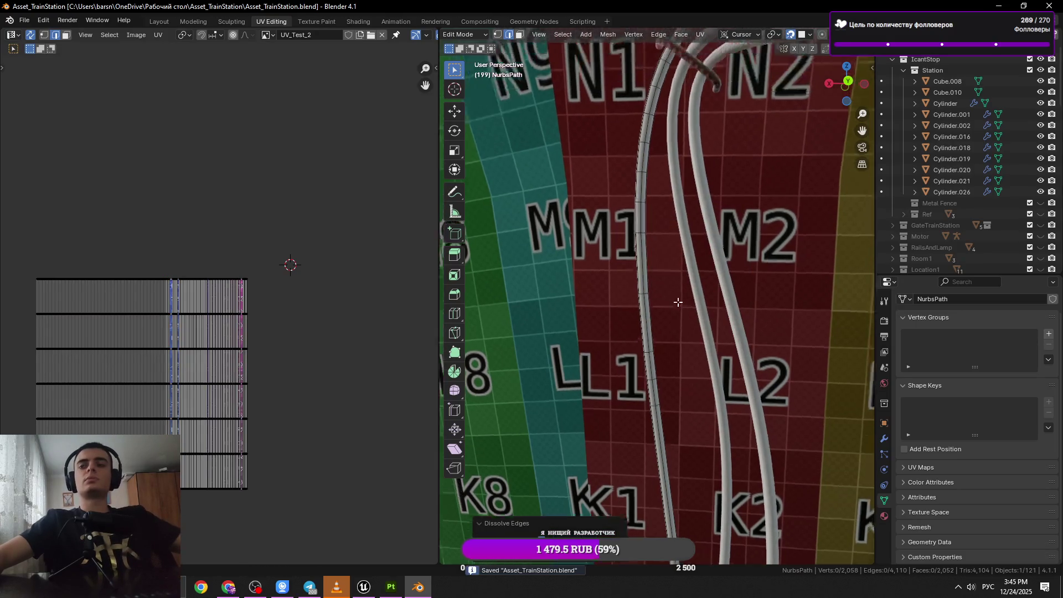
scroll("down", 3)
left_click_drag(675, 304, 584, 379)
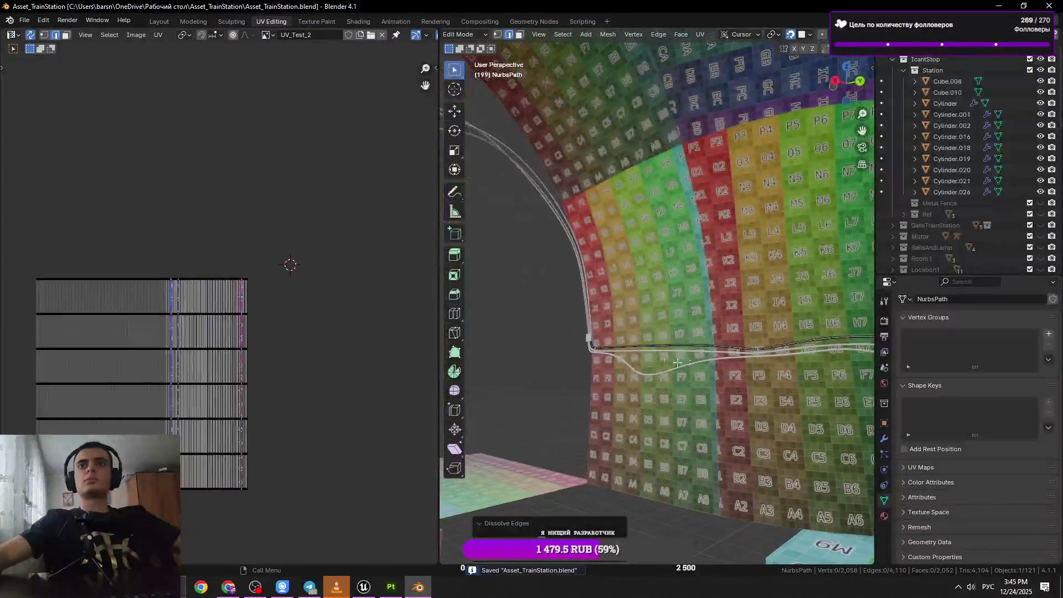
Bevel an edge loop on the cable's bend near H1 to add extra loops.
left_click(584, 378)
key("KP_Decimal")
scroll("down", 3)
scroll("up", 3)
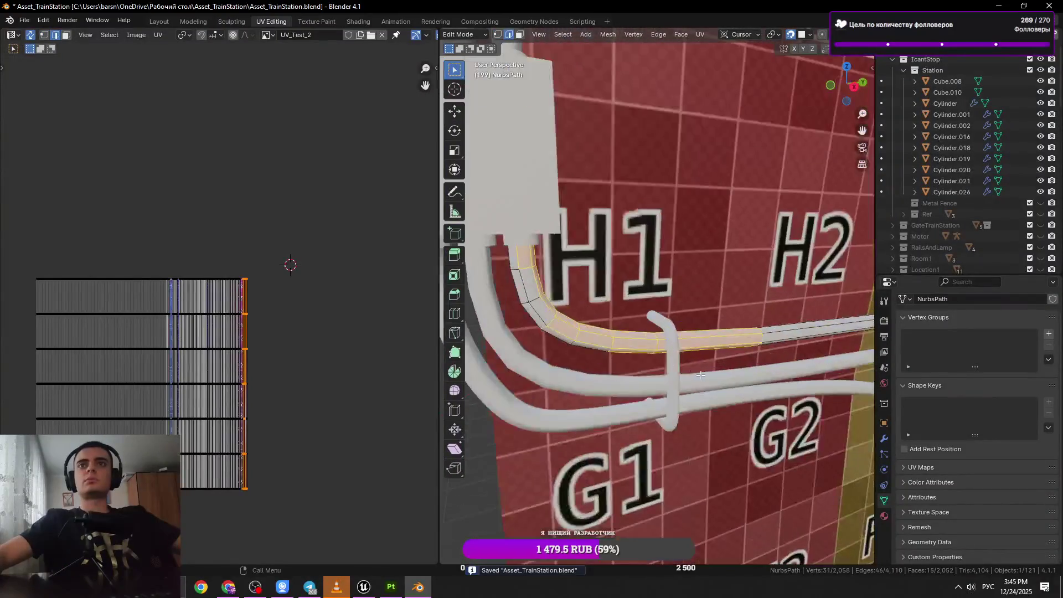
key("Tab")
key("Tab")
left_click_drag(532, 294, 517, 294)
left_click(517, 293)
key("ctrl+b")
left_click(652, 319)
Bevel a second loop further down the pipe, undoing an accidental extra bevel.
key("ctrl+z")
left_click(542, 329)
key("ctrl+b")
left_click(639, 343)
key("ctrl+b")
left_click(587, 348)
key("ctrl+z")
scroll("up", 3)
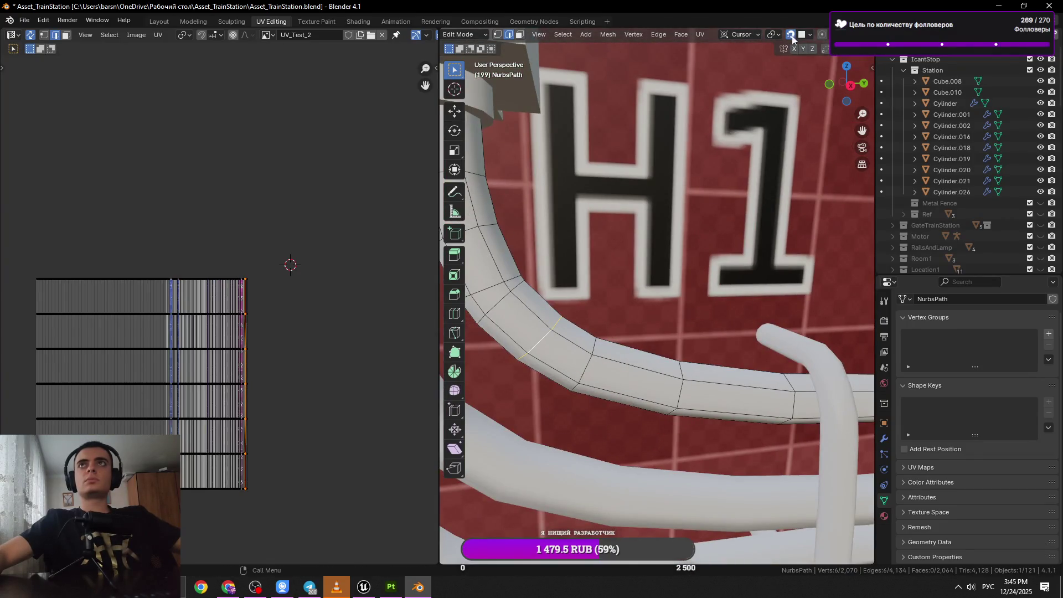
Edge-slide a loop along the pipe, pick a ring on the upper bend, and save.
key("g")
key("g")
left_click(590, 339)
key("ctrl+z")
key("g")
key("g")
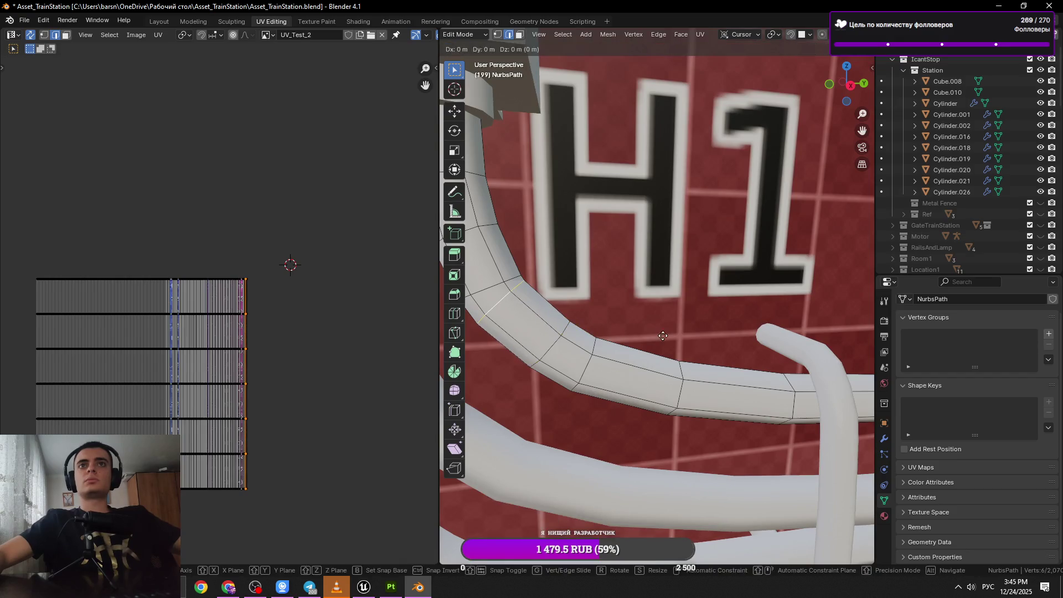
left_click(673, 345)
left_click_drag(673, 345, 565, 290)
left_click(565, 290)
left_click(556, 287)
key("ctrl+s")
Slide the selected ring along the pipe a few times to even out the curve.
scroll("down", 3)
key("g")
left_click(692, 303)
left_click_drag(692, 302, 641, 340)
key("g")
key("g")
left_click(601, 328)
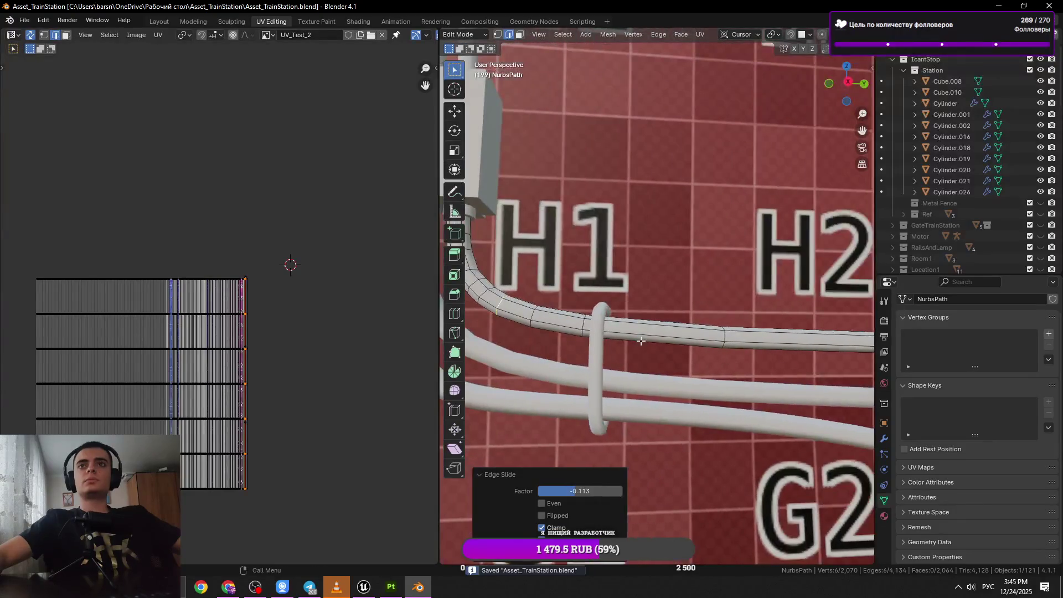
key("g")
key("g")
left_click(626, 343)
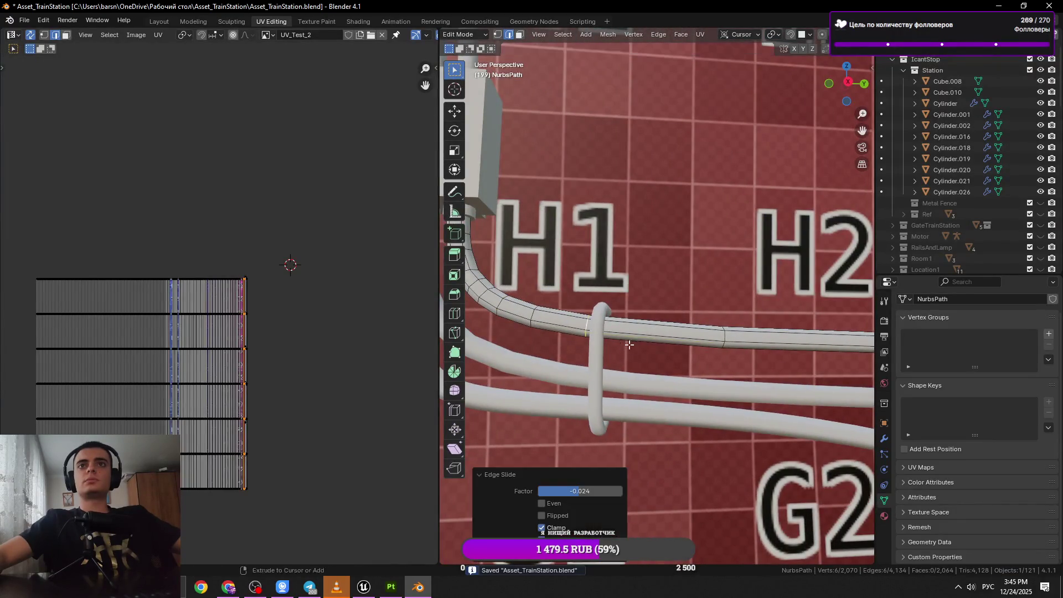
scroll("down", 3)
Save, then dissolve a redundant loop on the thin cable.
left_click_drag(659, 342, 605, 373)
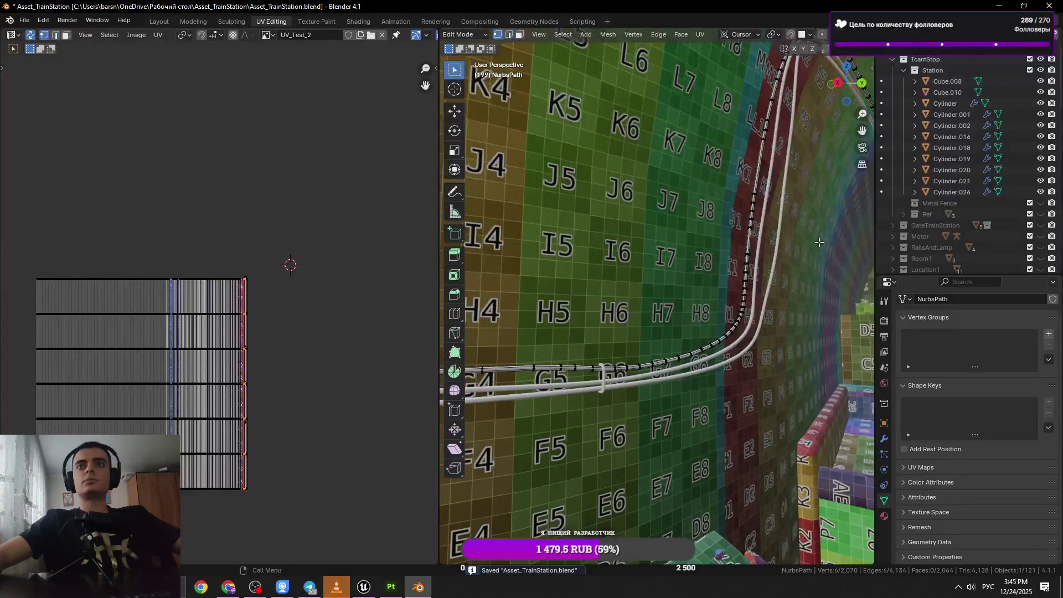
left_click(694, 374)
key("2")
key("KP_Decimal")
scroll("down", 3)
left_click_drag(680, 354, 606, 380)
scroll("up", 3)
key("ctrl+s")
left_click_drag(647, 352, 684, 293)
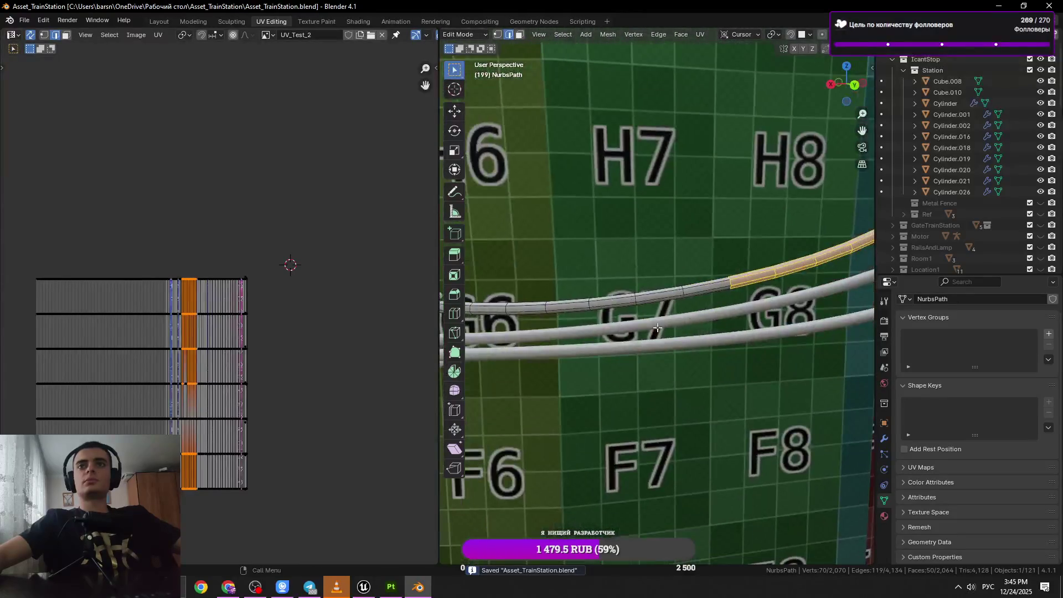
left_click(685, 293)
key("x")
left_click(751, 317)
scroll("up", 3)
Dissolve the first redundant loop on the horizontal cable.
left_click_drag(752, 318, 687, 330)
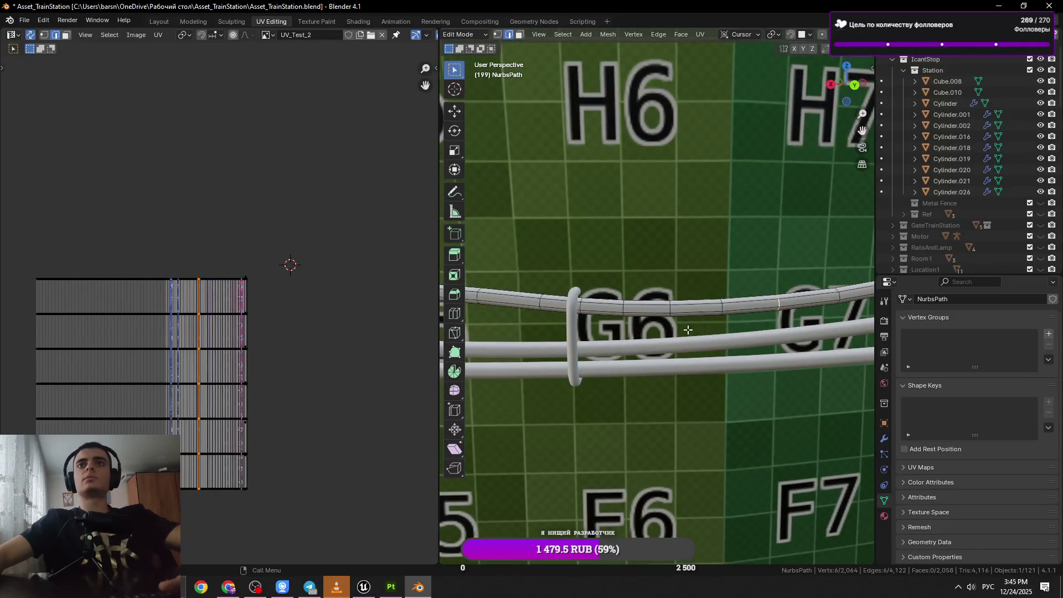
key("x")
left_click(775, 333)
left_click_drag(775, 334, 667, 322)
Dissolve a cable loop near G6 and save the file.
left_click(669, 320)
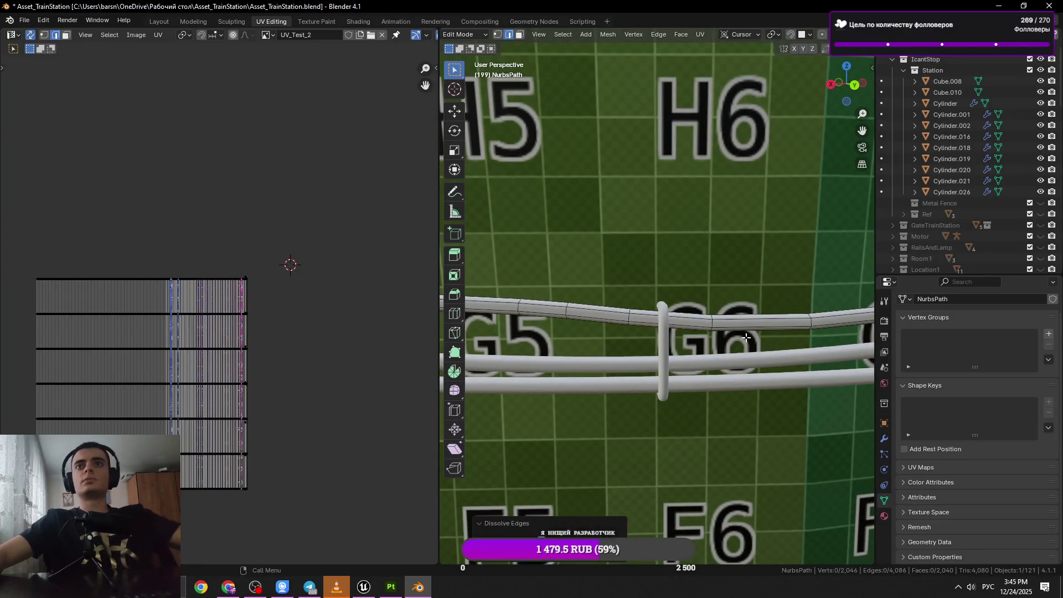
scroll("up", 3)
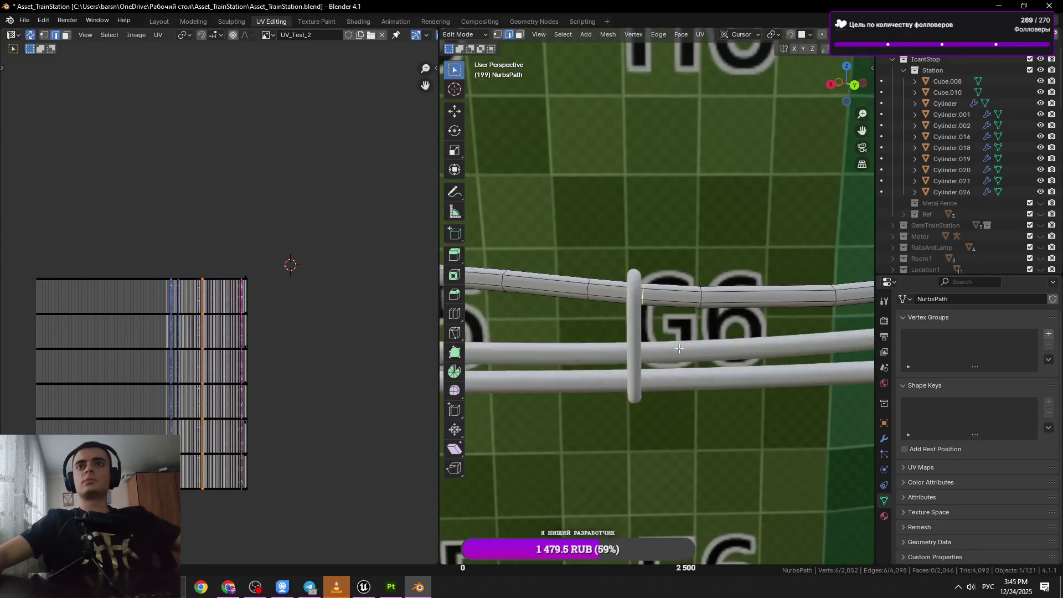
key("x")
left_click(714, 309)
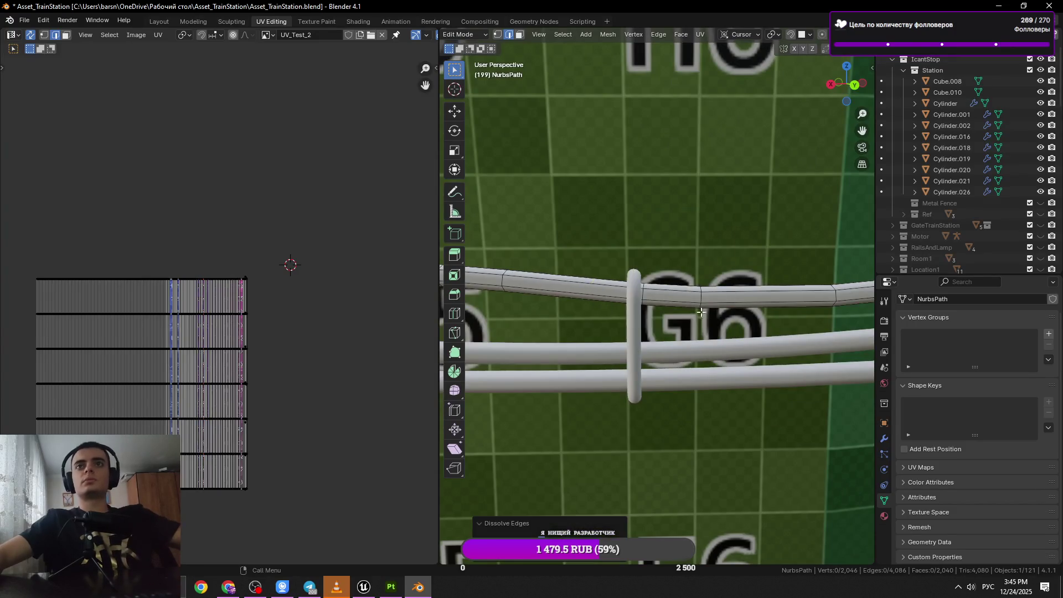
scroll("down", 3)
key("ctrl+s")
scroll("up", 3)
Dissolve a loop near G5 and another cable loop toward G4.
left_click(657, 297)
key("x")
left_click(756, 326)
left_click_drag(747, 327, 885, 327)
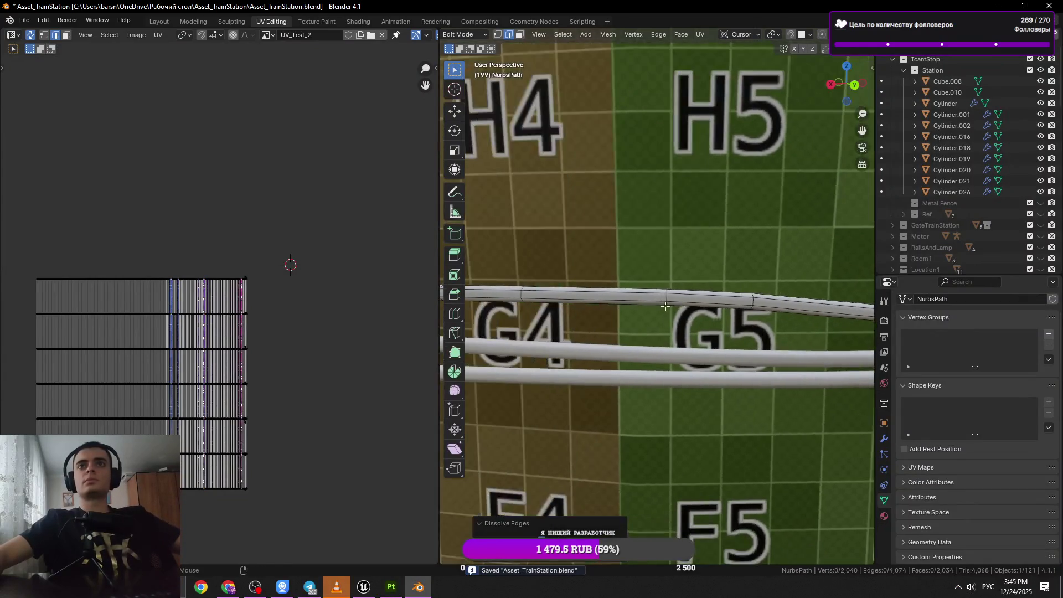
left_click(666, 299)
key("x")
left_click(751, 331)
Undo the mistaken dissolve and dissolve the restored loop again.
key("ctrl+z")
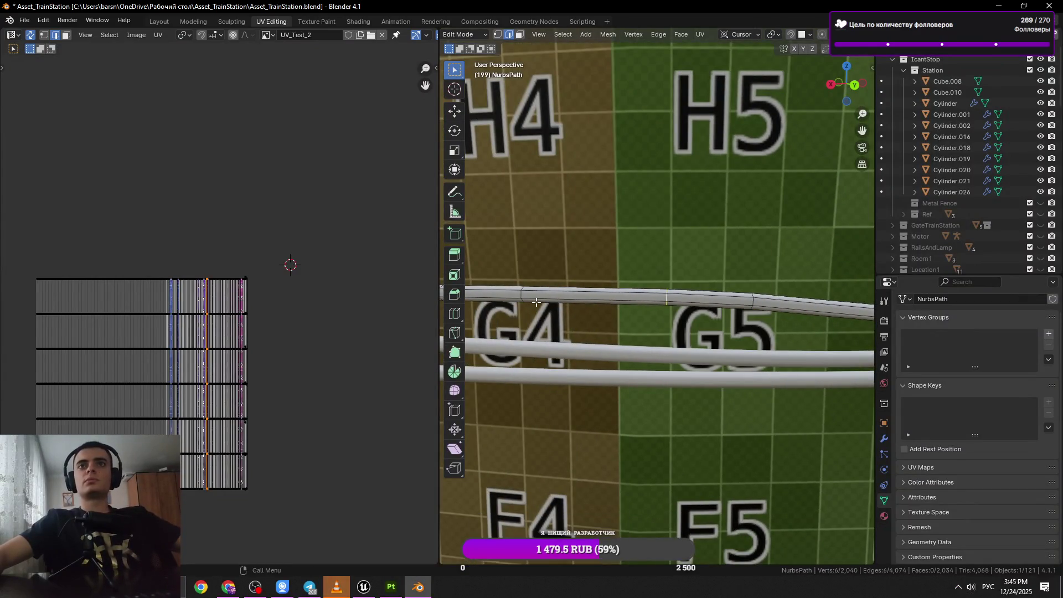
key("x")
left_click(678, 319)
left_click_drag(677, 318, 644, 344)
In edge select mode, pick a single loop near the G8 bend, save, and slide it.
left_click(625, 353)
scroll("up", 3)
key("2")
left_click(643, 322)
scroll("up", 3)
key("ctrl+s")
key("g")
key("g")
left_click(714, 349)
Select a short strip of cable faces near J1.
left_click_drag(714, 349, 664, 255)
left_click(667, 246)
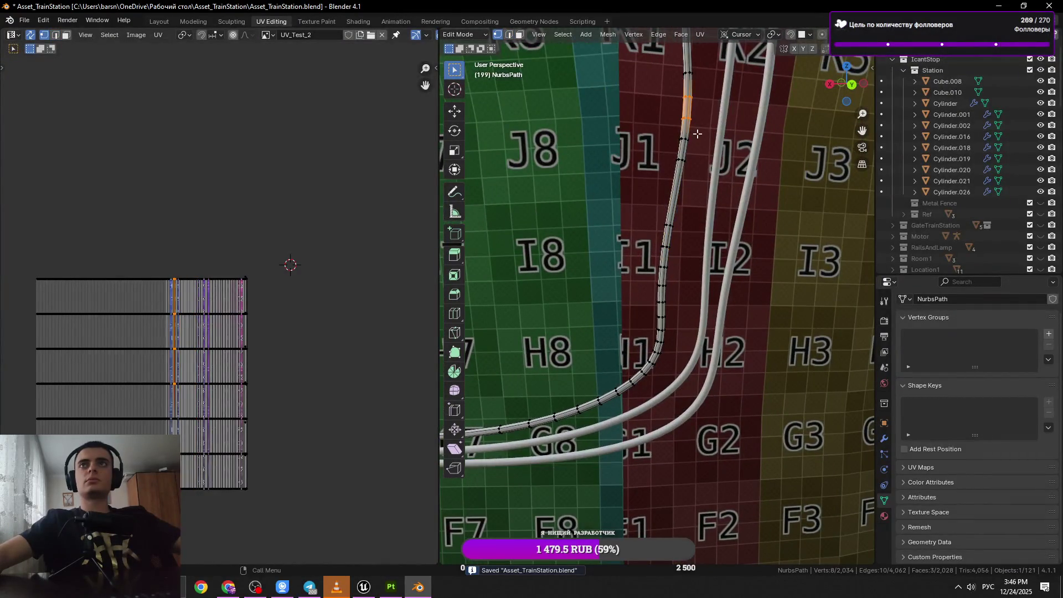
key("2")
key("KP_Decimal")
scroll("down", 3)
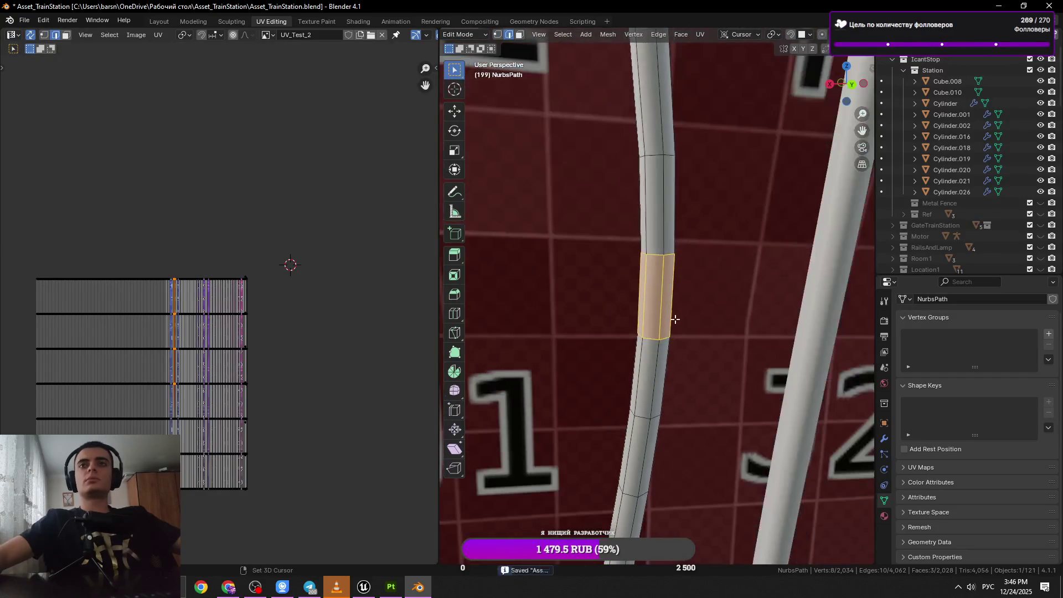
left_click_drag(671, 315, 670, 379)
scroll("down", 3)
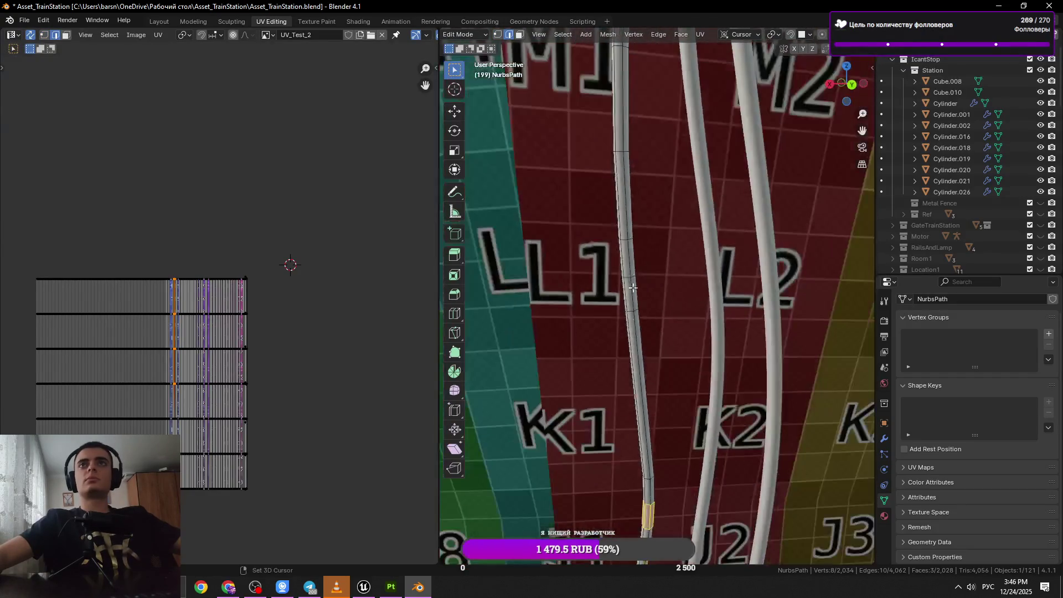
Widen the strip by about 1.075 along X and save the file.
key("s")
left_click(631, 229)
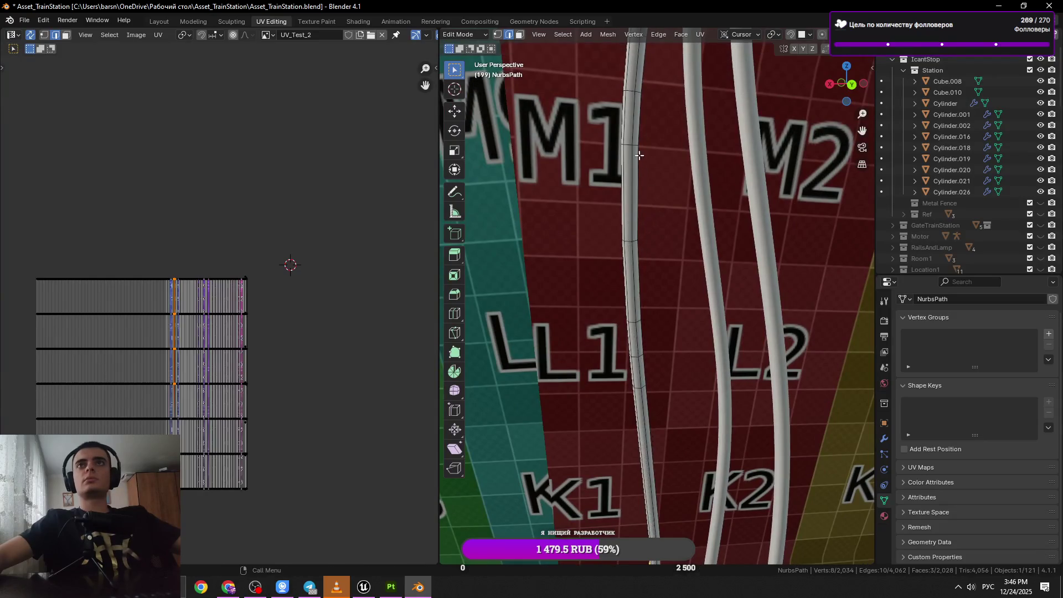
left_click_drag(631, 149, 651, 181)
key("ctrl+s")
left_click(622, 158)
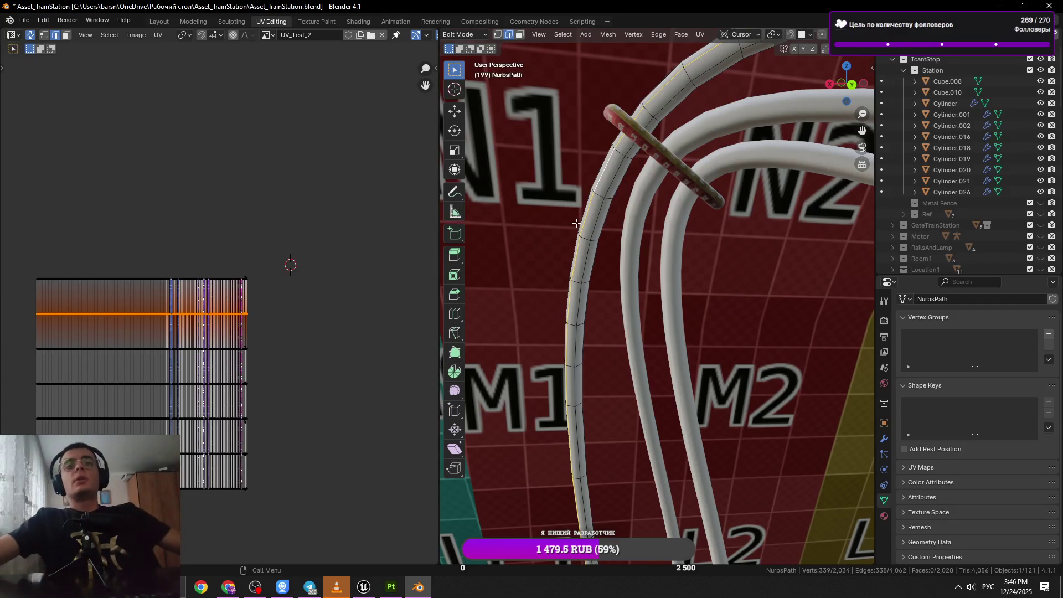
Select a ring loop around the cable toward N4, save, and dissolve it.
left_click(597, 276)
left_click_drag(598, 277, 663, 203)
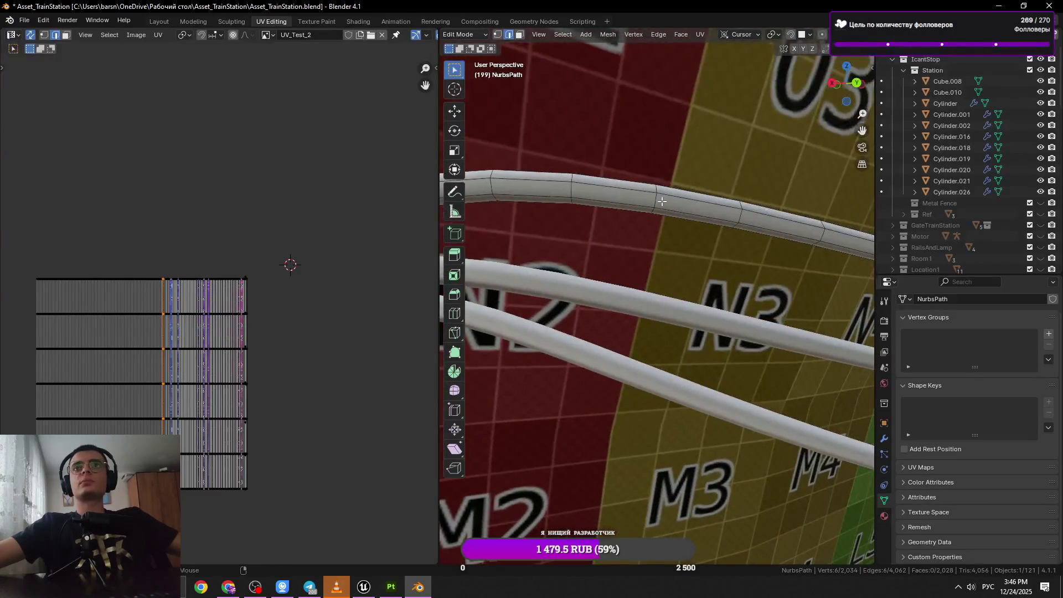
scroll("up", 3)
key("ctrl+s")
scroll("down", 3)
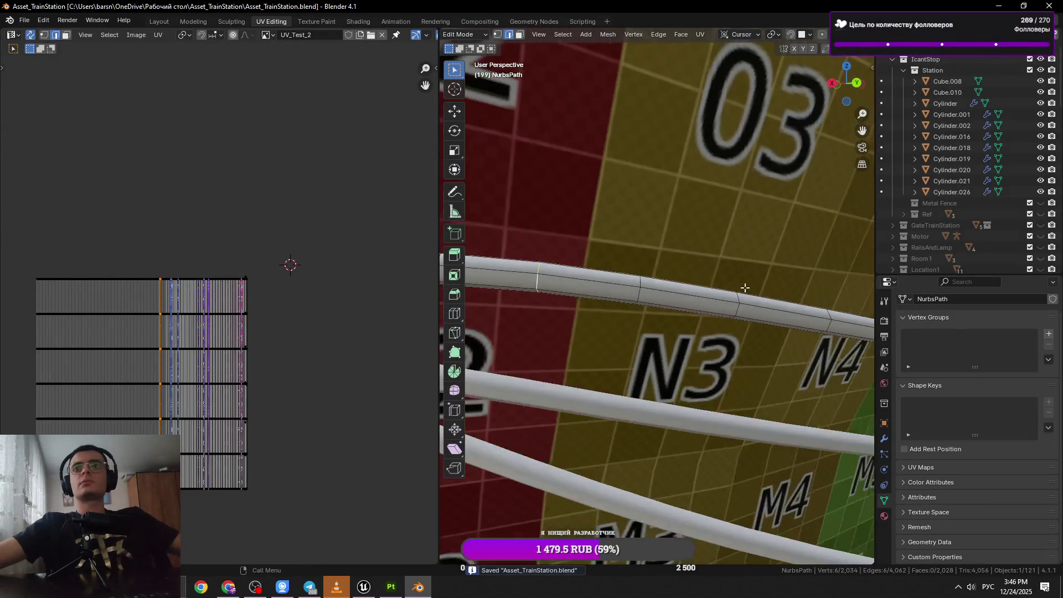
left_click_drag(745, 294, 642, 299)
scroll("up", 3)
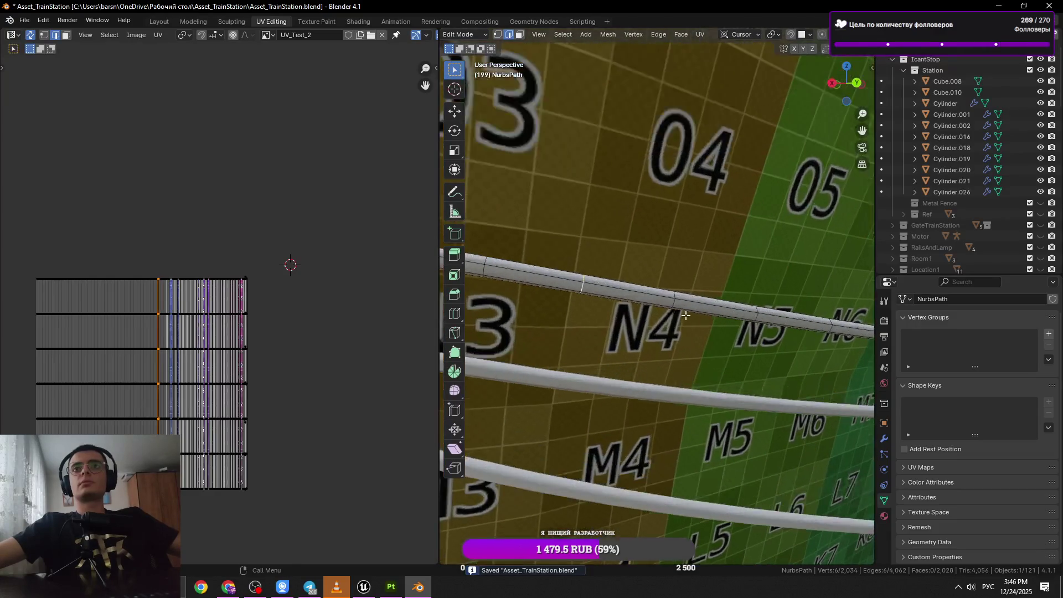
key("x")
left_click(744, 304)
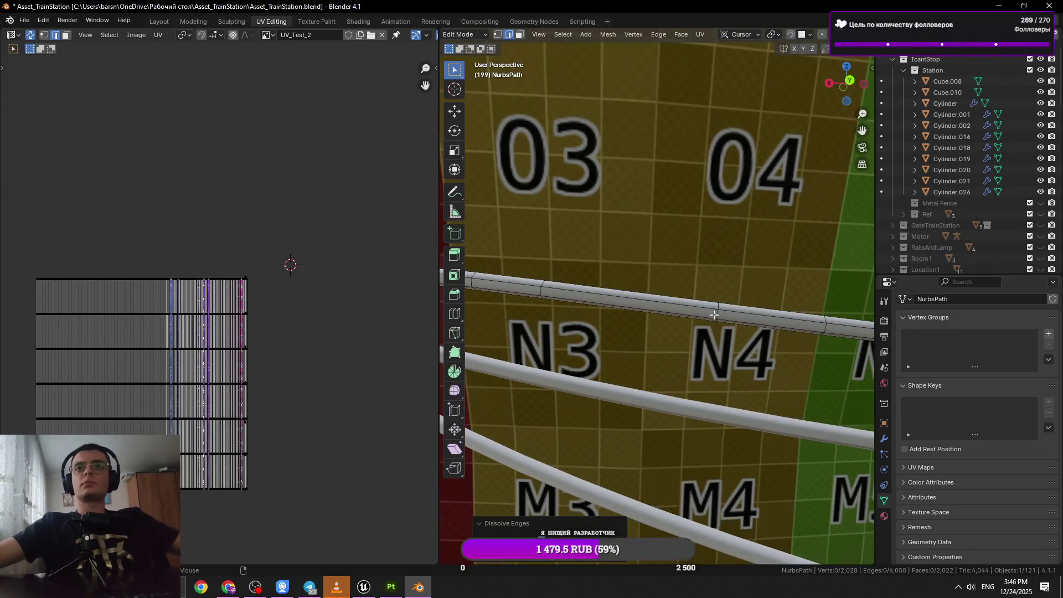
Dissolve a second ring loop around the pipe.
left_click(772, 310)
left_click(718, 312)
left_click_drag(716, 308, 653, 303)
key("x")
left_click(653, 302)
Dissolve two more ring loops further along the pipe.
left_click_drag(757, 326, 698, 310)
left_click(775, 299)
left_click_drag(775, 299, 718, 304)
key("x")
left_click(729, 299)
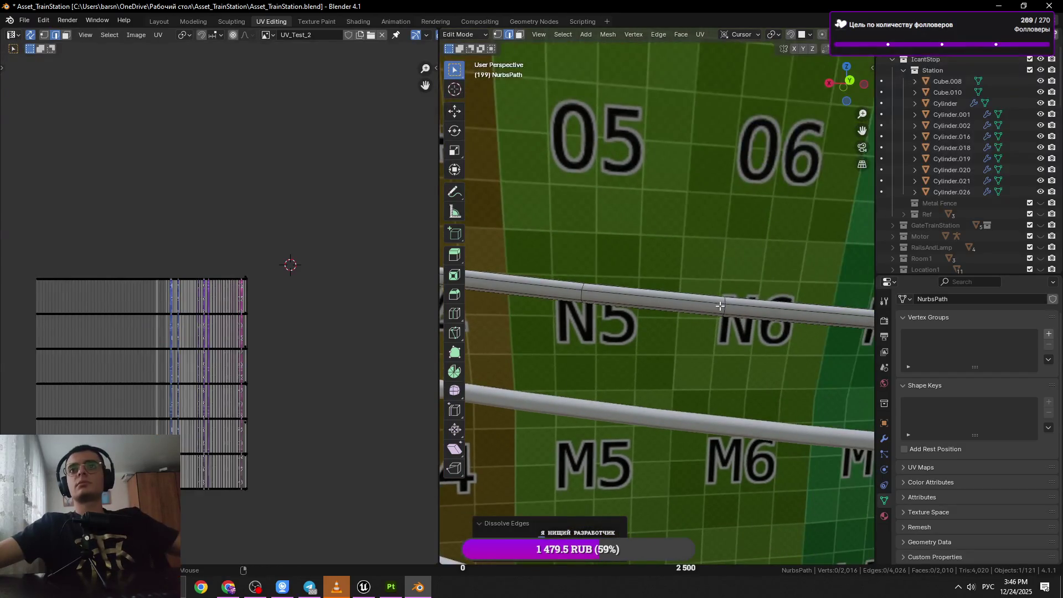
key("x")
left_click(758, 304)
Check the tube in Object Mode, then return to editing the NurbsPath mesh.
scroll("down", 3)
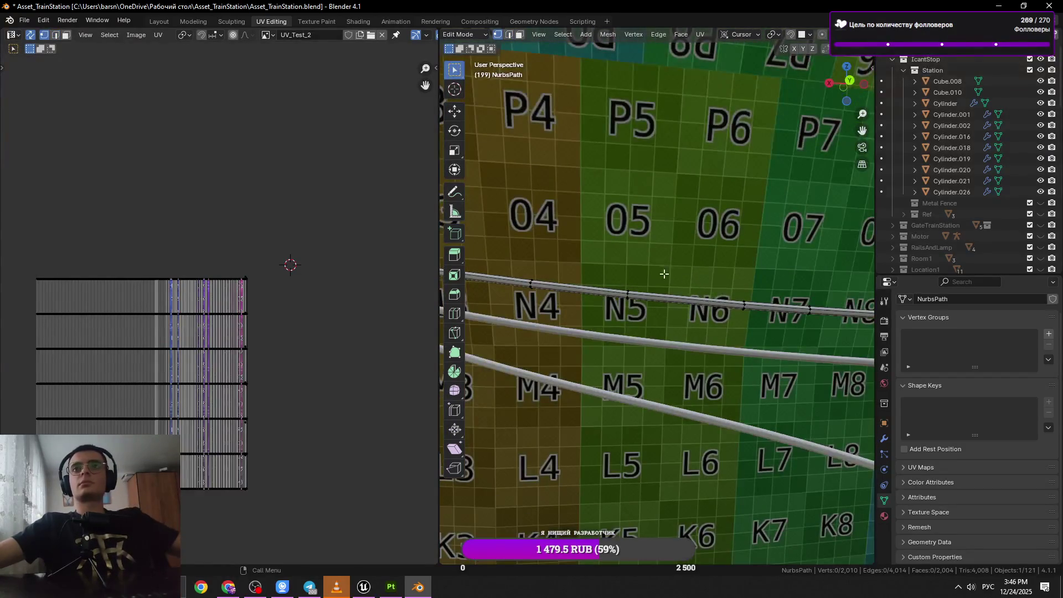
scroll("up", 3)
scroll("down", 3)
key("Tab")
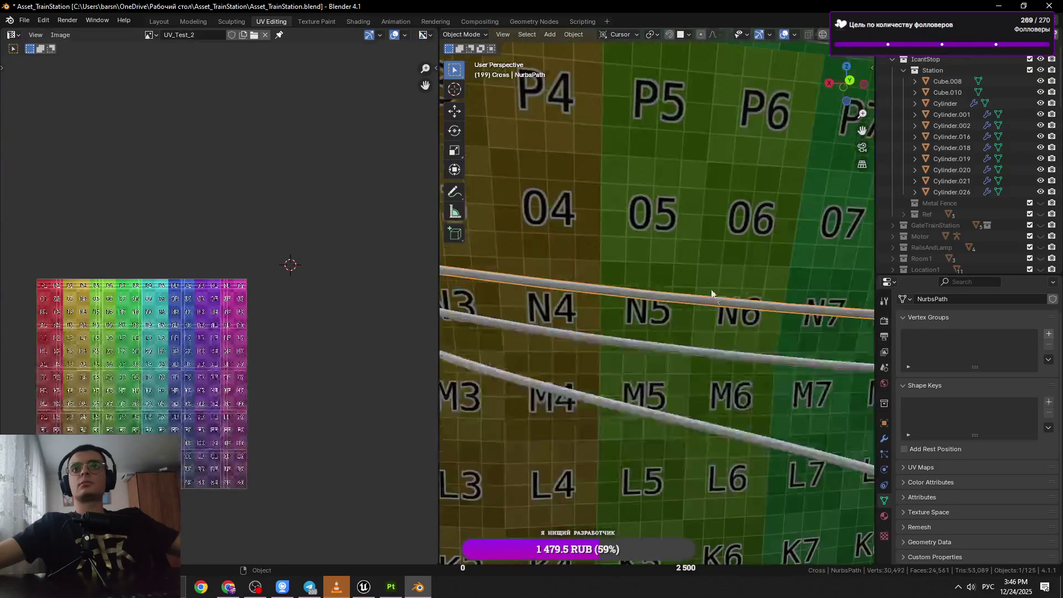
scroll("up", 3)
key("Tab")
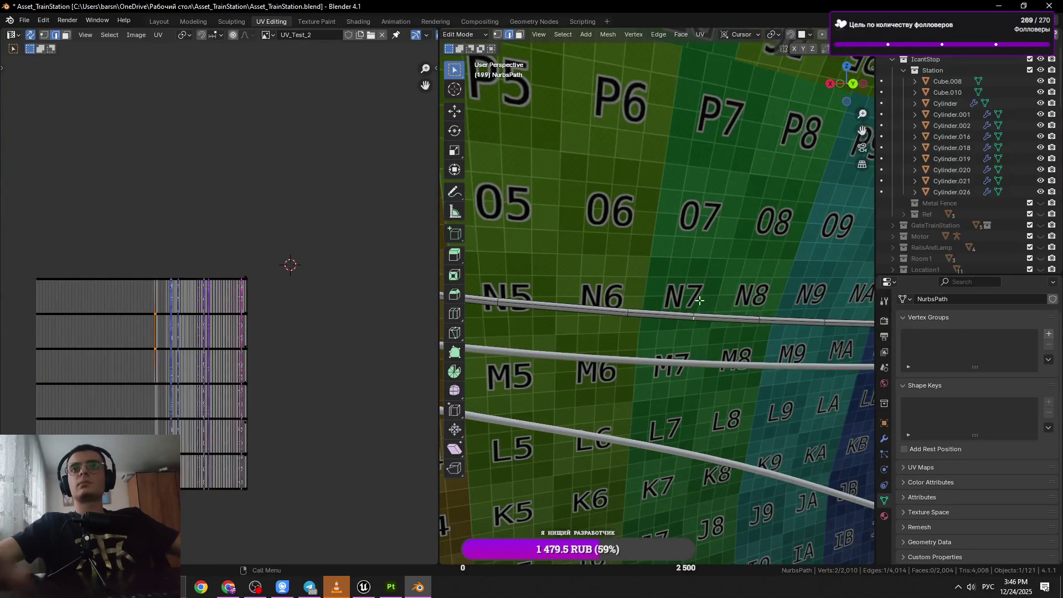
Dissolve another ring loop around the tube and save the file.
scroll("up", 3)
left_click(692, 301)
scroll("down", 3)
key("x")
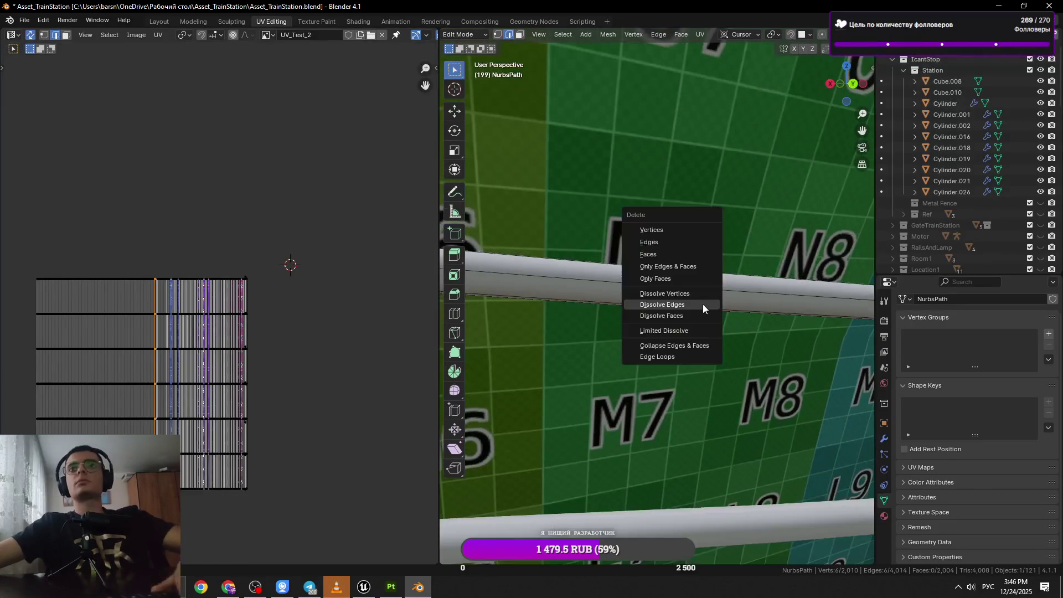
left_click(703, 304)
scroll("down", 3)
key("ctrl+s")
Toggle out of Edit Mode, then dissolve a ring loop in edge mode and save.
left_click_drag(753, 319, 677, 251)
right_click(657, 355)
key("Tab")
key("Tab")
scroll("up", 3)
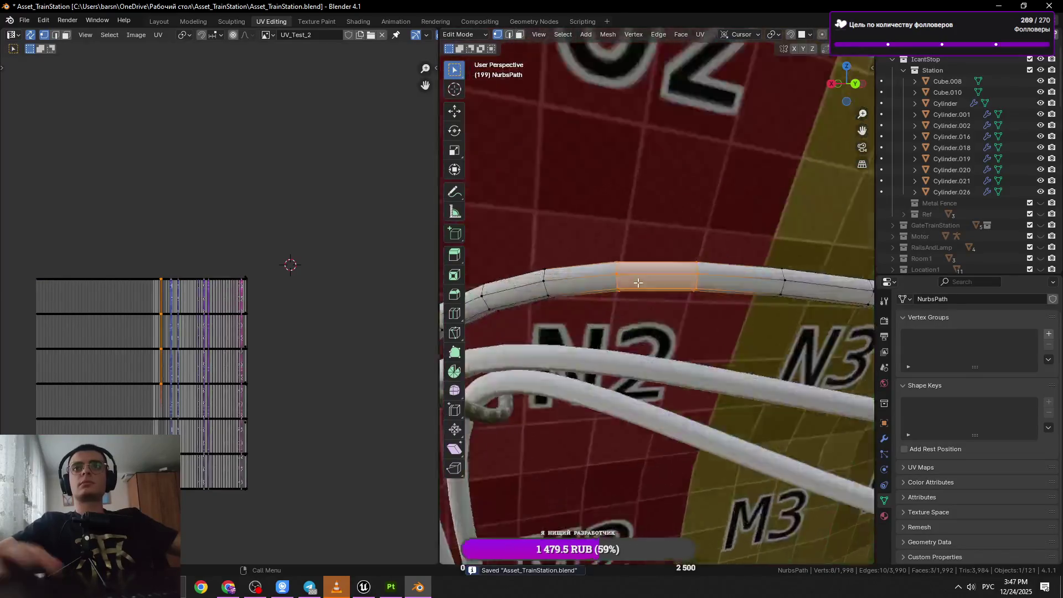
key("2")
left_click(710, 299)
key("x")
left_click(816, 320)
scroll("down", 3)
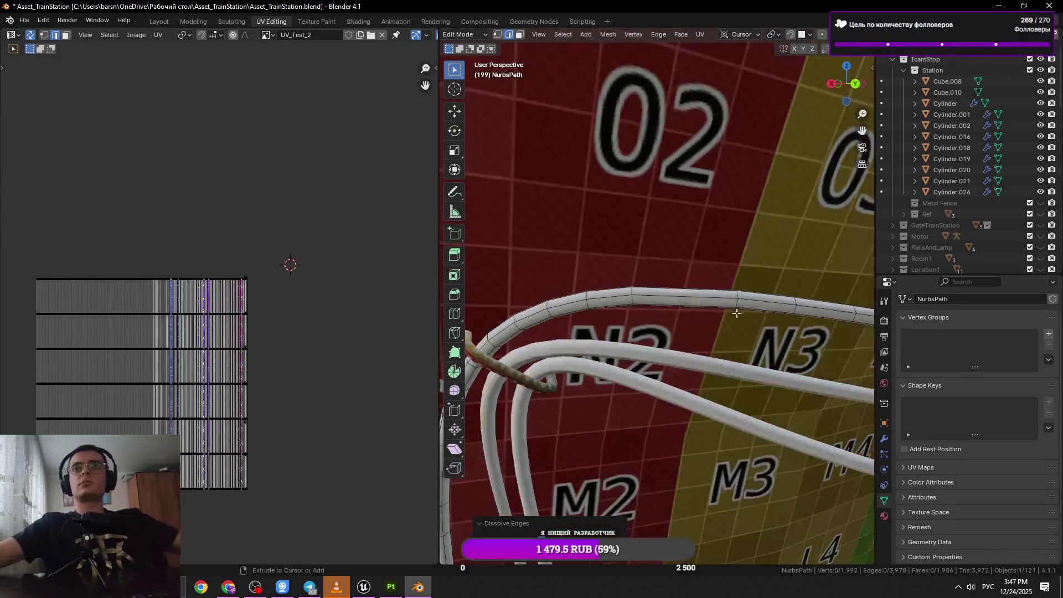
key("ctrl+s")
Dissolve two more ring loops on the tube.
key("x")
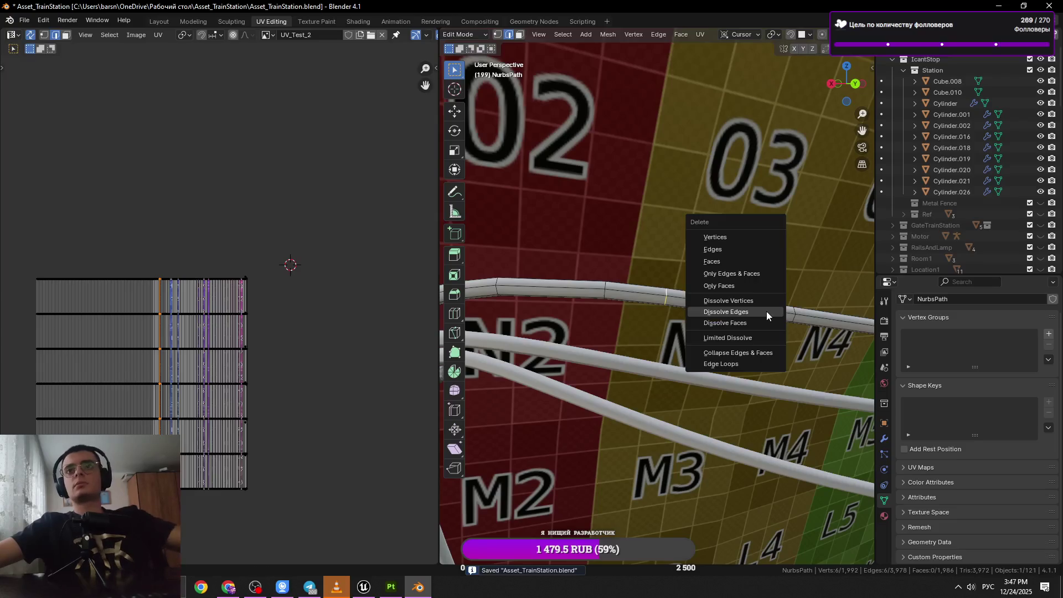
left_click(766, 311)
left_click_drag(766, 311, 709, 326)
key("x")
left_click(709, 327)
Dissolve the next ring loop, save, then undo back past the recent edits.
left_click_drag(613, 295, 612, 300)
left_click(612, 300)
scroll("up", 3)
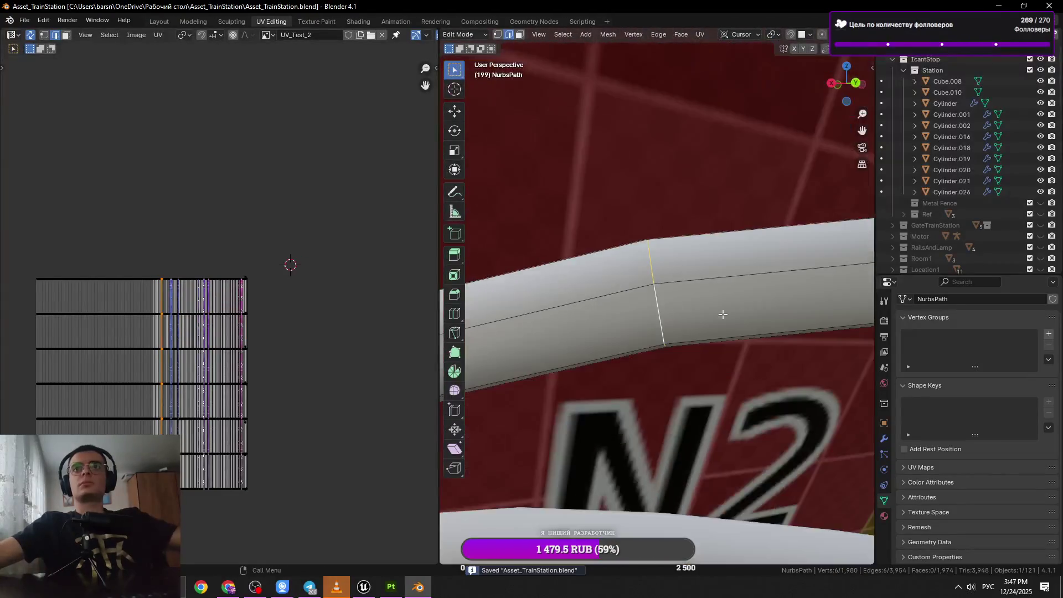
scroll("down", 3)
key("x")
left_click(751, 333)
key("ctrl+s")
key("ctrl+z")
key("ctrl+z")
key("ctrl+z")
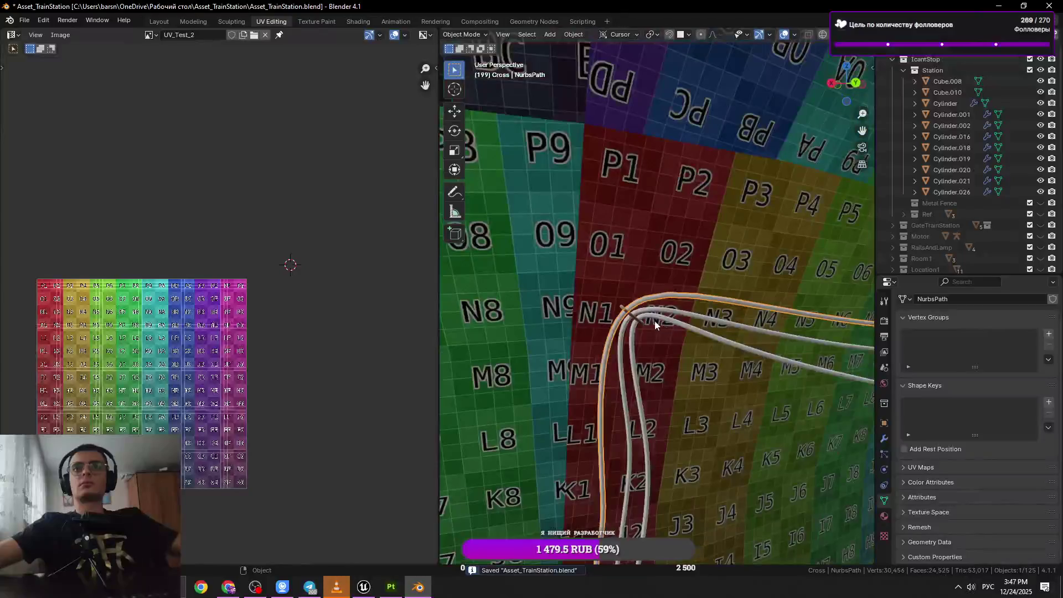
Redo the undone edits and dissolve two ring loops, including one on the left tube.
scroll("up", 3)
key("ctrl+shift+z")
key("ctrl+shift+z")
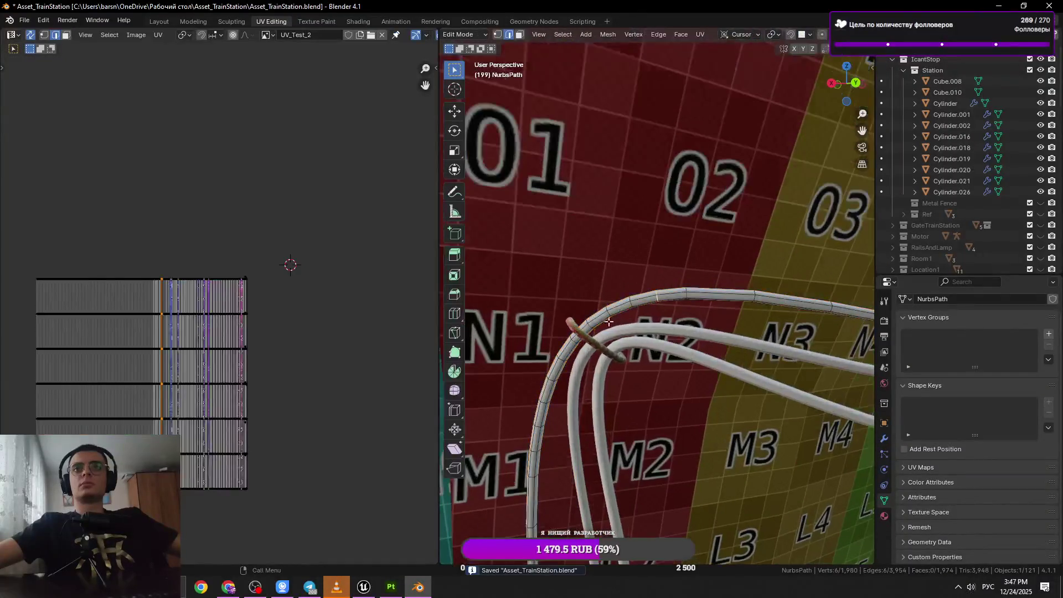
scroll("up", 3)
scroll("up", 3)
key("x")
left_click(698, 327)
left_click_drag(642, 312, 623, 293)
left_click(624, 292)
key("x")
left_click(698, 293)
Try sliding a ring loop on the tube, then undo the slide.
left_click(642, 255)
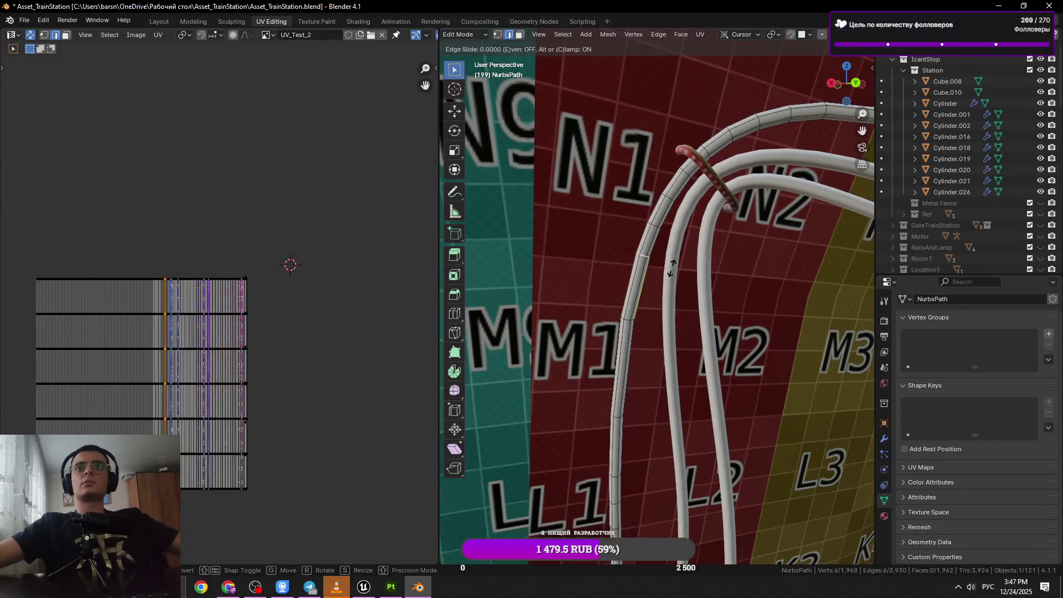
key("g")
key("g")
left_click(644, 260)
left_click_drag(645, 261, 652, 273)
key("ctrl+z")
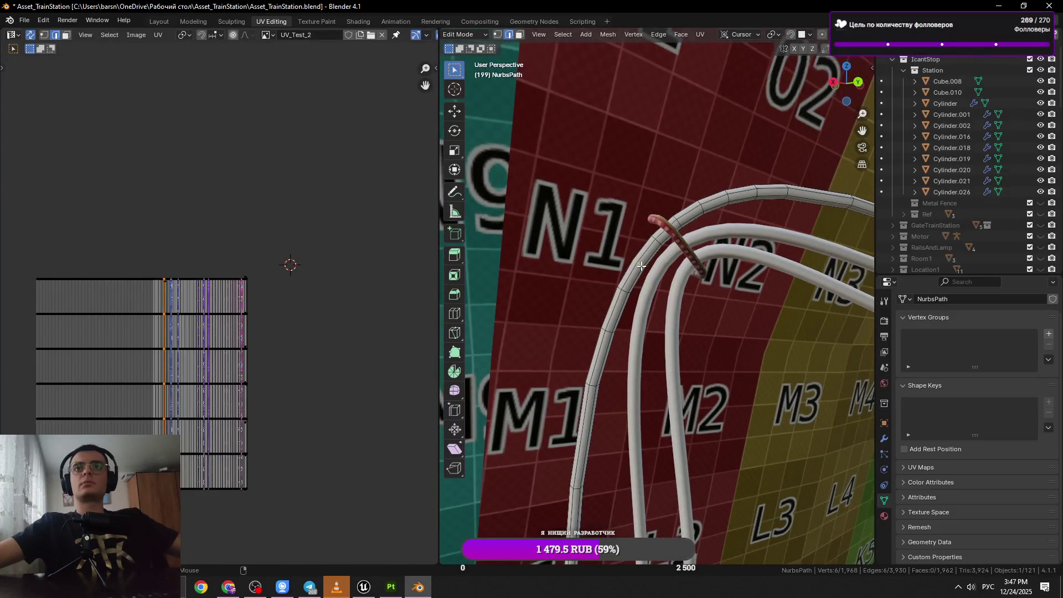
key("x")
key("Escape")
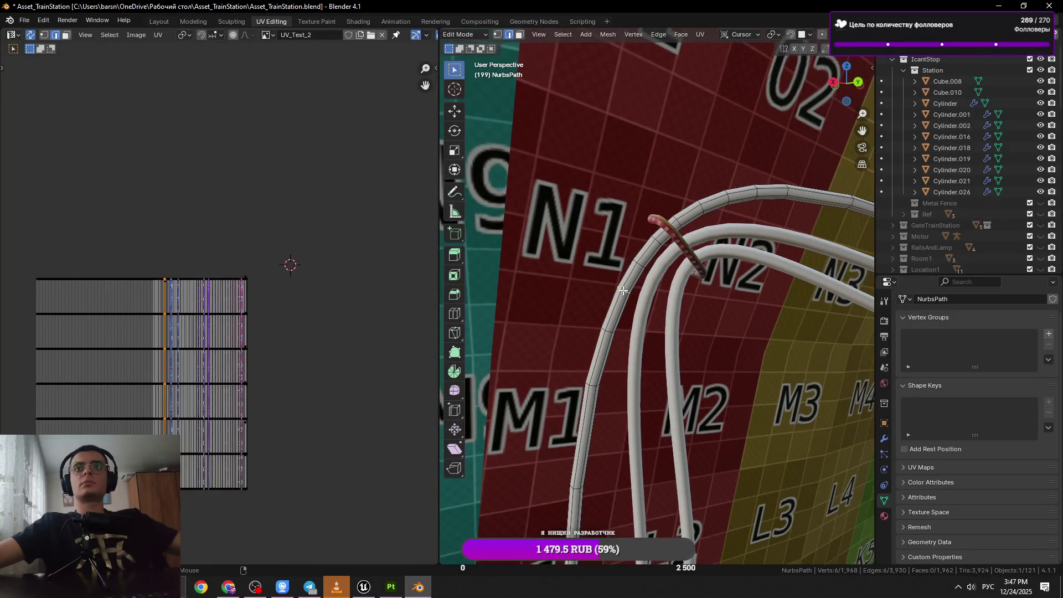
Dissolve a loop on the left tube and another ring loop after re-entering Edit Mode.
left_click(630, 296)
key("x")
left_click(625, 293)
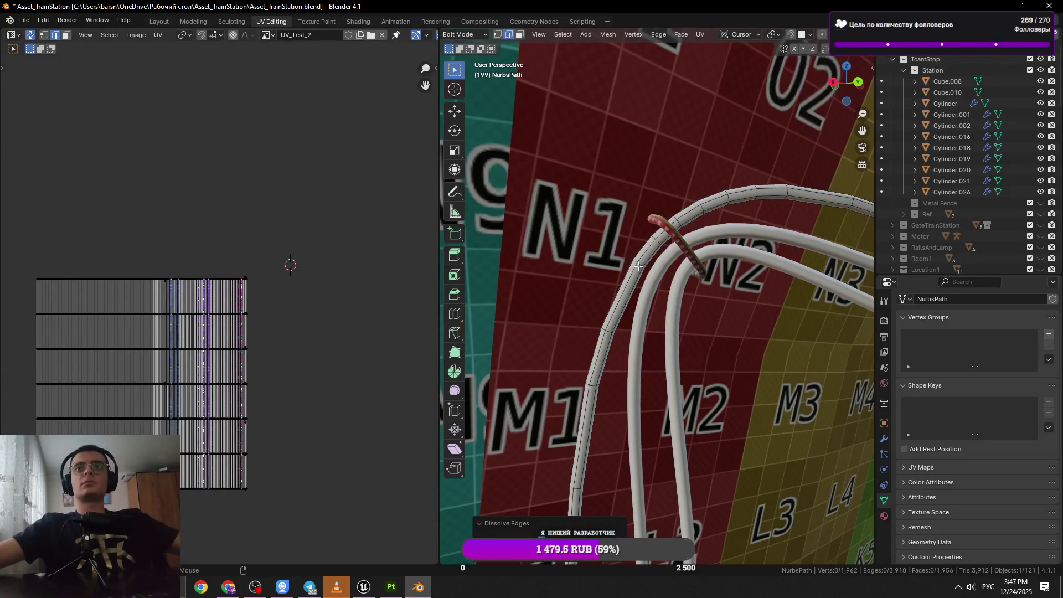
key("Tab")
scroll("down", 3)
scroll("down", 3)
key("Tab")
scroll("up", 3)
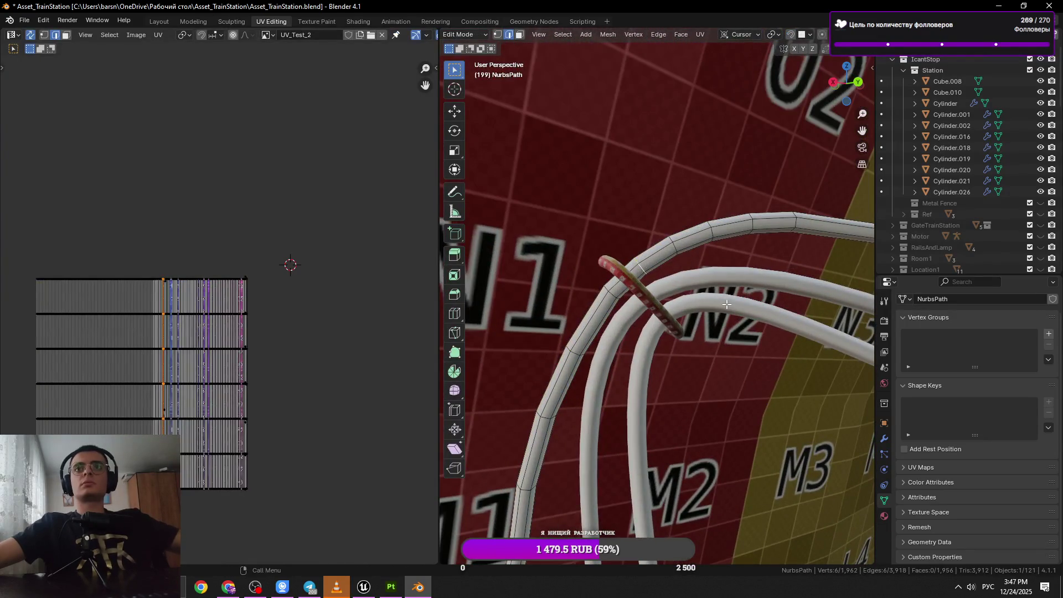
key("x")
left_click(722, 304)
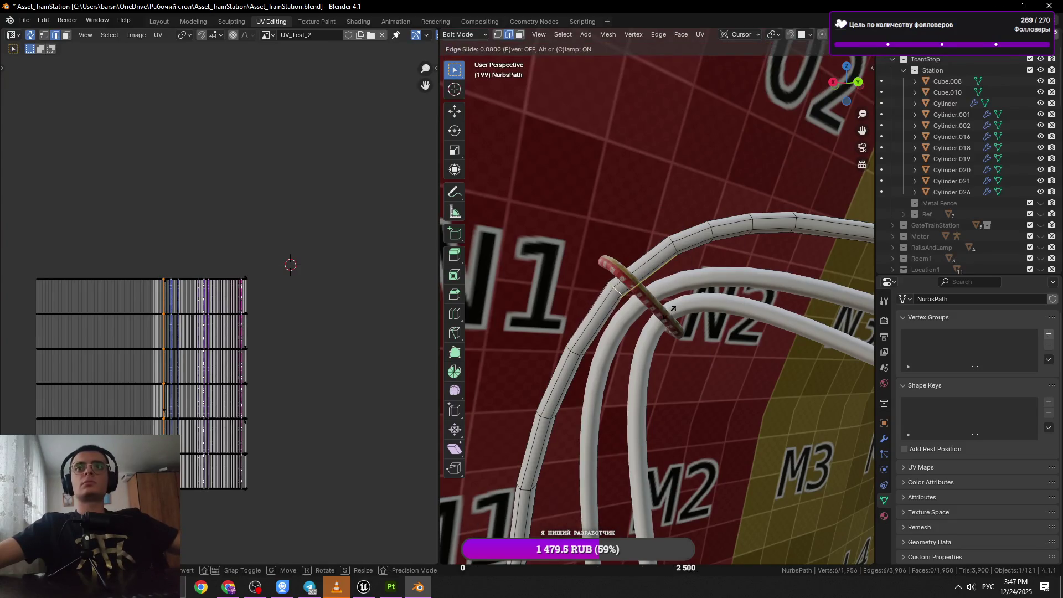
Reselect the NurbsPath tube instead of the wall and re-enter Edit Mode.
key("Tab")
scroll("down", 3)
left_click_drag(671, 332, 651, 283)
left_click(670, 288)
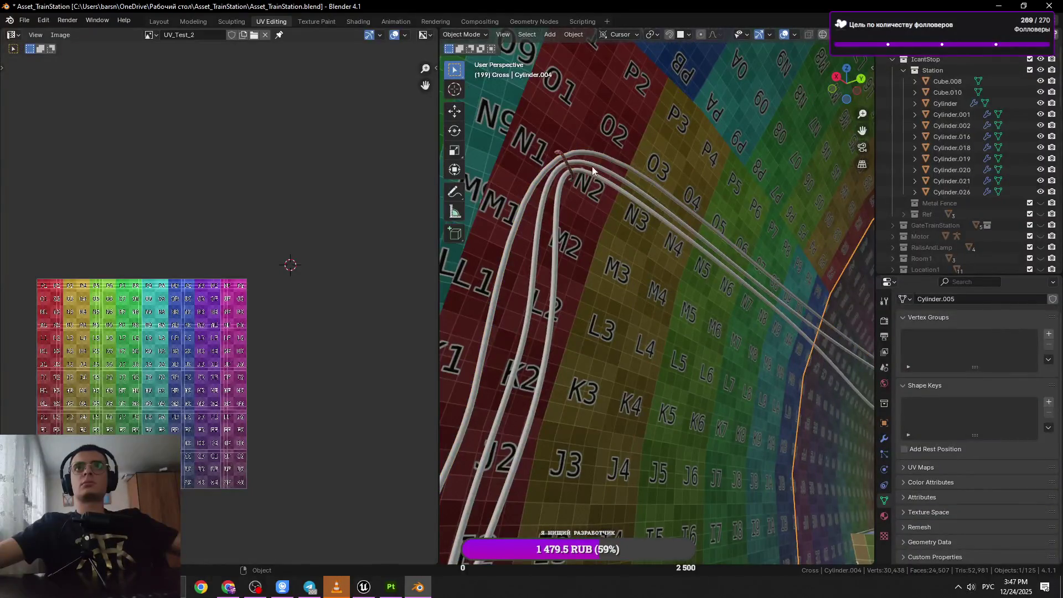
left_click(615, 156)
key("Tab")
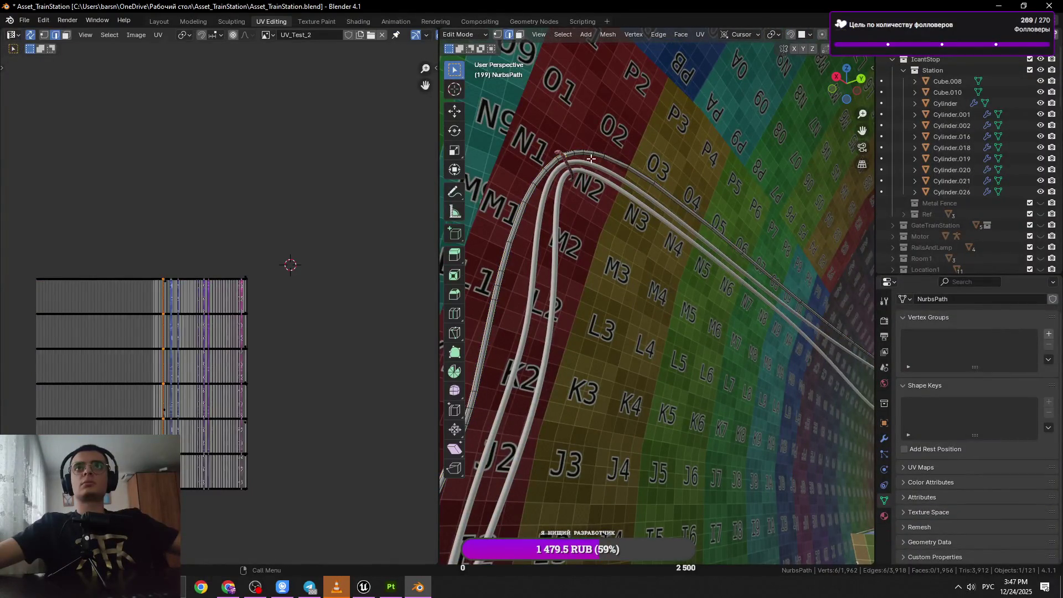
left_click_drag(587, 156, 568, 264)
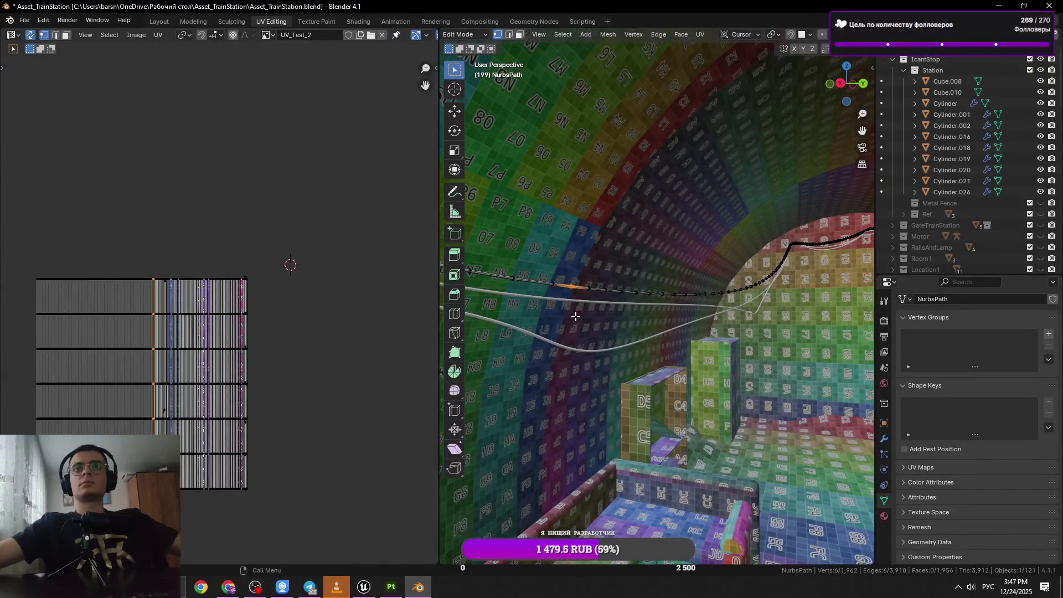
Dissolve the selected ring loop on the tube facing the wall and save.
key("KP_Decimal")
left_click_drag(574, 314, 668, 303)
key("x")
left_click(701, 346)
key("ctrl+s")
Select a ring loop around the rail tube and dissolve it.
key("1")
key("KP_Decimal")
key("2")
left_click(677, 298)
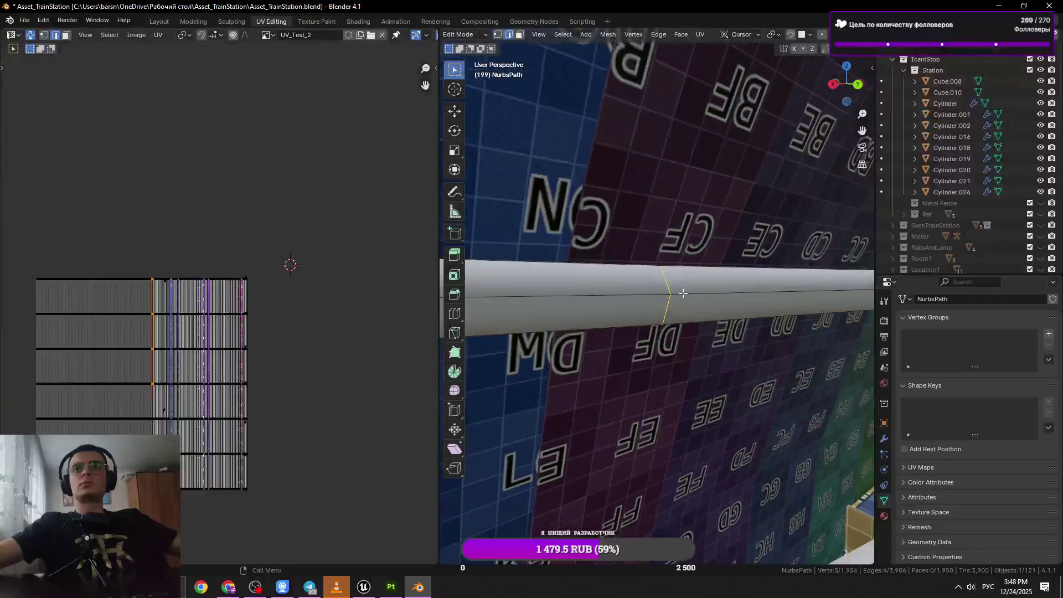
left_click(655, 287)
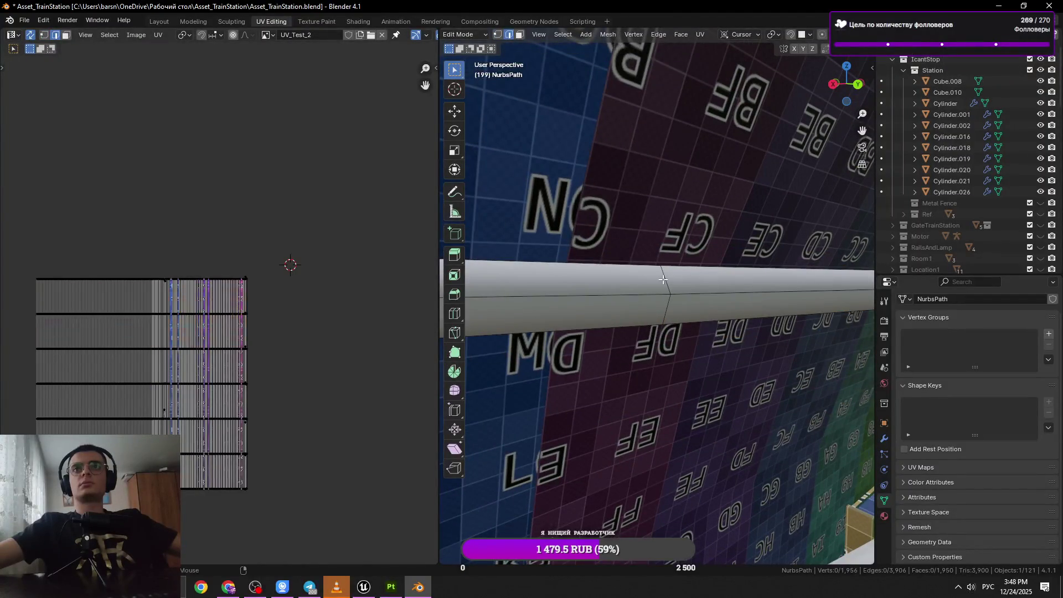
left_click(665, 278)
scroll("down", 3)
key("x")
left_click(759, 334)
Dissolve another loop further along the rail.
left_click_drag(736, 340, 652, 324)
left_click(701, 307)
key("ctrl+x")
key("x")
left_click(747, 321)
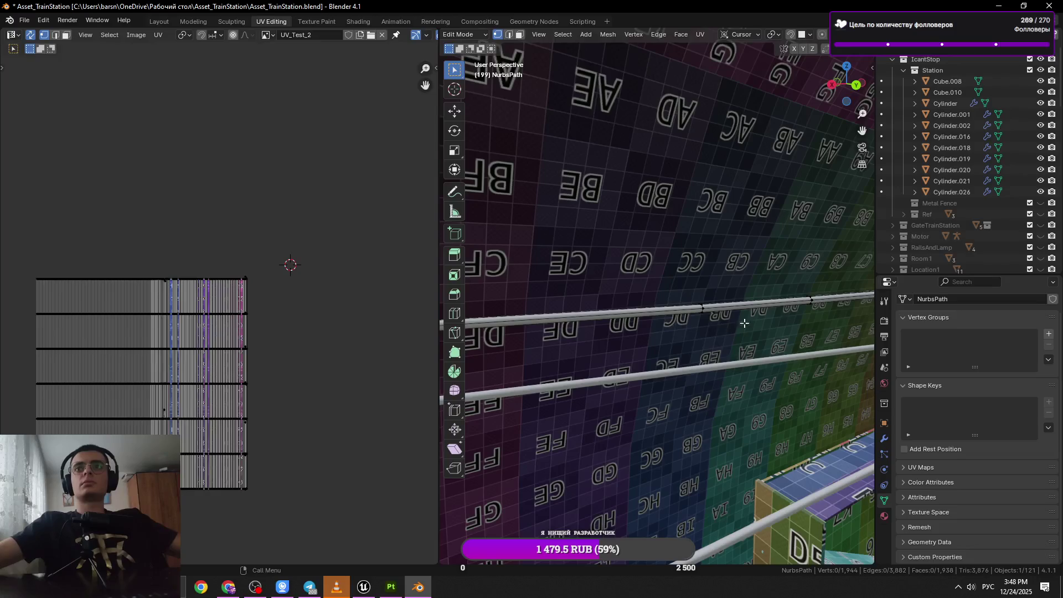
scroll("up", 3)
scroll("down", 3)
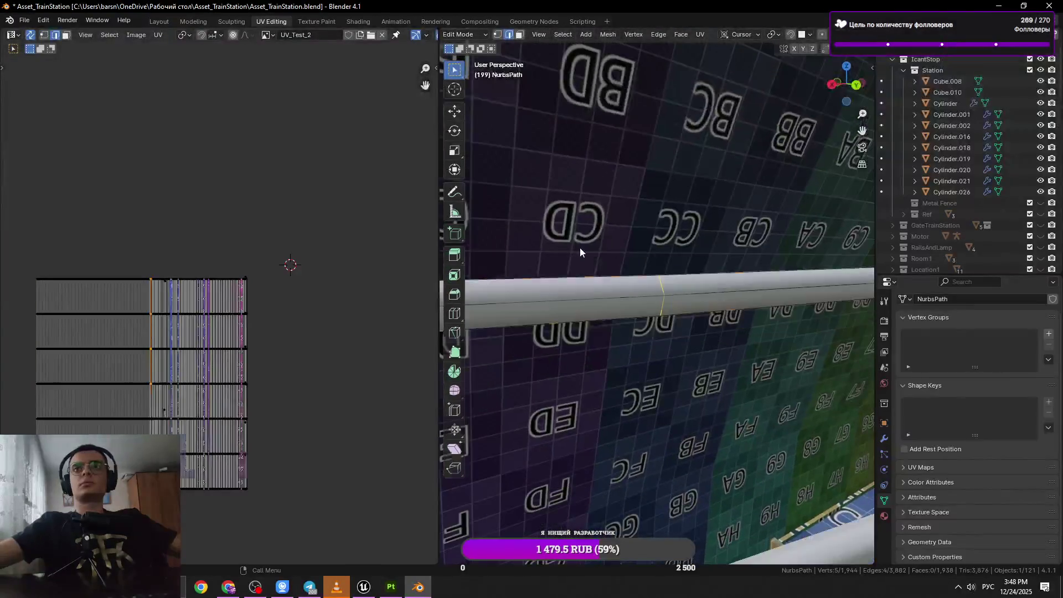
Re-enter Edit Mode on the tube and frame a loop along the wall.
key("Tab")
left_click_drag(631, 287, 690, 291)
key("Tab")
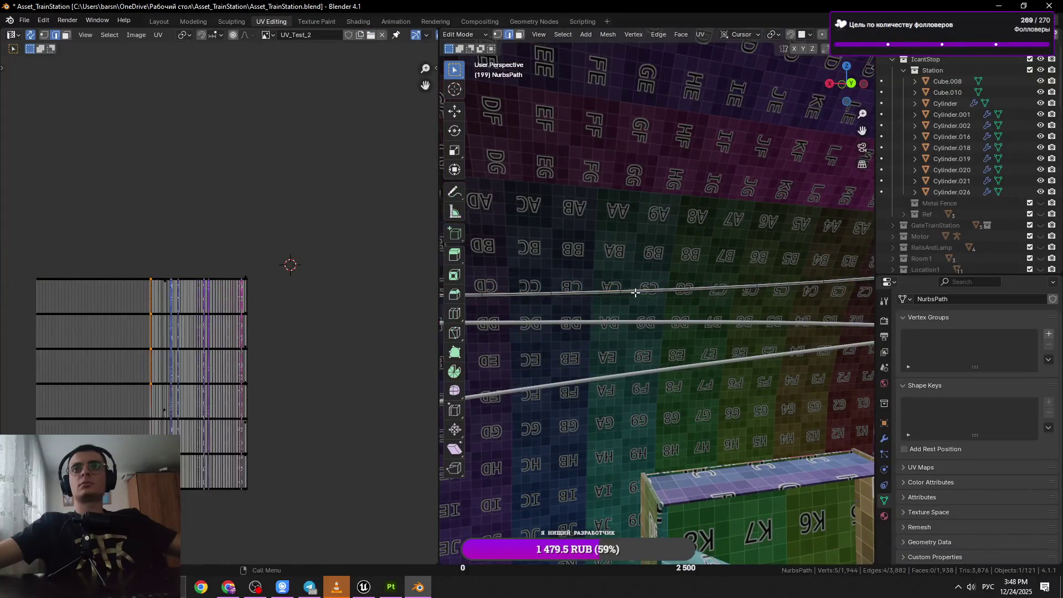
left_click_drag(624, 292, 658, 311)
left_click_drag(581, 307, 692, 330)
left_click_drag(817, 307, 664, 227)
left_click(664, 229)
key("KP_Decimal")
scroll("down", 3)
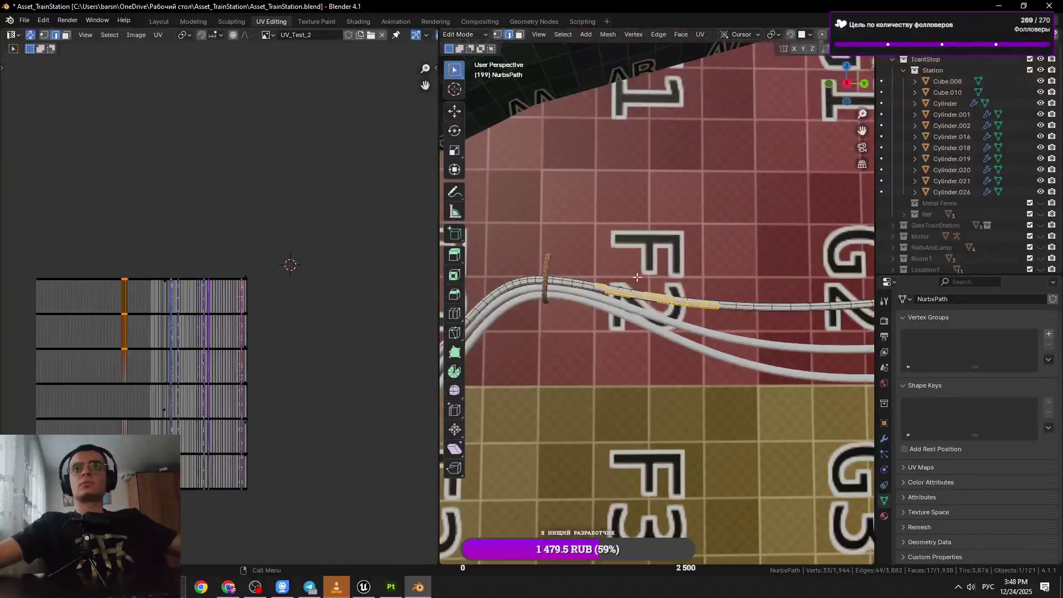
scroll("up", 3)
Select the parallel ring loops around the tube and save.
key("2")
left_click(709, 299)
scroll("up", 3)
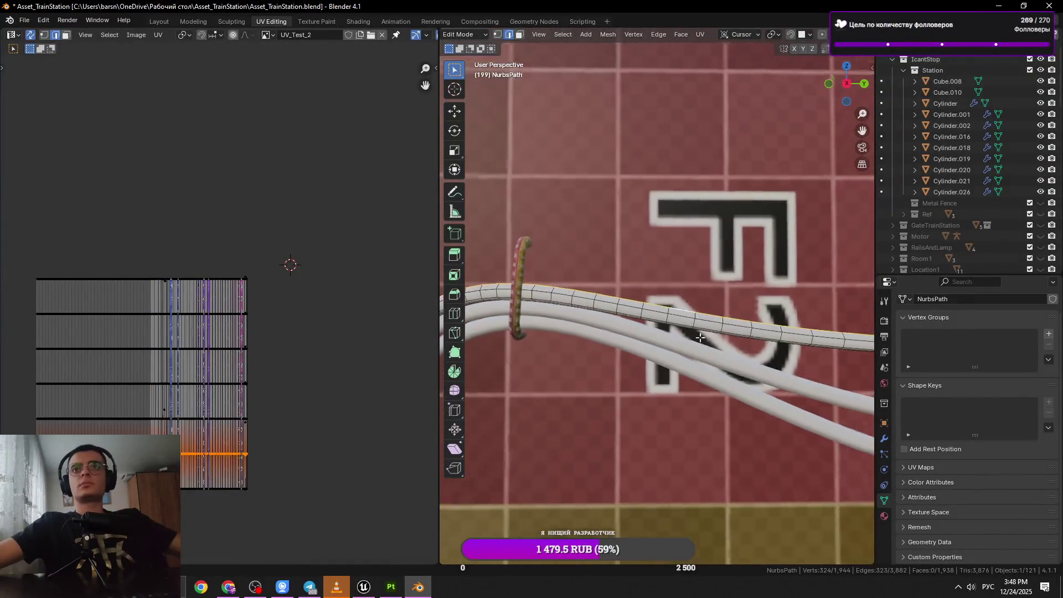
key("1")
key("2")
left_click(664, 320)
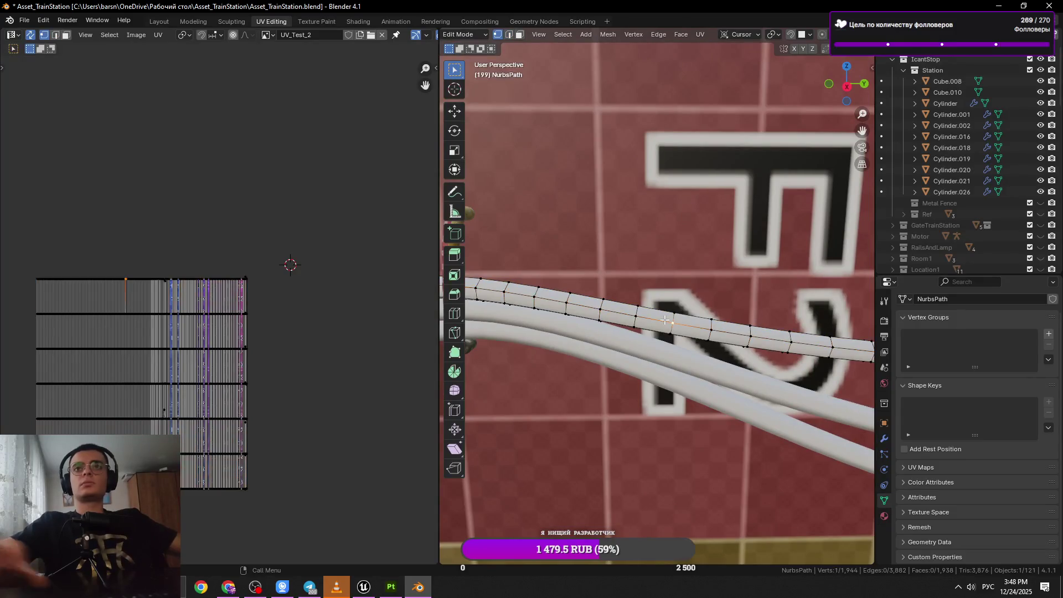
key("KP_Decimal")
scroll("down", 3)
scroll("down", 3)
right_click(669, 316)
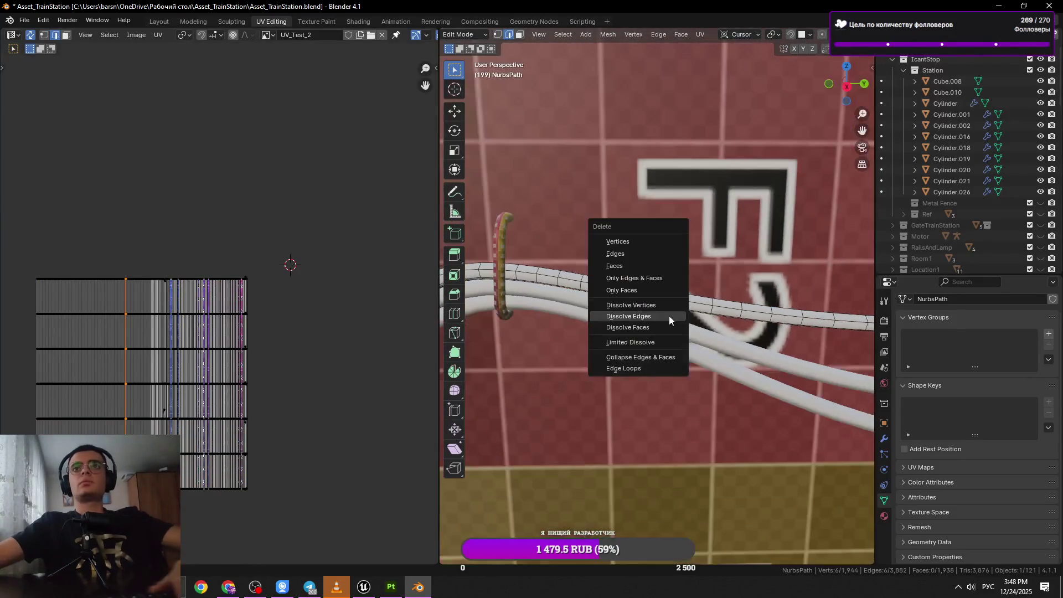
left_click(671, 315)
key("ctrl+s")
Dissolve an edge ring around the tube from the context menu.
left_click(715, 304)
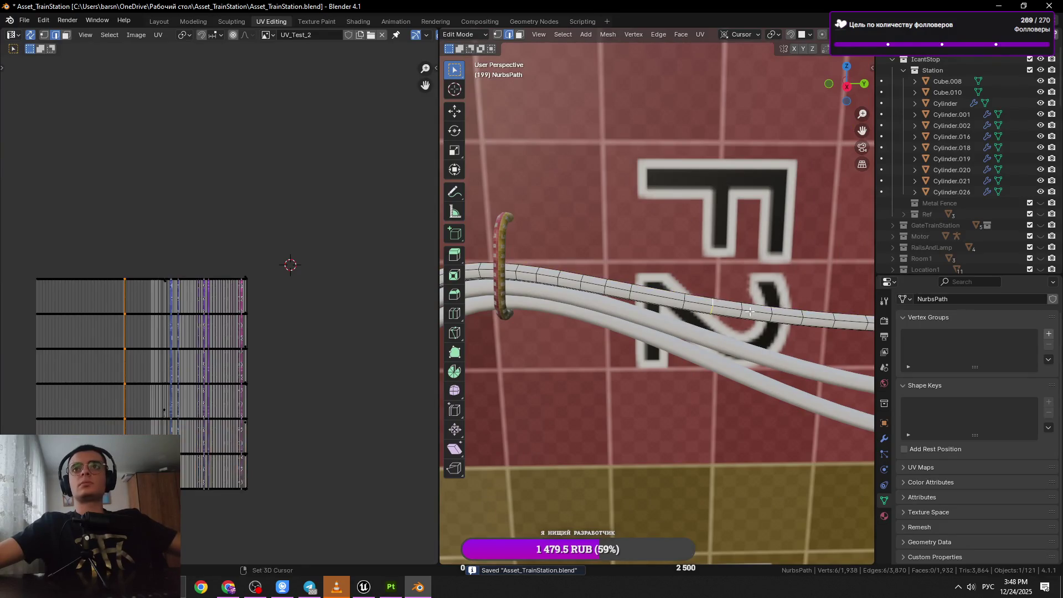
scroll("up", 3)
scroll("down", 3)
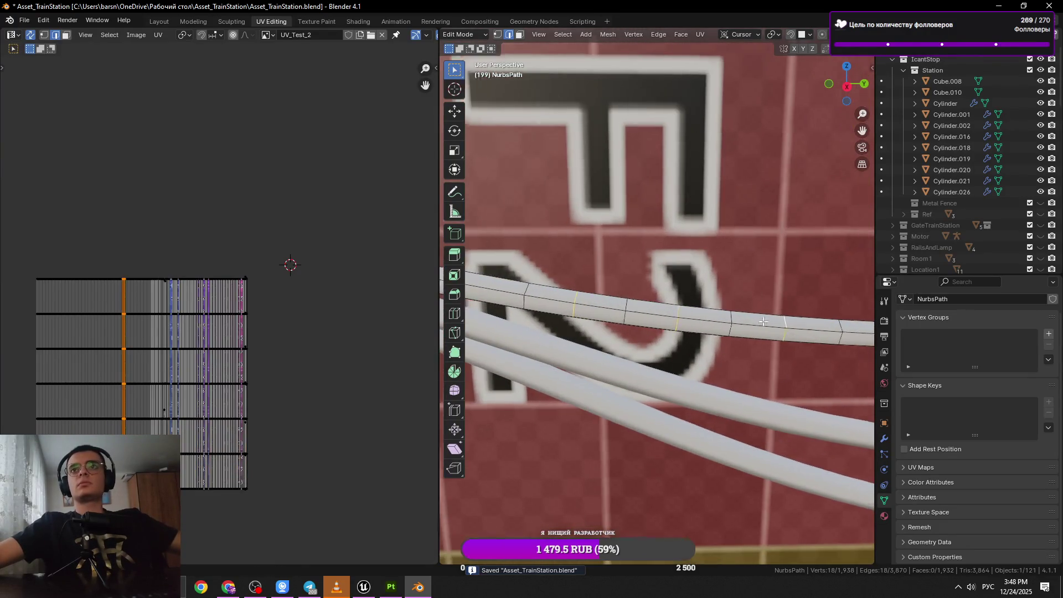
right_click(663, 308)
left_click(663, 309)
Dissolve the next edge ring near the wall letters and save.
left_click(696, 297)
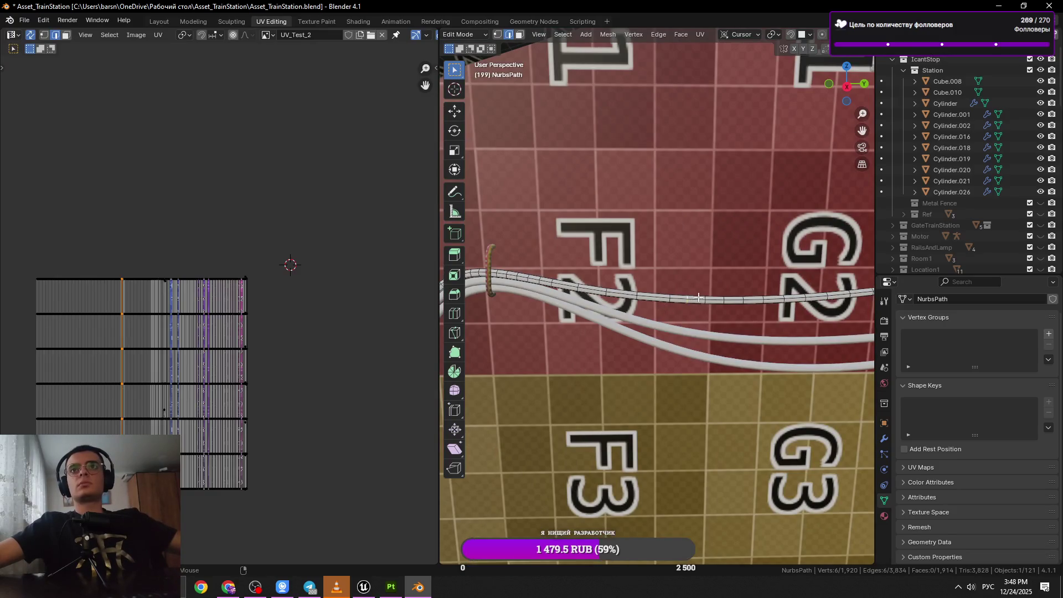
scroll("up", 3)
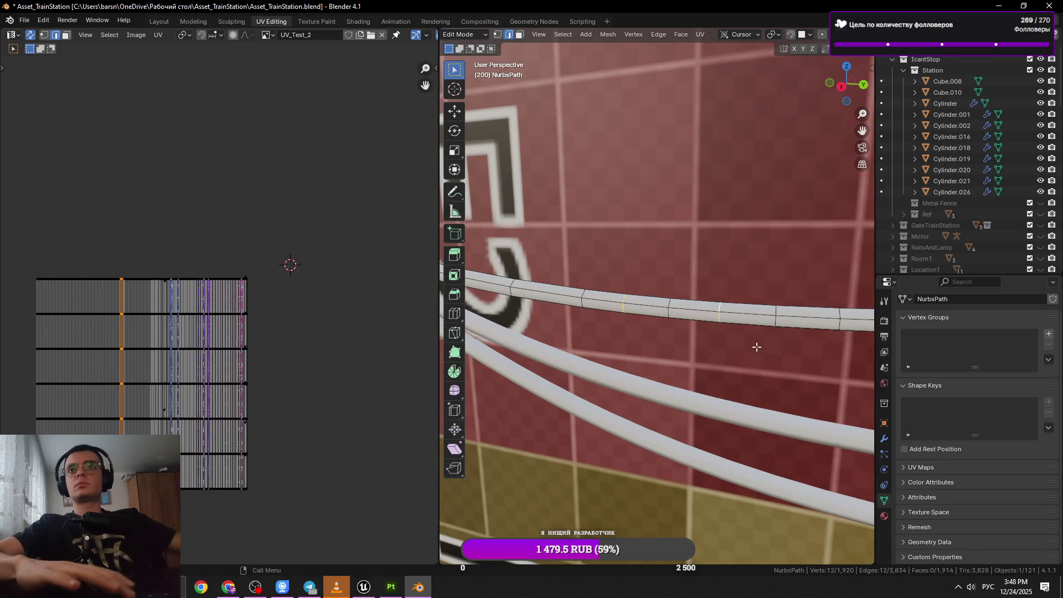
left_click_drag(757, 346, 724, 331)
left_click_drag(798, 329, 719, 338)
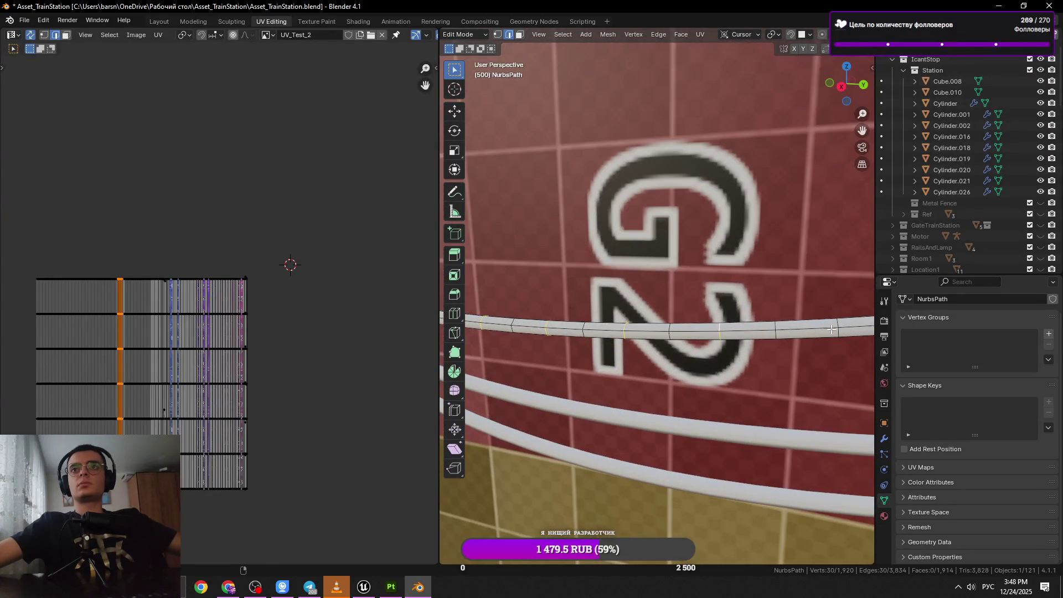
left_click_drag(830, 330, 741, 320)
key("x")
left_click(785, 327)
key("ctrl+s")
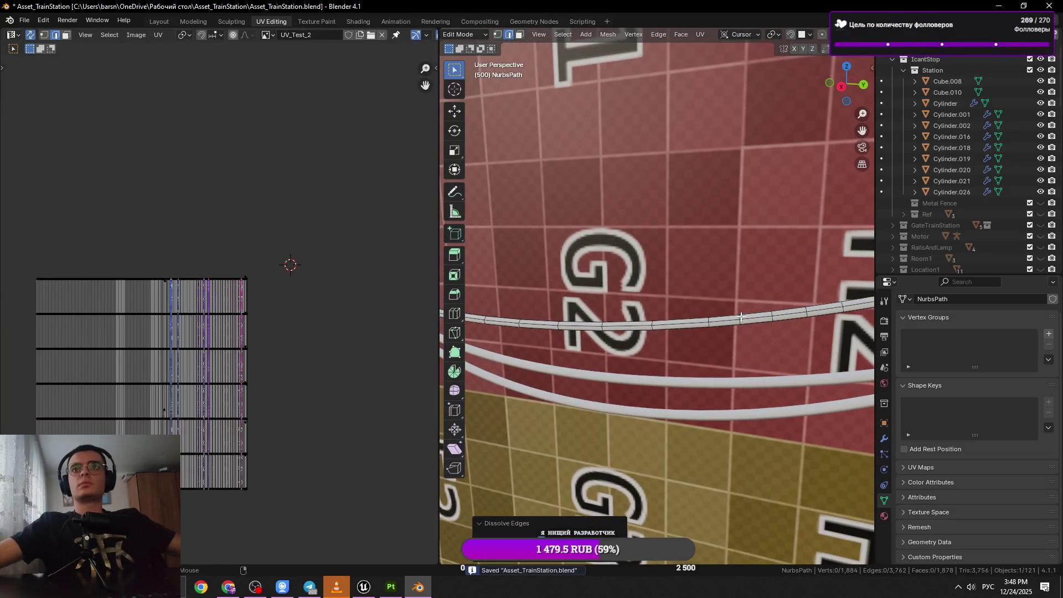
Dissolve two more edge rings together along the tube.
left_click(741, 317)
key("KP_Decimal")
scroll("down", 3)
left_click_drag(707, 270, 650, 312)
left_click(764, 316)
scroll("down", 3)
key("x")
left_click(779, 301)
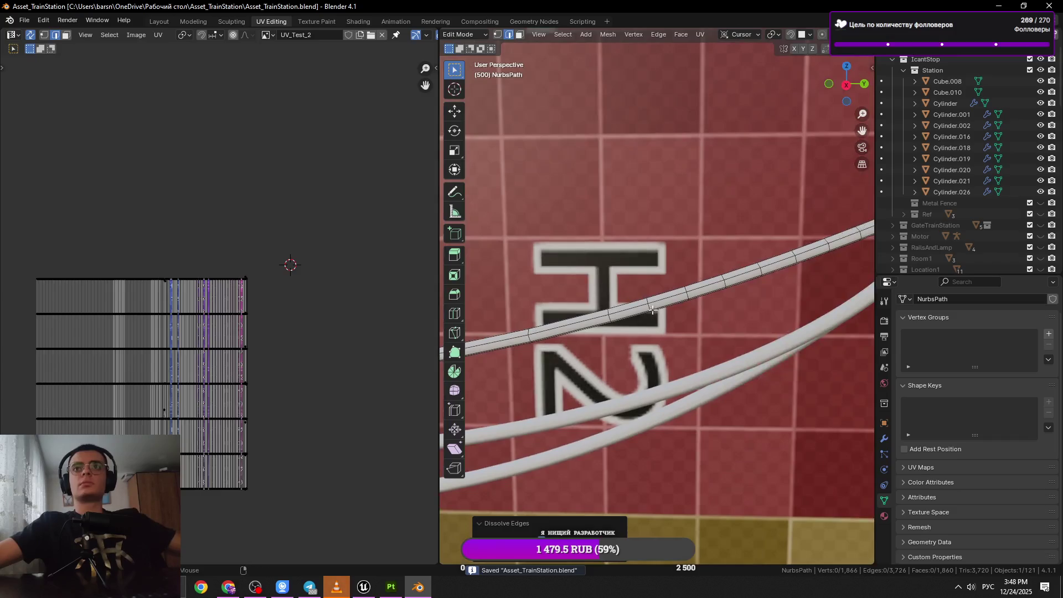
Dissolve the edge rings near the ring clamp by the next sign and save.
left_click(656, 301)
left_click(658, 299)
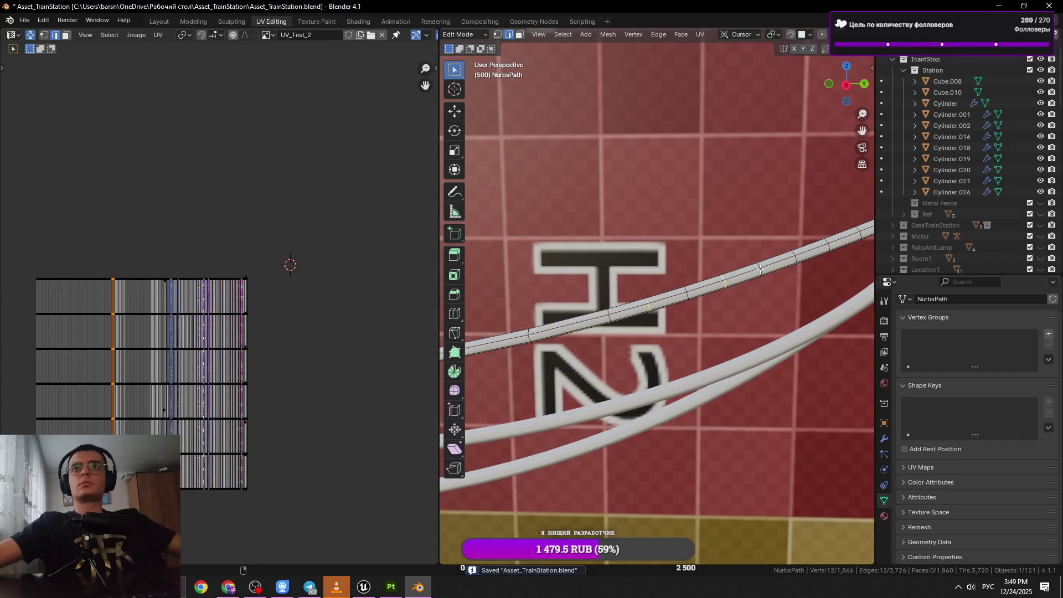
left_click_drag(788, 255, 746, 279)
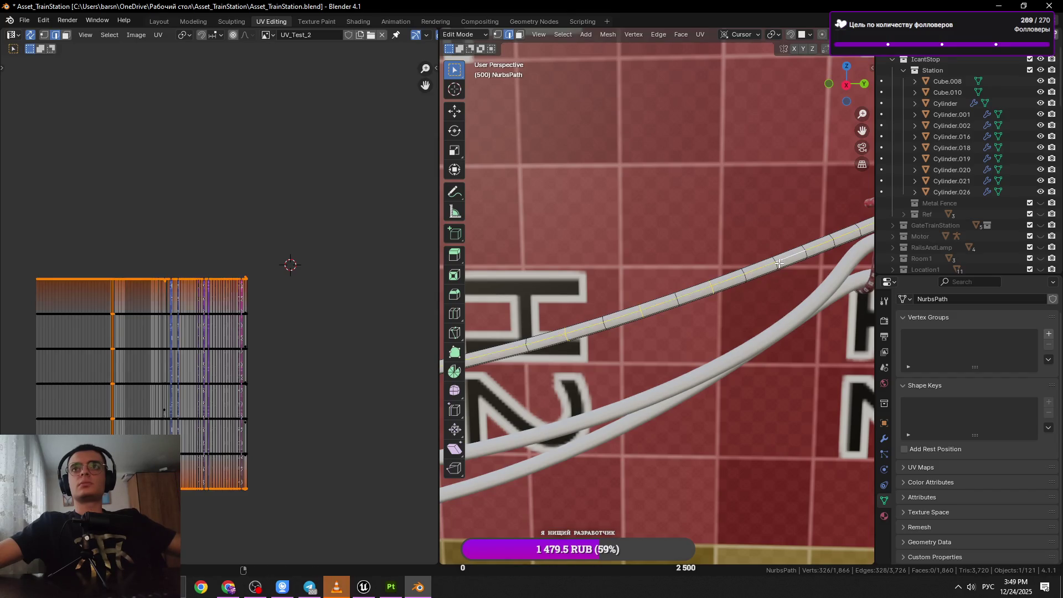
left_click_drag(802, 269, 719, 294)
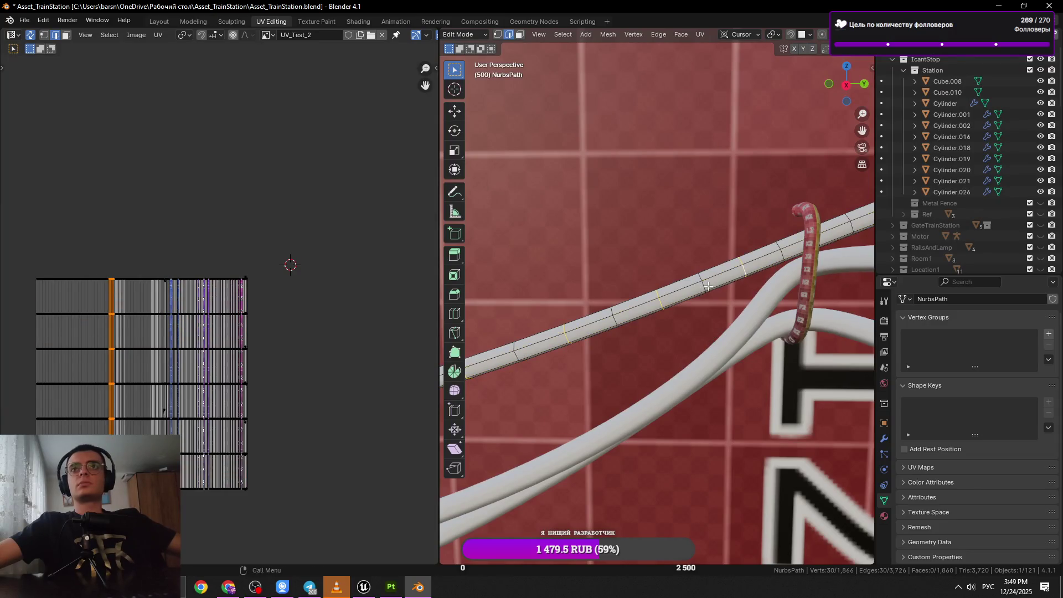
key("x")
left_click(799, 298)
key("ctrl+s")
Dissolve an edge ring on the thin tube.
scroll("down", 3)
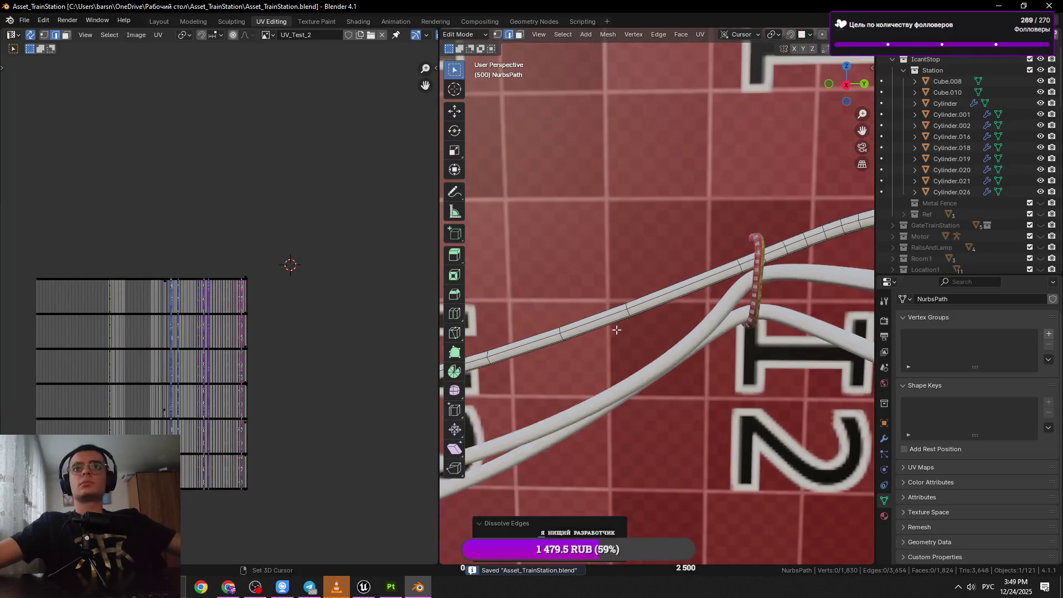
left_click(638, 328)
key("x")
left_click(735, 327)
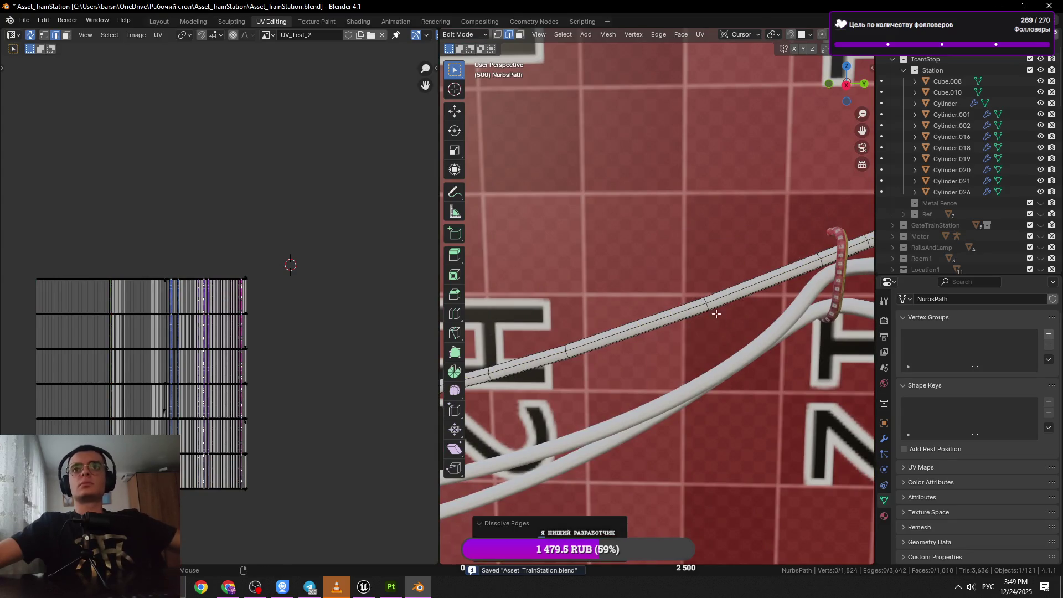
Edge-slide the selected loop along the thin cable beside the ring clamp.
key("g")
key("g")
left_click(745, 332)
scroll("down", 3)
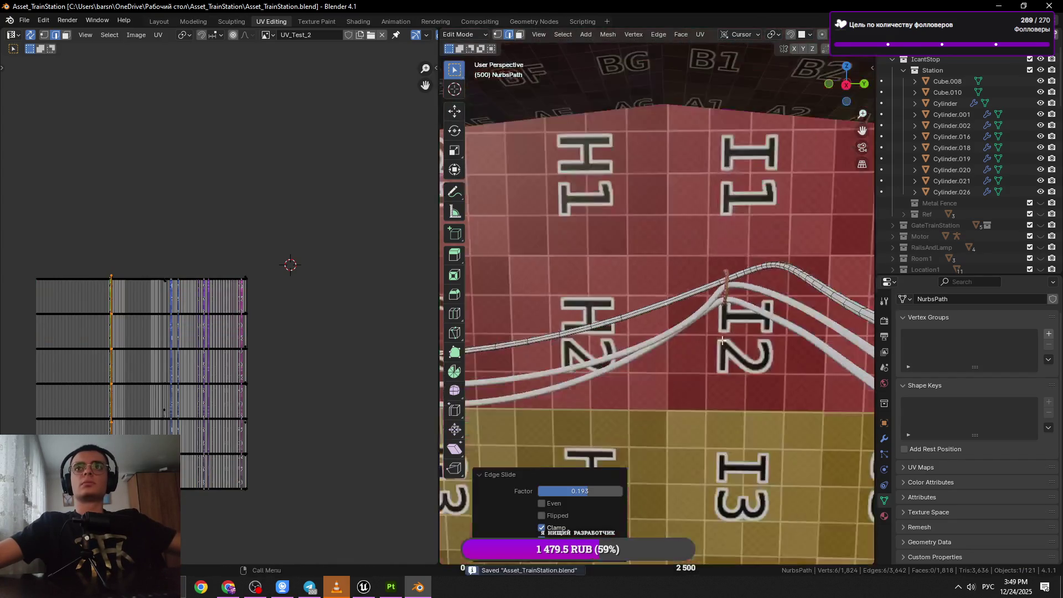
scroll("up", 3)
Dissolve an edge loop on the thin tube and save.
left_click(661, 337)
left_click_drag(661, 337, 667, 364)
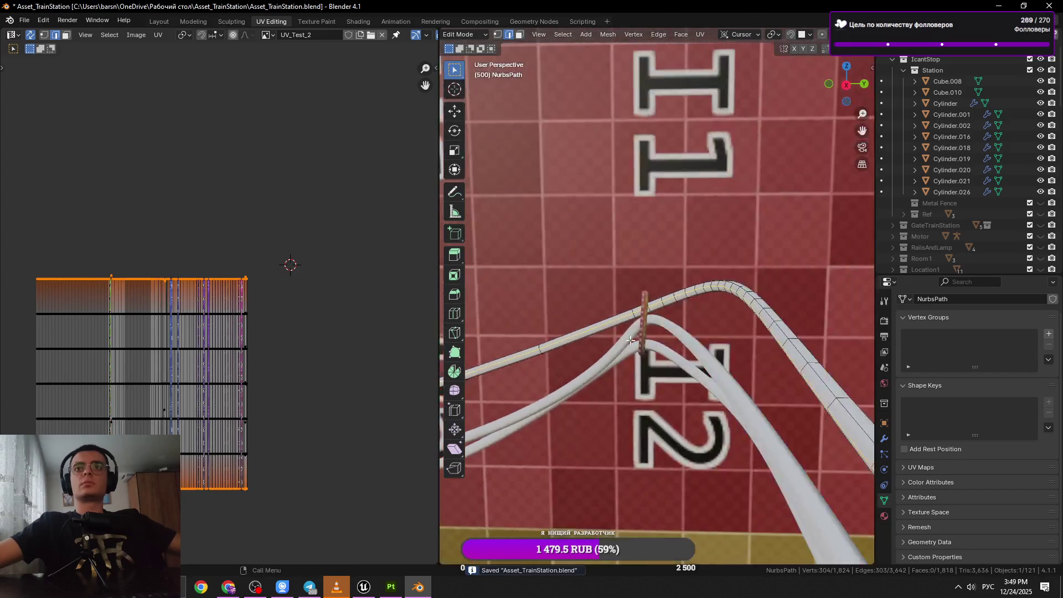
key("1")
scroll("up", 3)
scroll("down", 3)
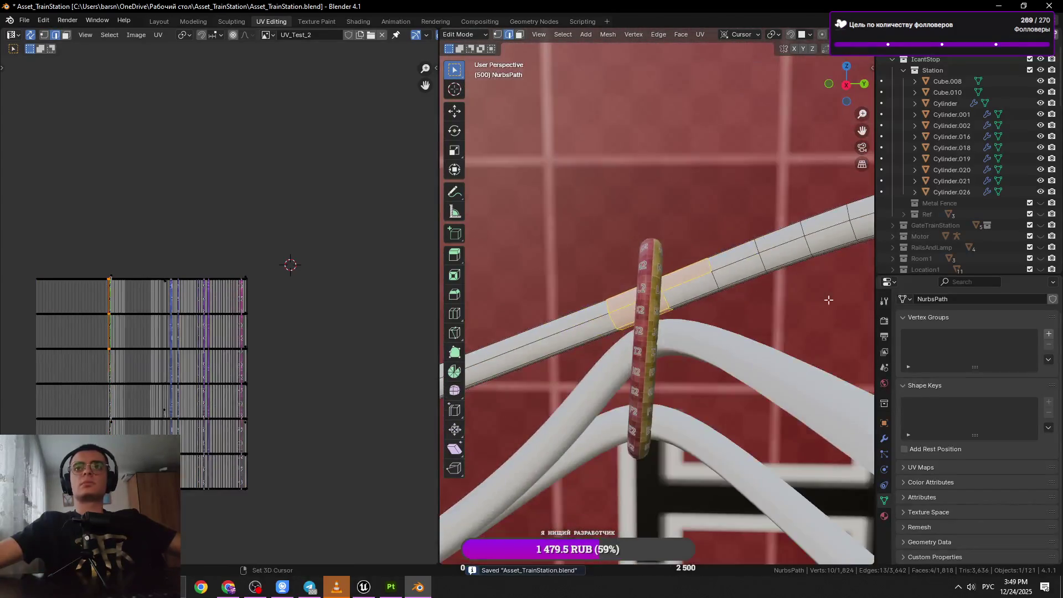
key("3")
left_click_drag(814, 297, 677, 354)
key("ctrl+x")
left_click_drag(635, 311, 696, 299)
scroll("down", 3)
scroll("up", 3)
key("ctrl+s")
Dissolve one more edge loop on the bend.
left_click(669, 323)
key("x")
left_click(720, 287)
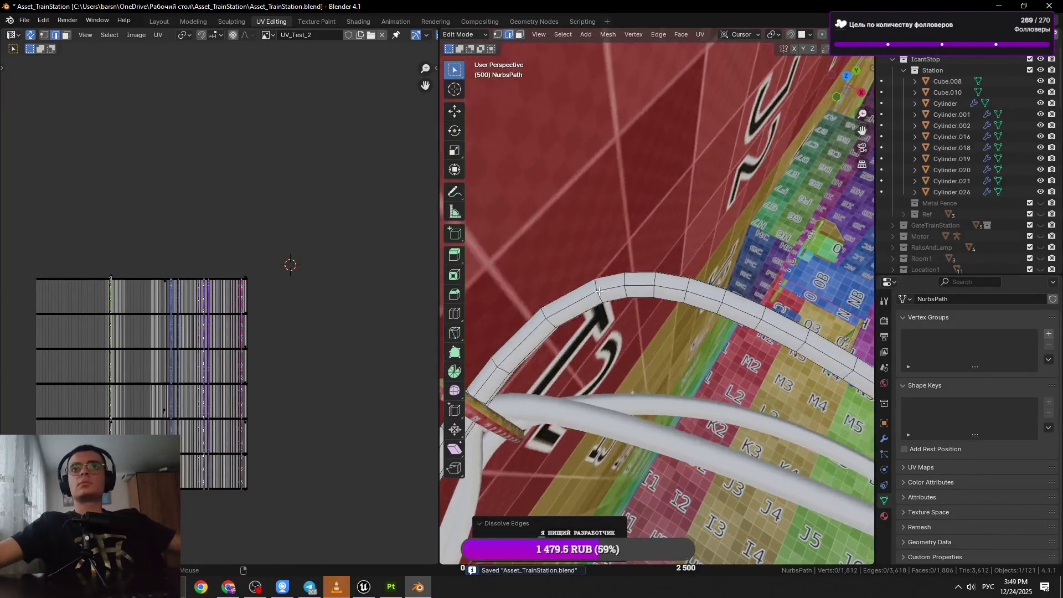
Dissolve one tube loop, then slide a neighbouring edge loop along the tube.
key("x")
left_click(696, 298)
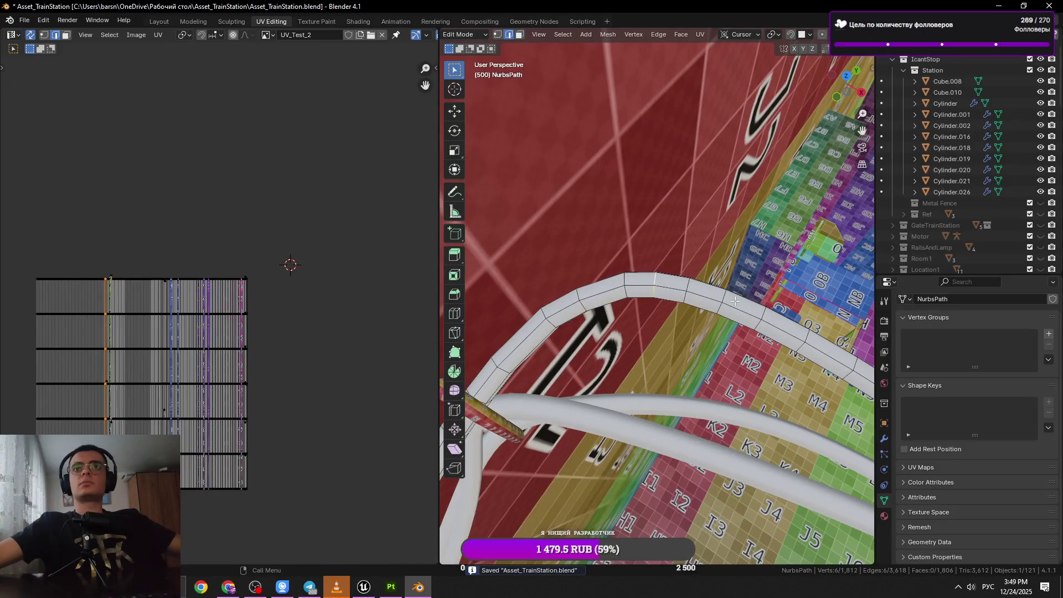
left_click(682, 289)
key("g")
key("g")
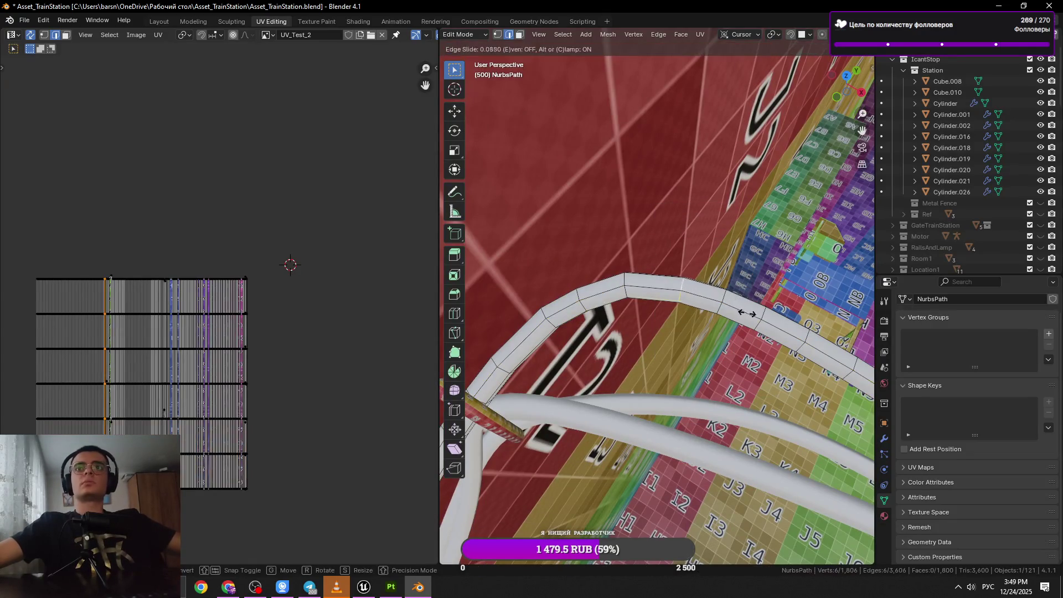
left_click(722, 300)
Dissolve several more surplus cross-section loops around the cable tube.
left_click_drag(749, 305, 680, 330)
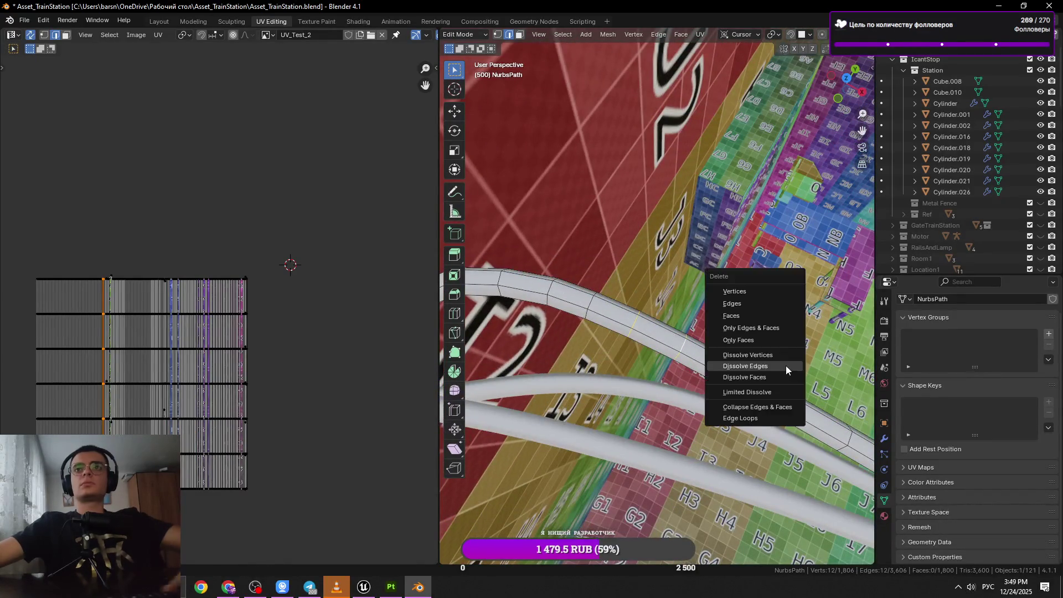
key("ctrl+x")
left_click_drag(786, 365, 648, 307)
key("ctrl+x")
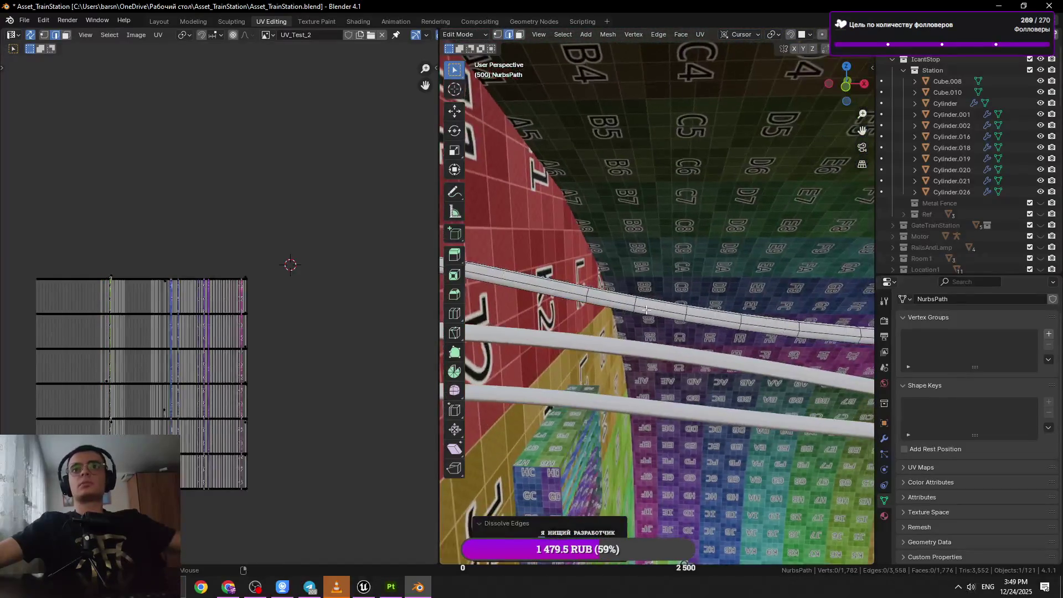
left_click(635, 299)
key("x")
left_click(758, 320)
left_click_drag(758, 320, 593, 299)
key("x")
left_click(719, 302)
Dissolve another tube loop, slide the next loop along the tube, and save the file.
left_click(693, 295)
key("x")
left_click(719, 301)
left_click(589, 301)
key("g")
key("g")
left_click(603, 305)
key("ctrl+s")
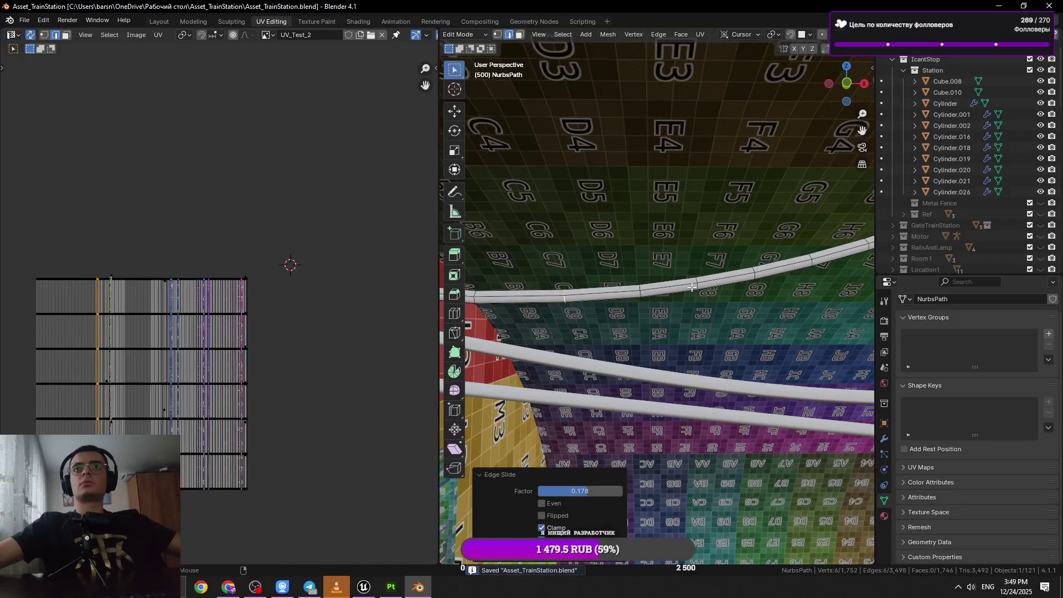
Dissolve two further edge loops on the tube.
key("x")
left_click(742, 306)
left_click_drag(736, 293, 663, 305)
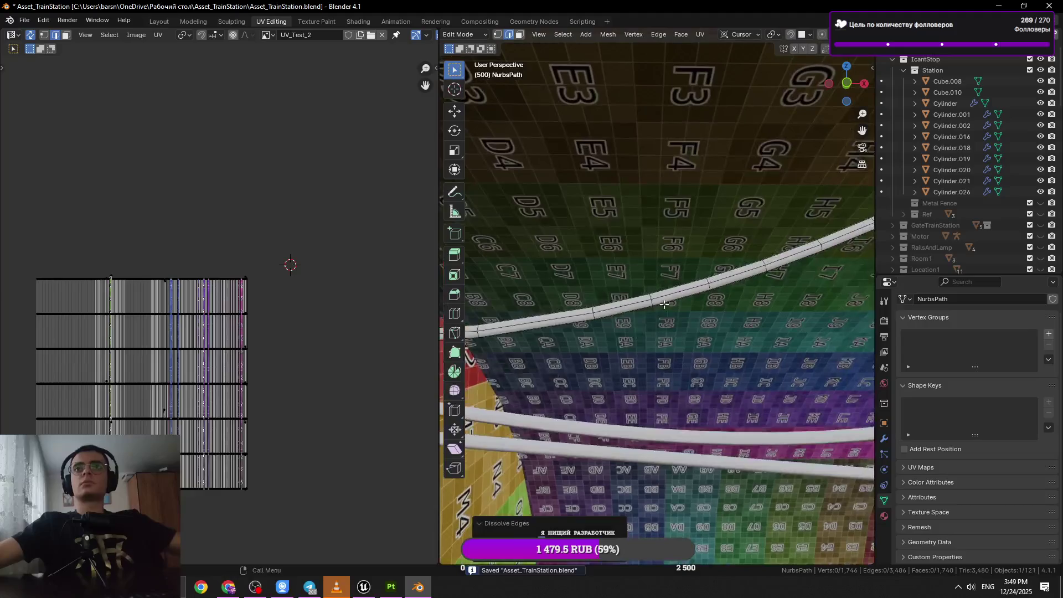
left_click(650, 299)
key("x")
left_click(742, 292)
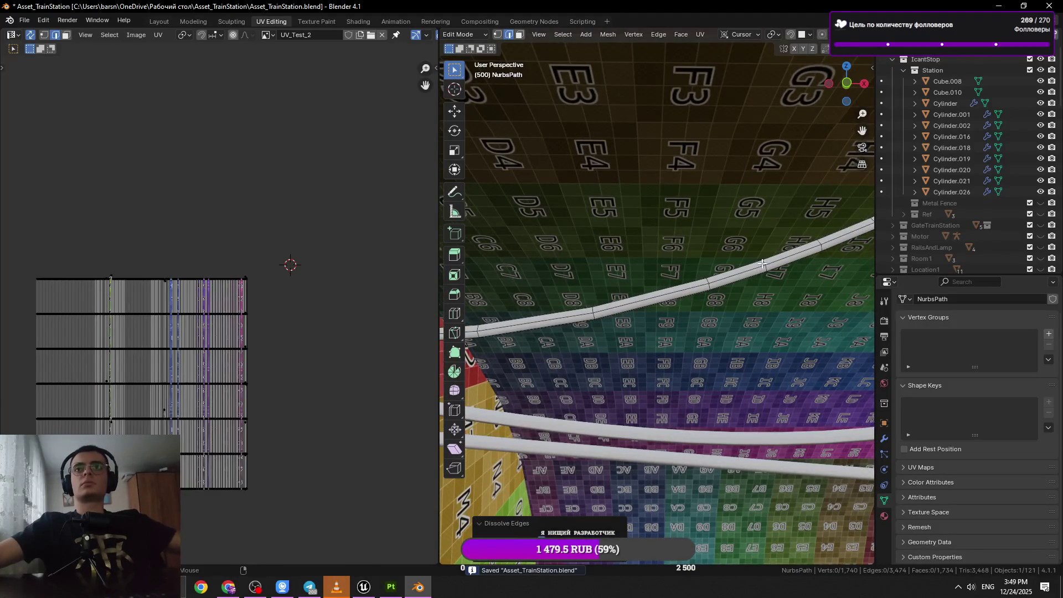
Dissolve the next pair of surplus tube loops from a new viewing angle.
left_click(762, 264)
key("x")
left_click(835, 284)
left_click_drag(835, 284, 622, 321)
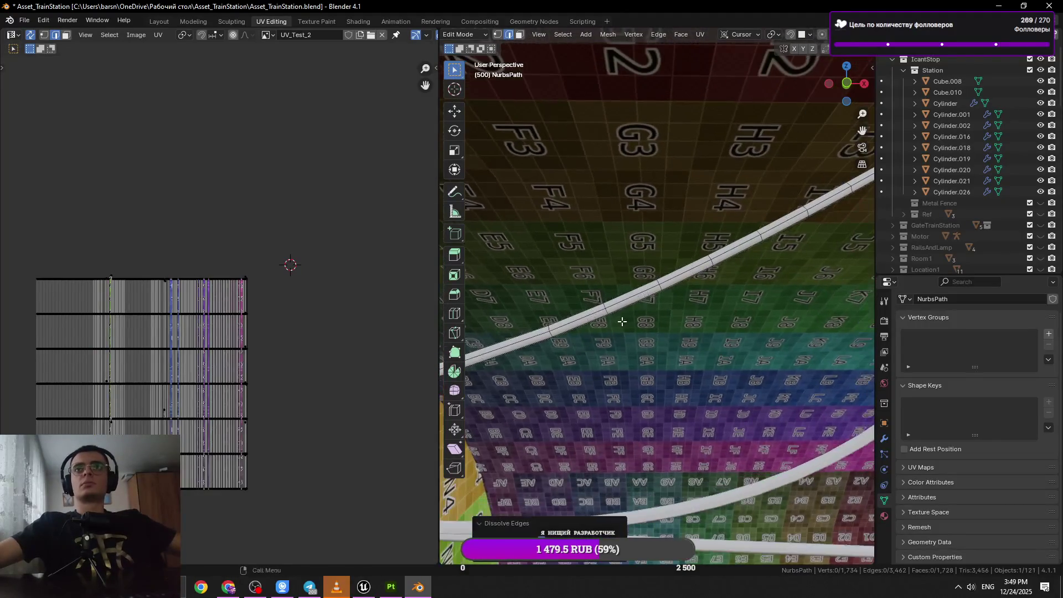
left_click(609, 310)
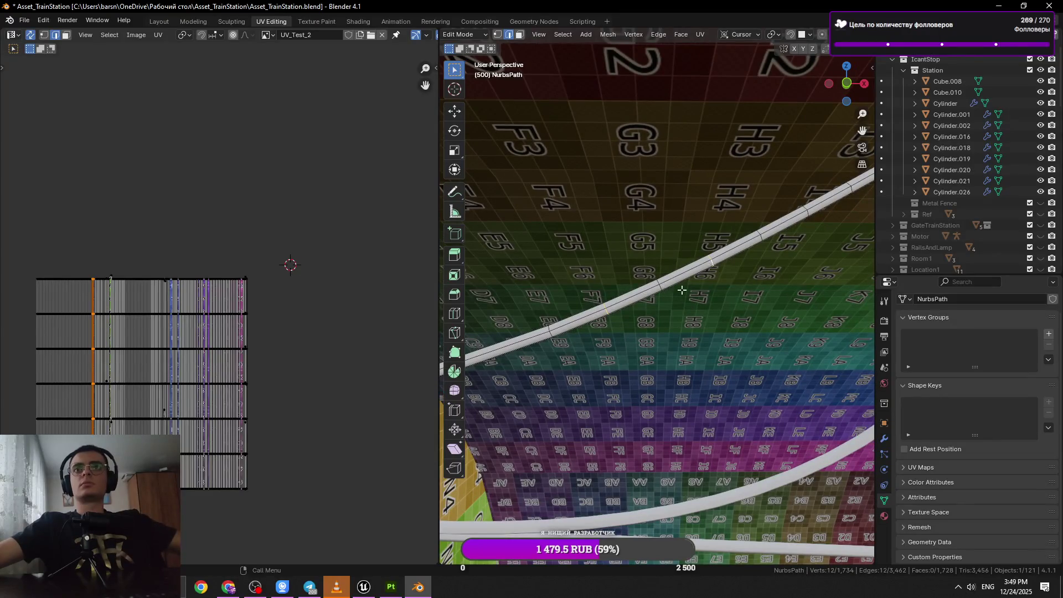
key("x")
left_click(717, 299)
Select a single cross-section ring instead of a long loop and dissolve it.
left_click(658, 286)
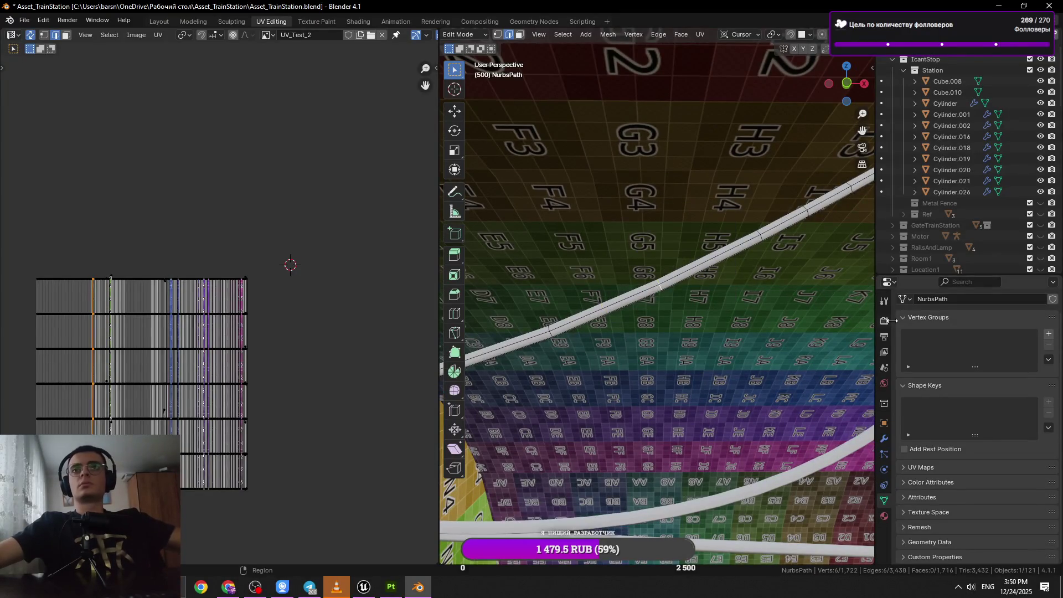
key("x")
key("Escape")
left_click_drag(748, 277, 723, 292)
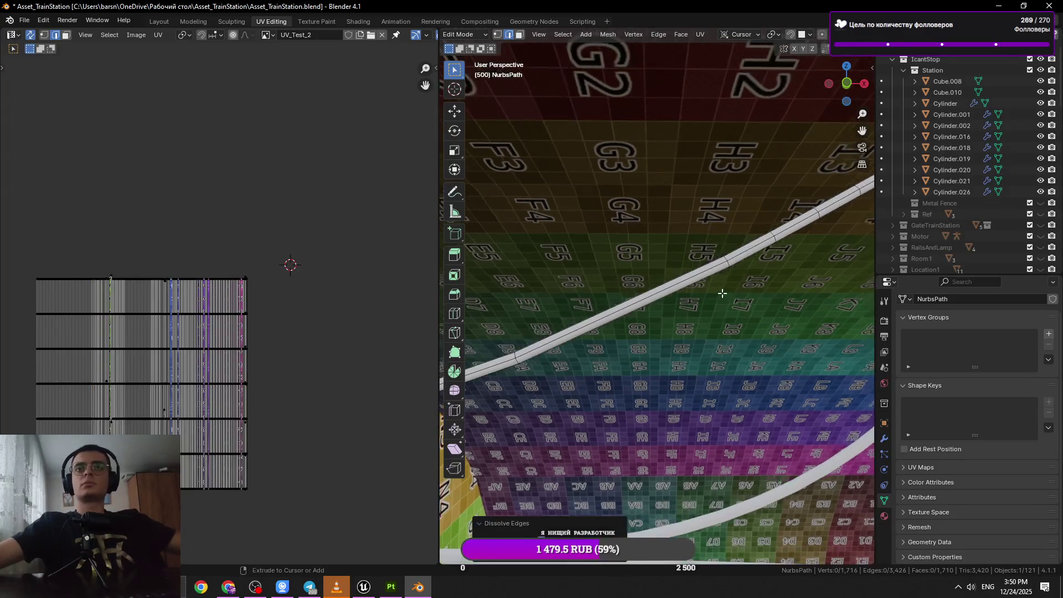
left_click(733, 264)
left_click(769, 239)
left_click_drag(769, 239, 743, 302)
key("x")
left_click(637, 308)
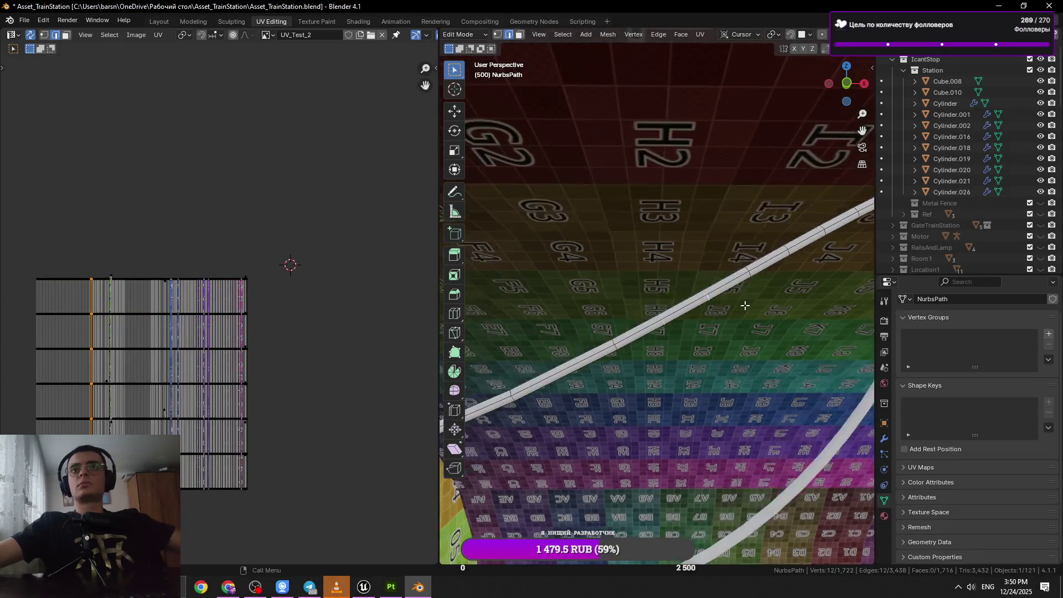
left_click(614, 352)
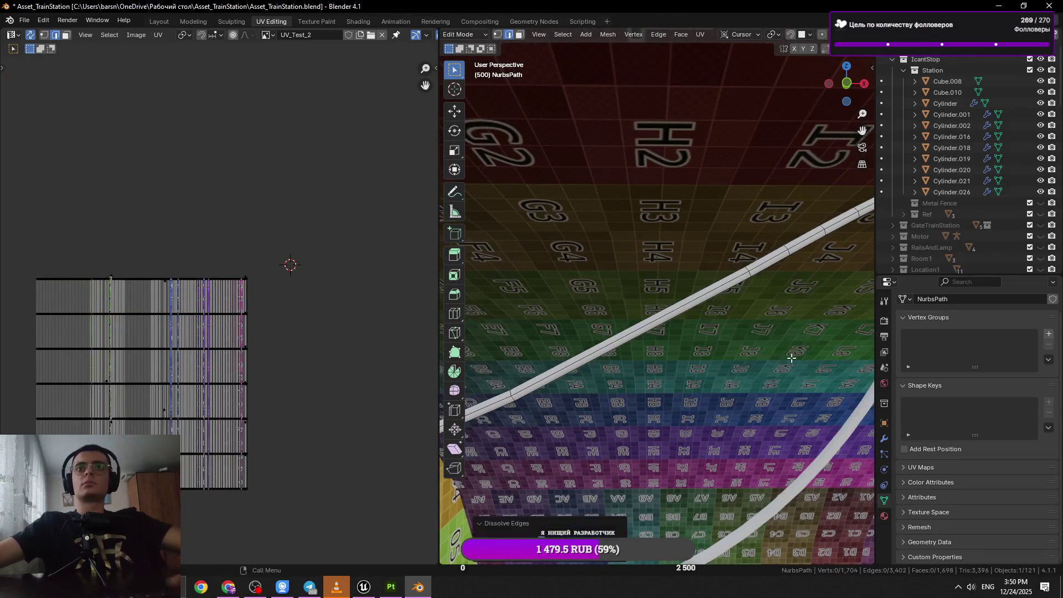
left_click_drag(614, 353, 734, 313)
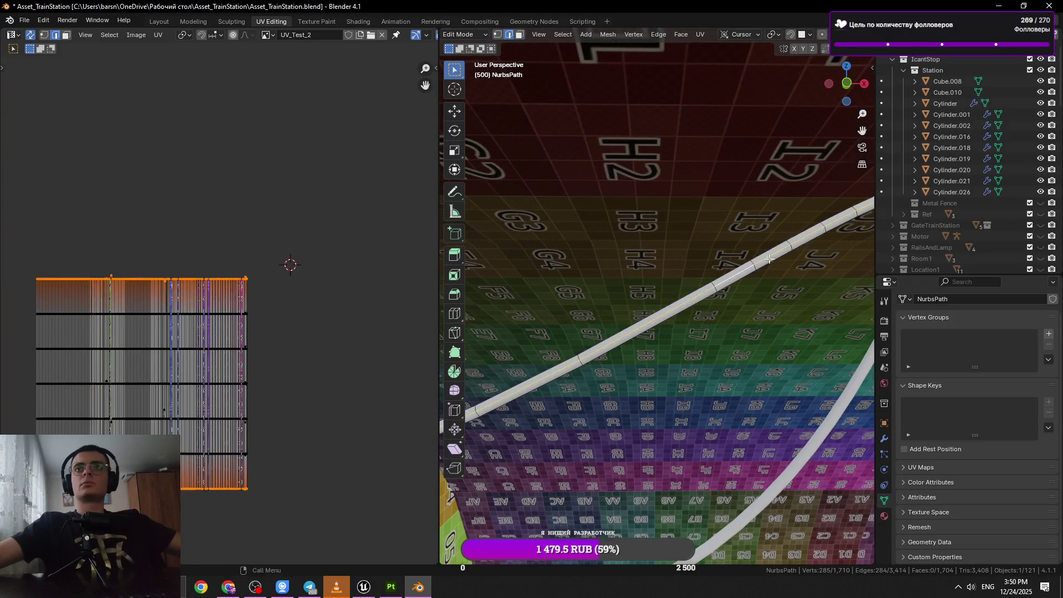
Dissolve two more cross-section rings, bringing the tube down to 1,692 vertices.
left_click(752, 267)
left_click_drag(786, 242, 771, 291)
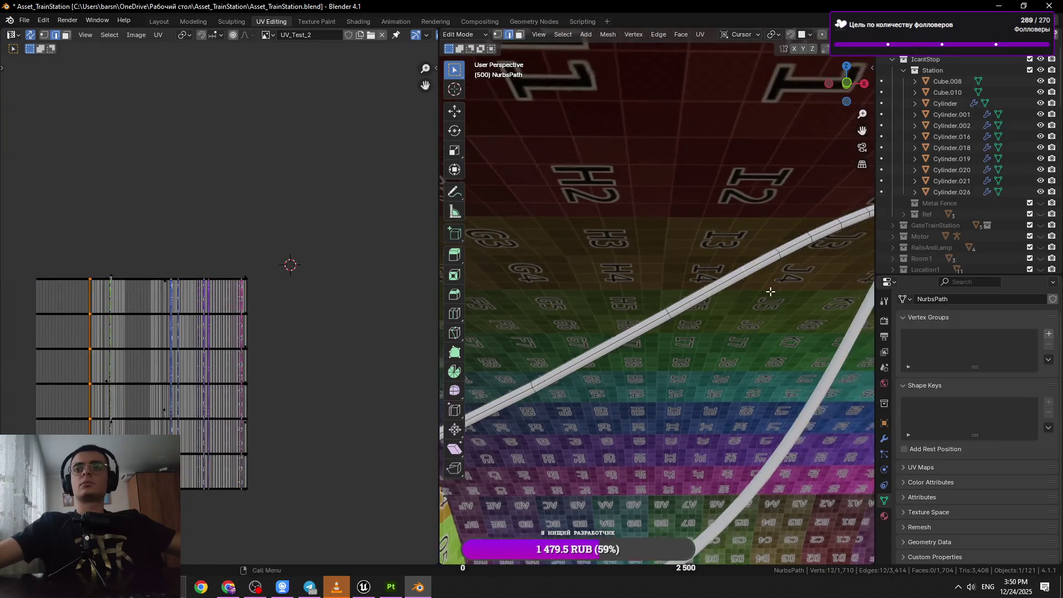
left_click(708, 293)
scroll("up", 3)
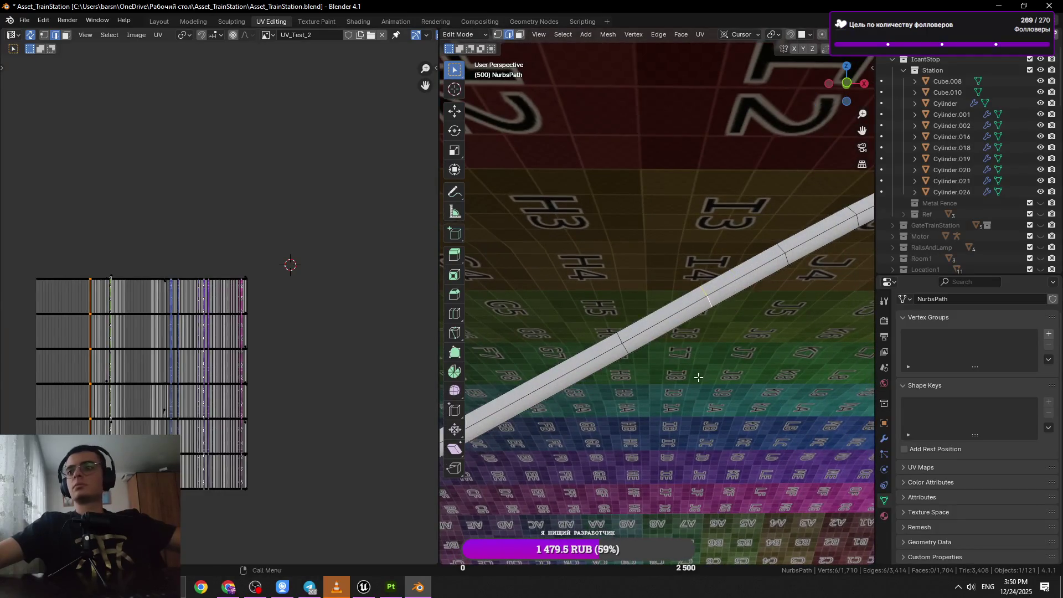
key("x")
left_click(699, 377)
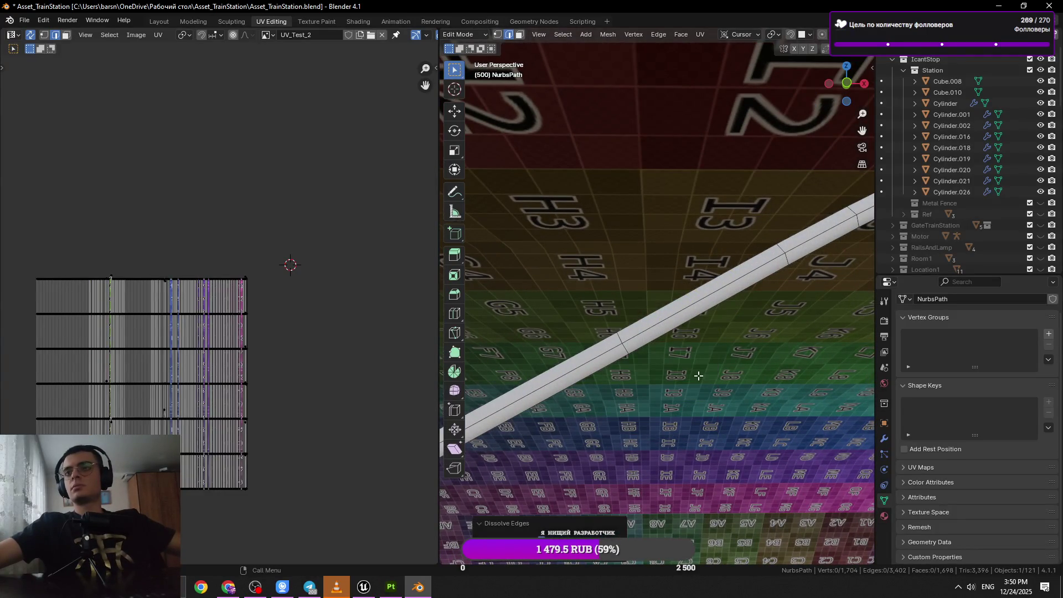
left_click_drag(698, 376, 691, 330)
left_click(684, 304)
key("x")
left_click(806, 290)
left_click_drag(786, 288, 720, 282)
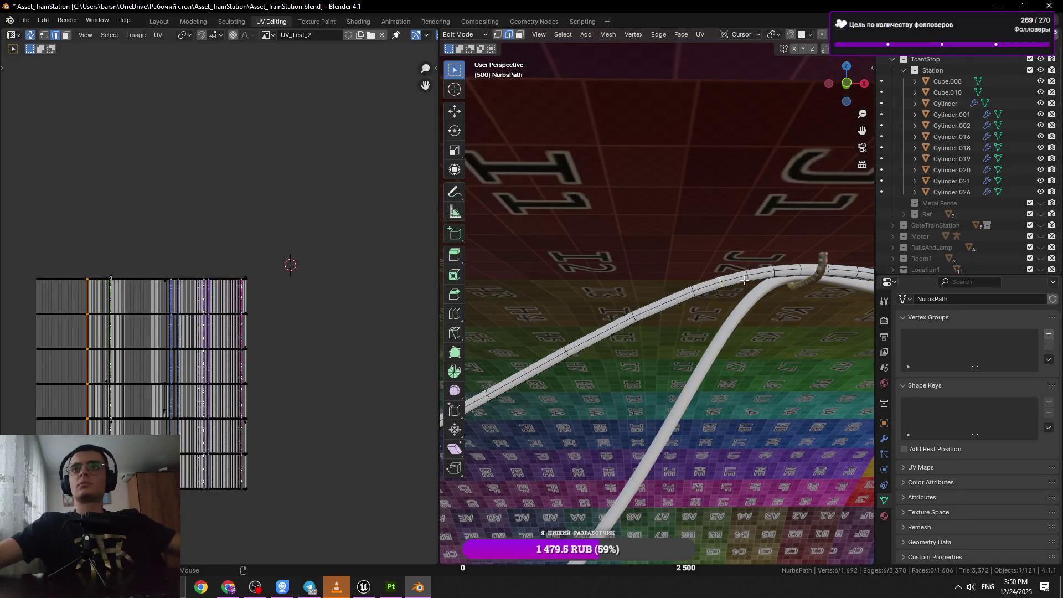
Dissolve the next several surplus loops on the tube with Ctrl+X.
key("ctrl+x")
left_click_drag(797, 293, 695, 325)
left_click(751, 285)
key("ctrl+x")
left_click(676, 288)
key("ctrl+x")
left_click(714, 302)
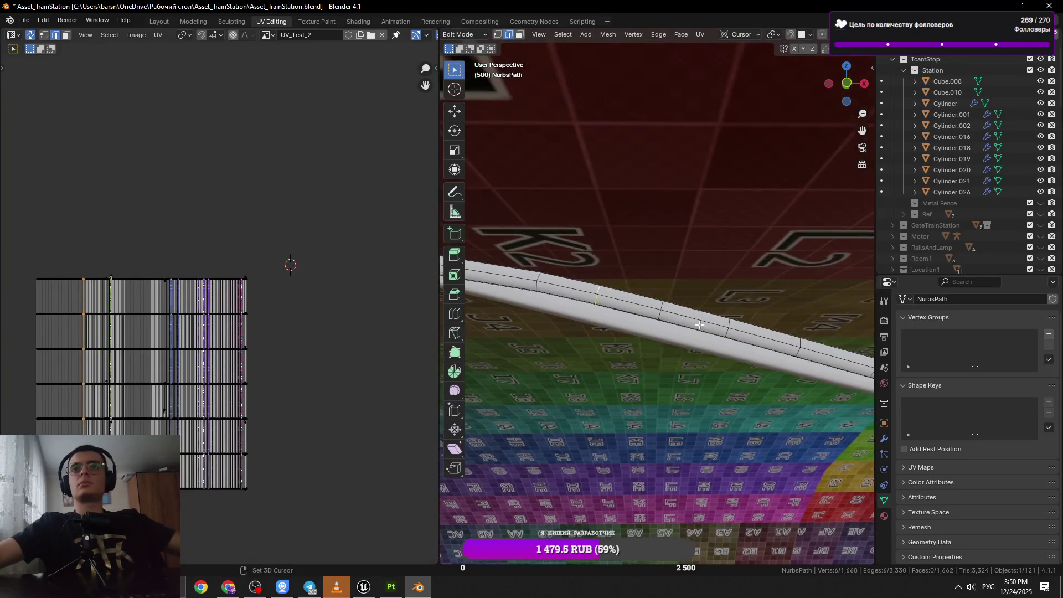
key("ctrl+x")
Dissolve two more cross-section loops further along the tube.
left_click_drag(832, 343, 651, 329)
left_click(651, 329)
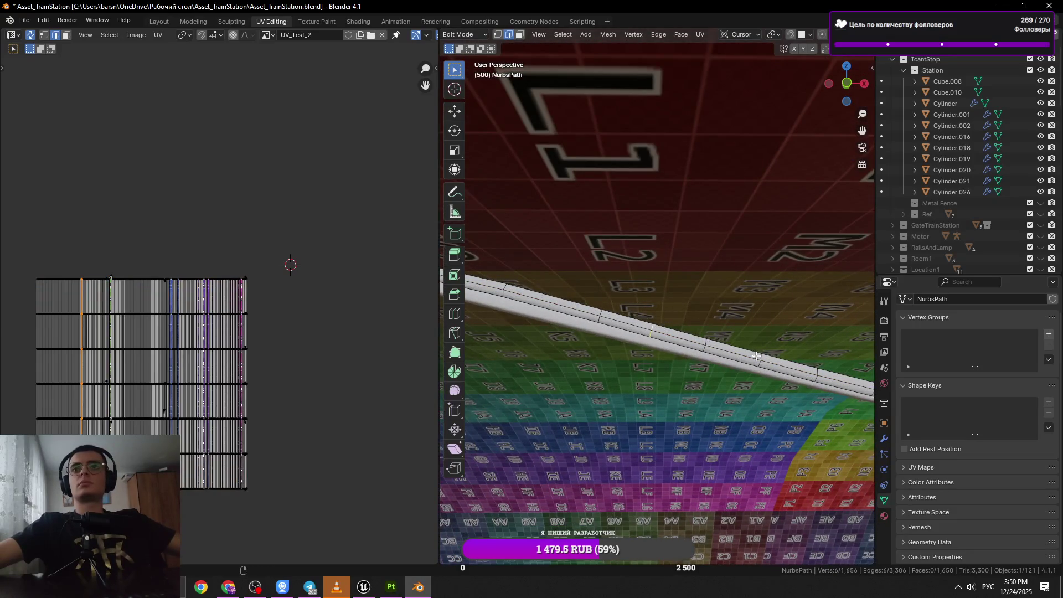
key("x")
left_click(758, 356)
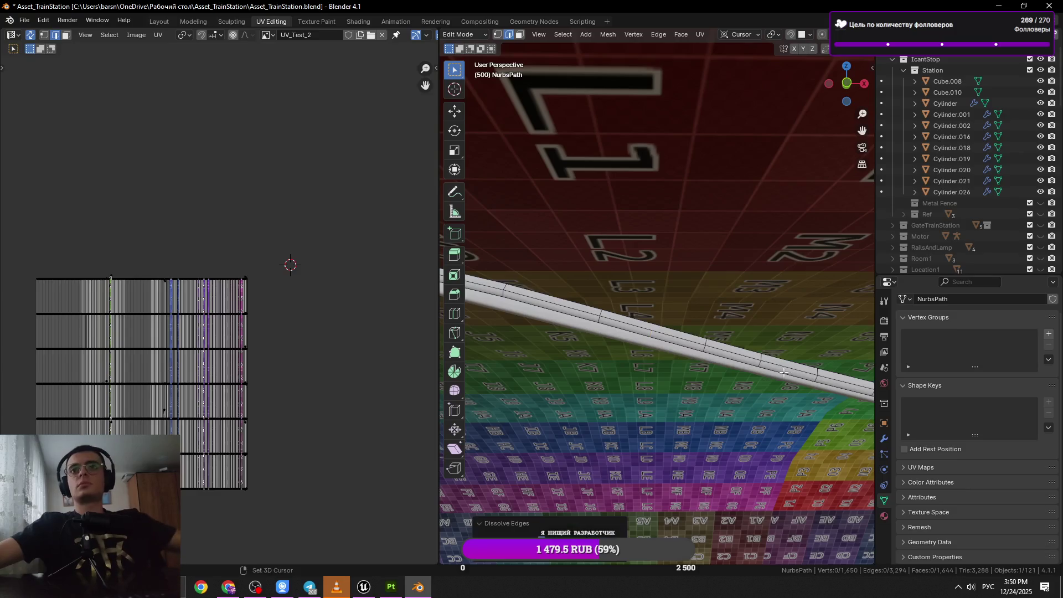
left_click_drag(790, 373, 719, 354)
left_click(653, 325)
key("x")
left_click(836, 360)
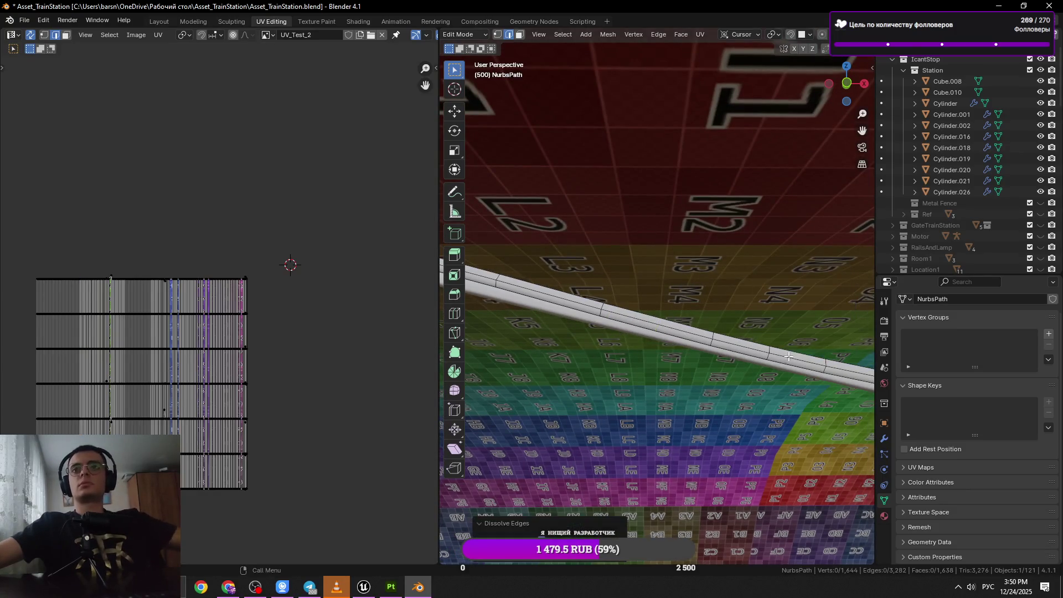
Pick out a single ring rather than a long loop and dissolve it.
left_click(766, 348)
left_click(771, 351)
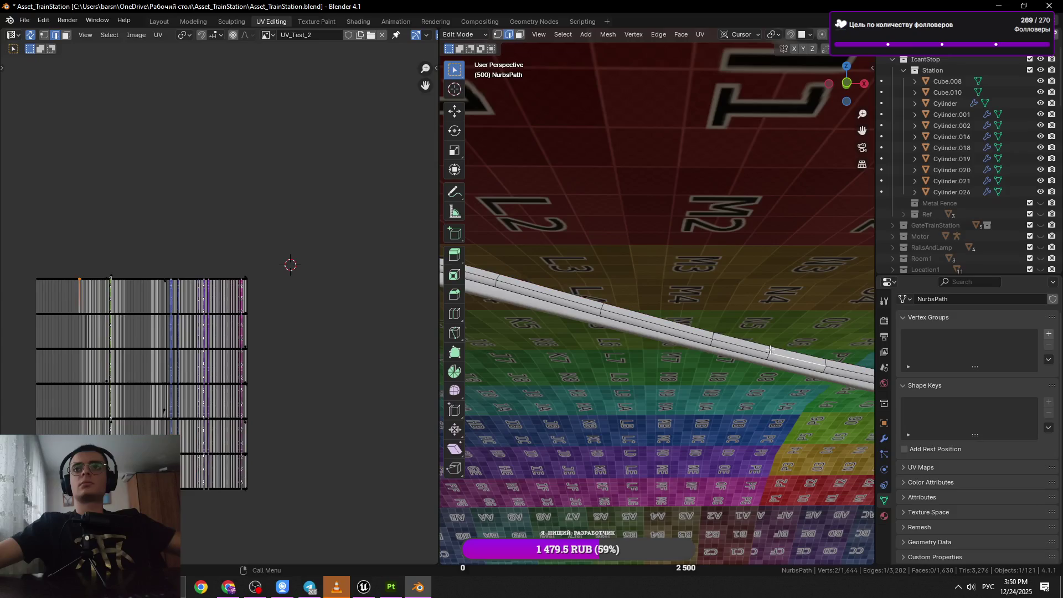
left_click(770, 350)
key("x")
left_click(771, 351)
left_click_drag(771, 351, 661, 344)
Dissolve another single ring further along the tube.
left_click(661, 344)
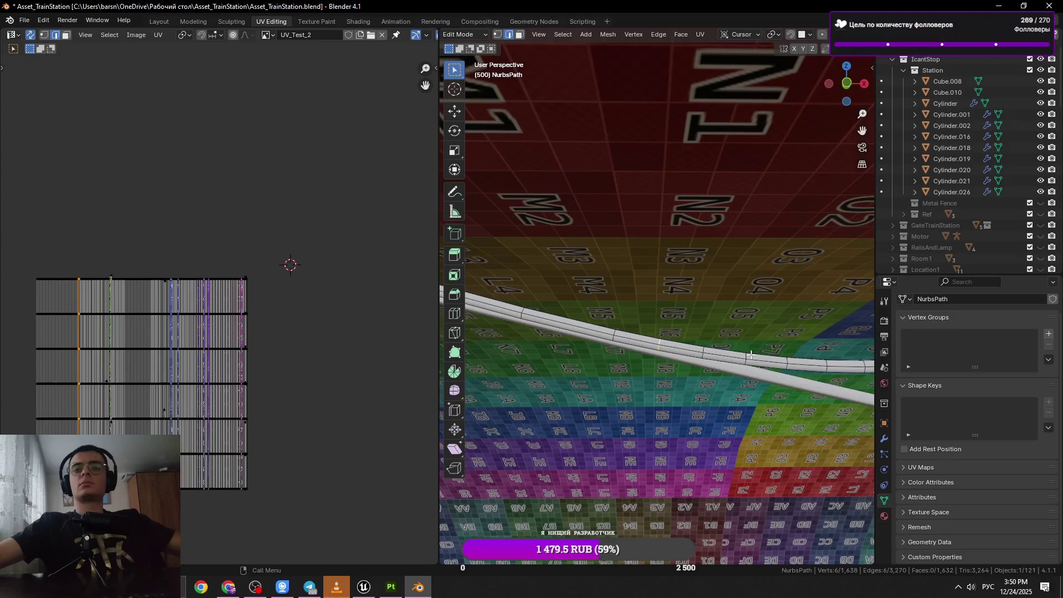
left_click_drag(749, 355, 580, 332)
left_click(588, 327)
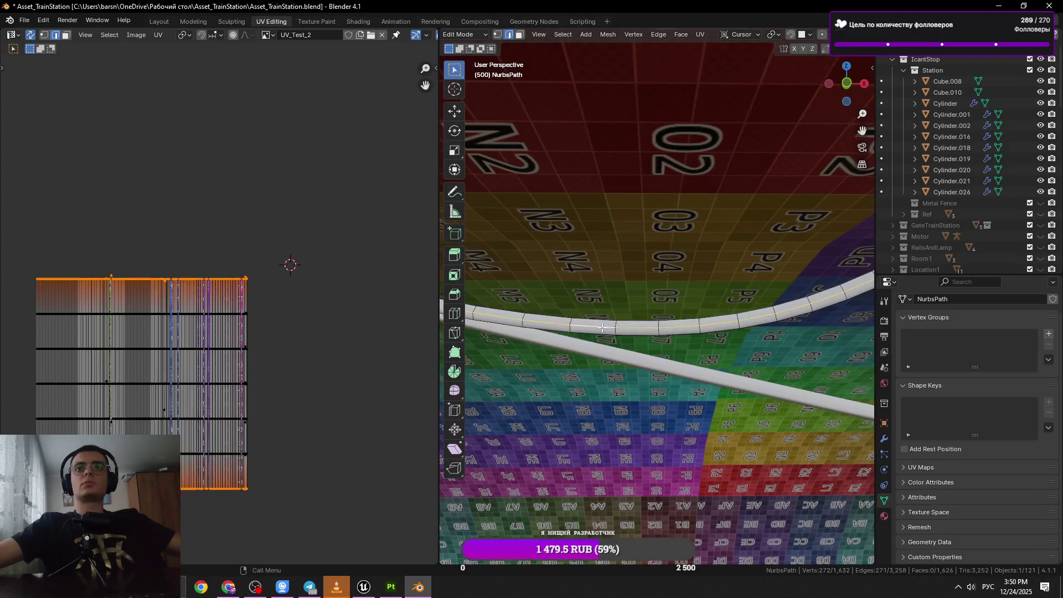
left_click(573, 320)
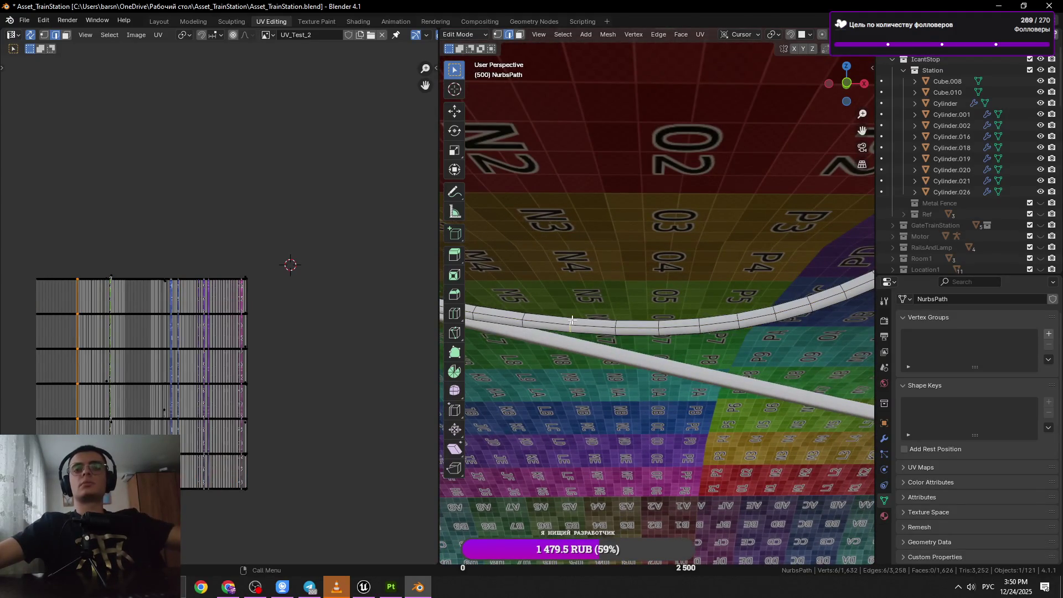
key("x")
left_click(571, 320)
Dissolve the next two rings on the tube.
left_click(655, 326)
left_click(655, 327)
key("x")
left_click(750, 343)
left_click(740, 319)
key("x")
left_click(740, 319)
left_click_drag(798, 319, 706, 338)
Undo the last several edits to restore the single ring selection on the path.
key("ctrl+z")
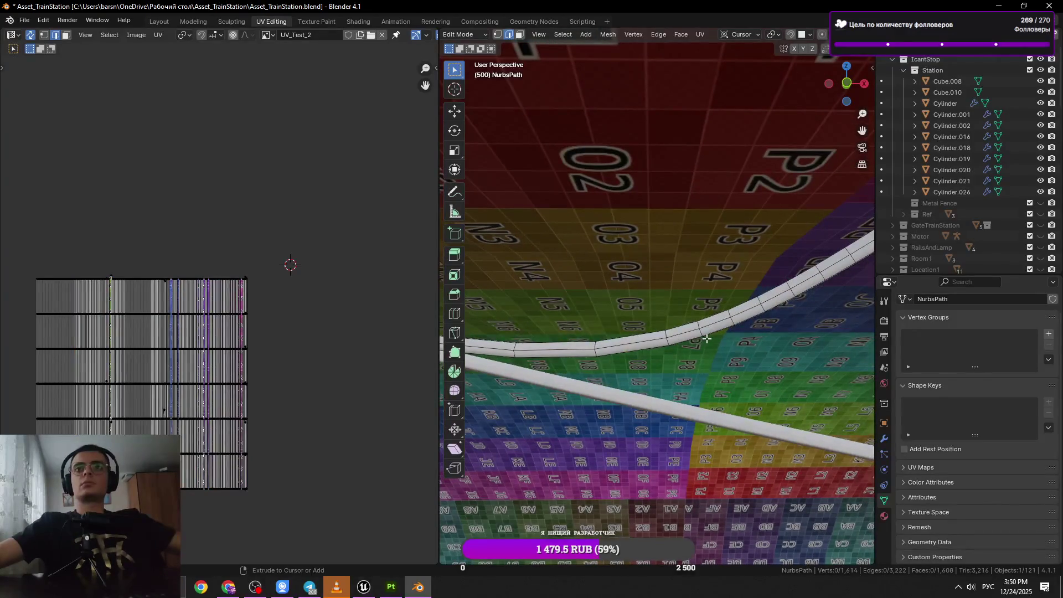
key("ctrl+z")
key("ctrl+z")
key("ctrl+z")
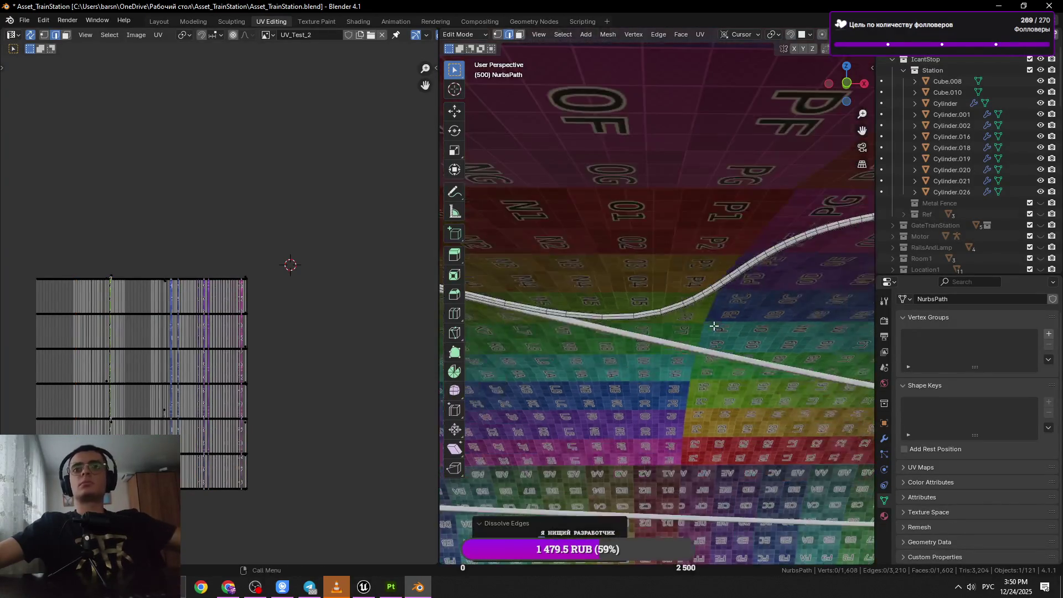
key("ctrl+z")
key("ctrl+z")
key("ctrl+z")
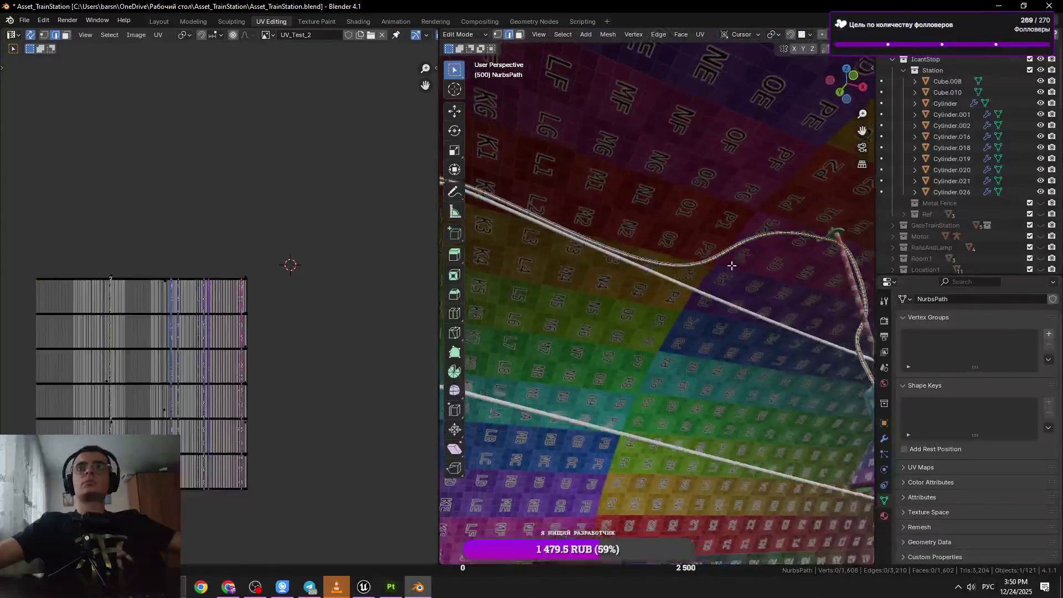
key("ctrl+z")
key("ctrl+z")
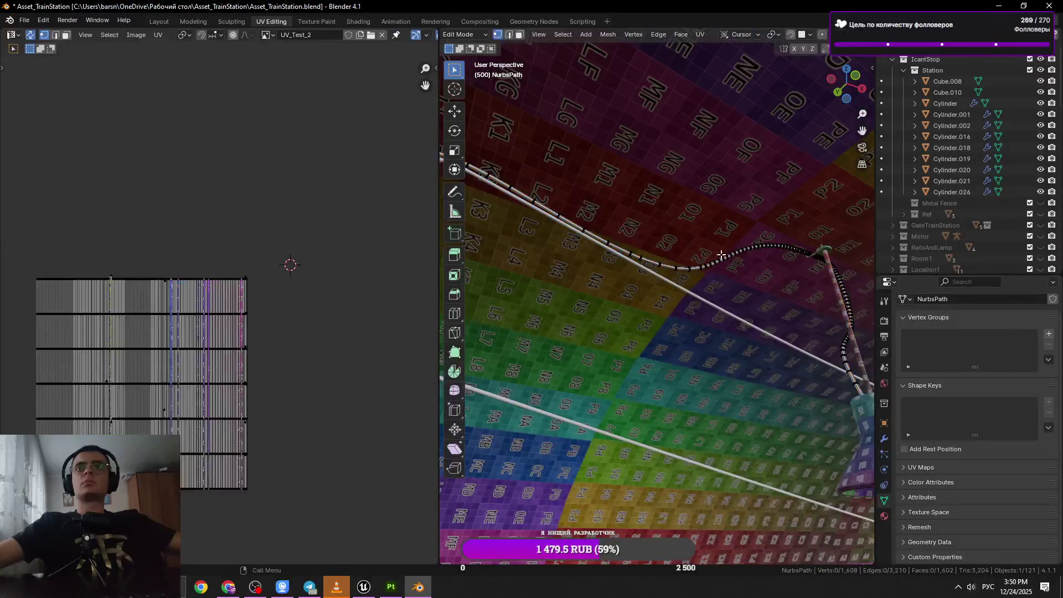
key("ctrl+z")
key("ctrl+z")
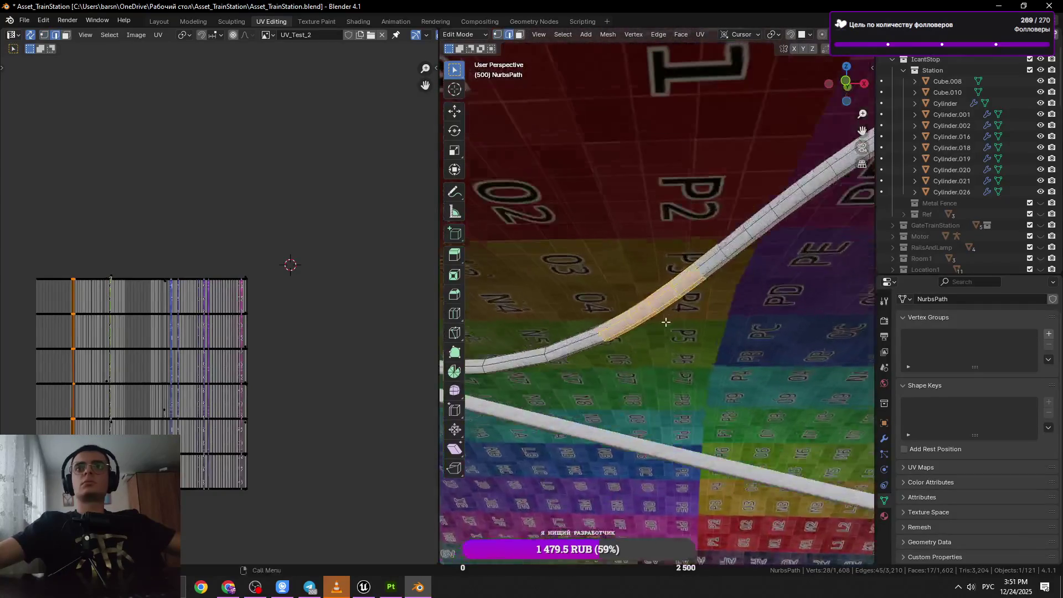
key("ctrl+z")
key("ctrl+z")
key("ctrl+z")
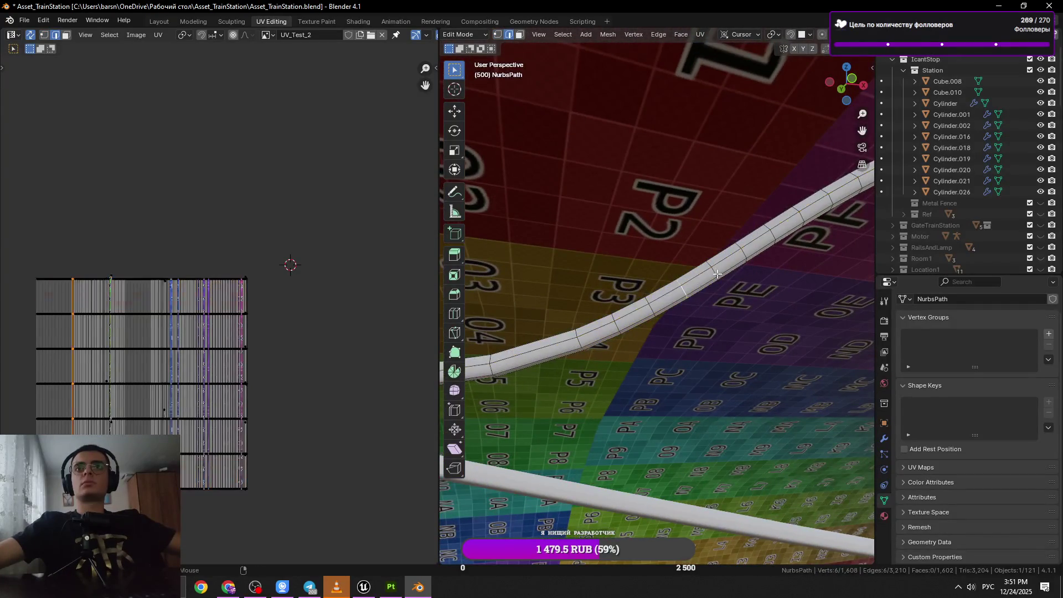
Dissolve the restored ring selection and pick the next ring on the curve.
key("x")
left_click(779, 296)
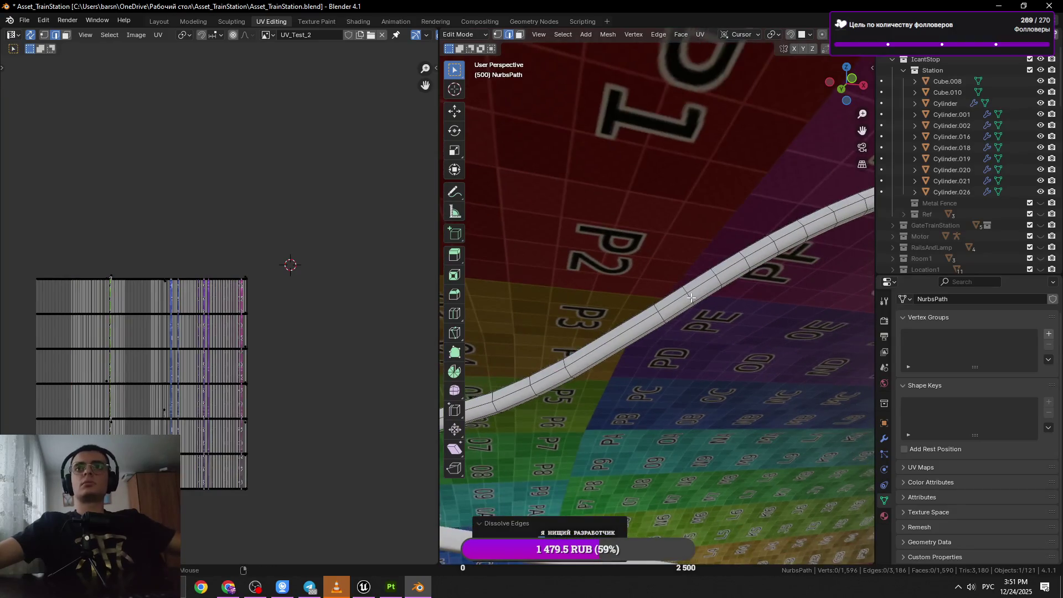
key("x")
left_click(758, 302)
left_click_drag(750, 304, 607, 321)
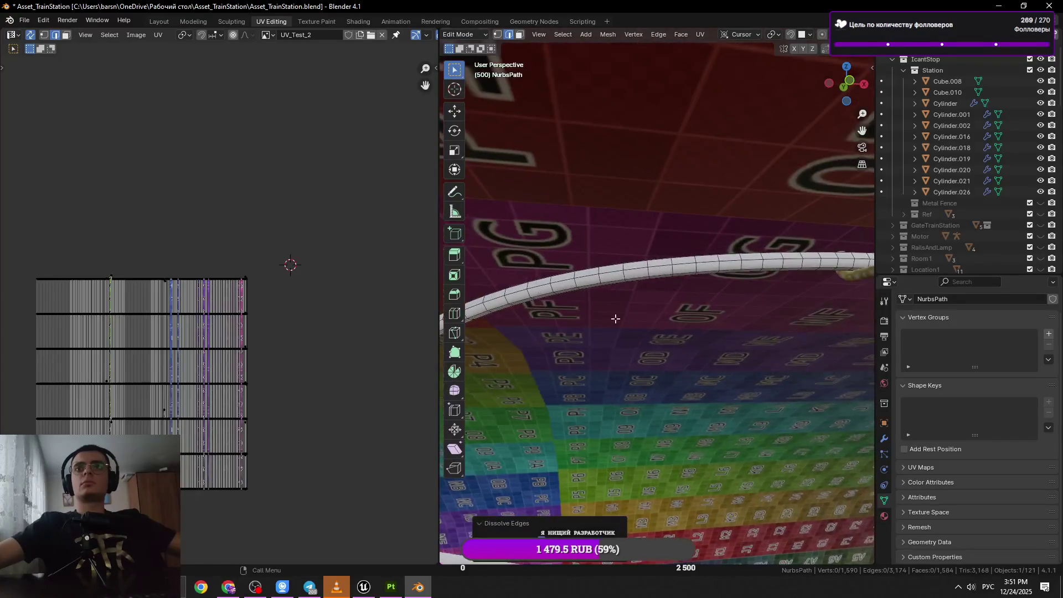
Dissolve three more rings around the curved section of the path.
left_click(652, 271)
key("ctrl+x")
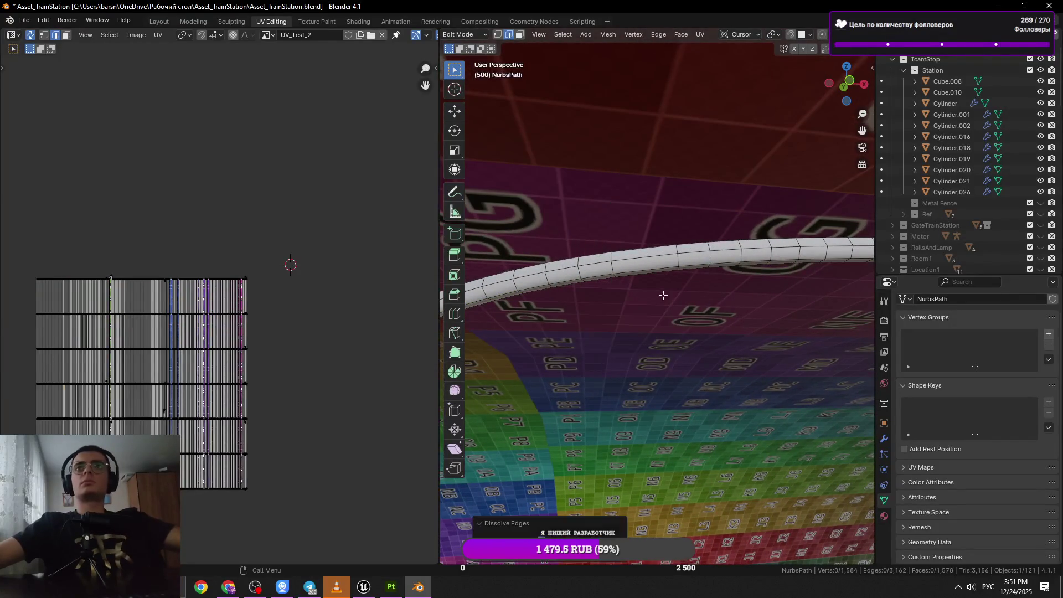
left_click(598, 270)
key("ctrl+x")
left_click_drag(614, 299, 734, 280)
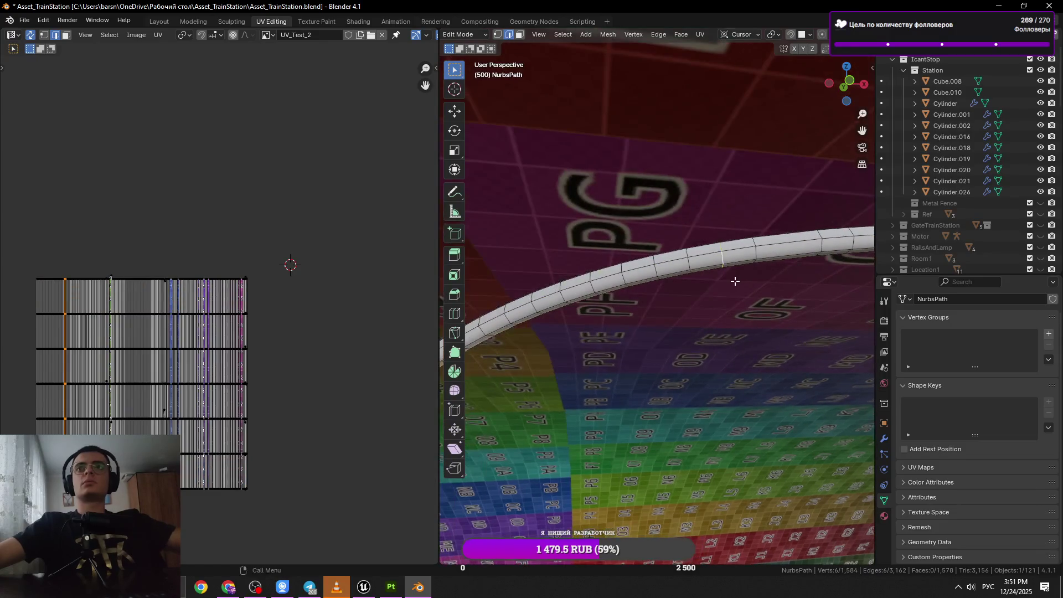
left_click(654, 272)
key("ctrl+x")
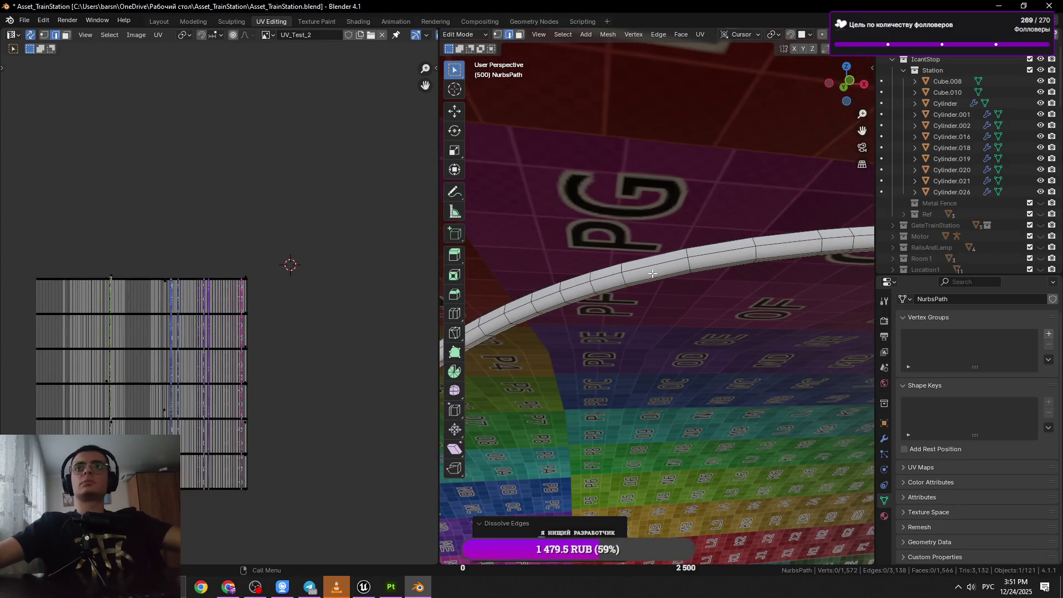
Dissolve two rings near the P1–P4 squares via the right-click edge menu.
left_click(599, 282)
right_click(600, 282)
left_click(597, 288)
left_click_drag(598, 288, 713, 271)
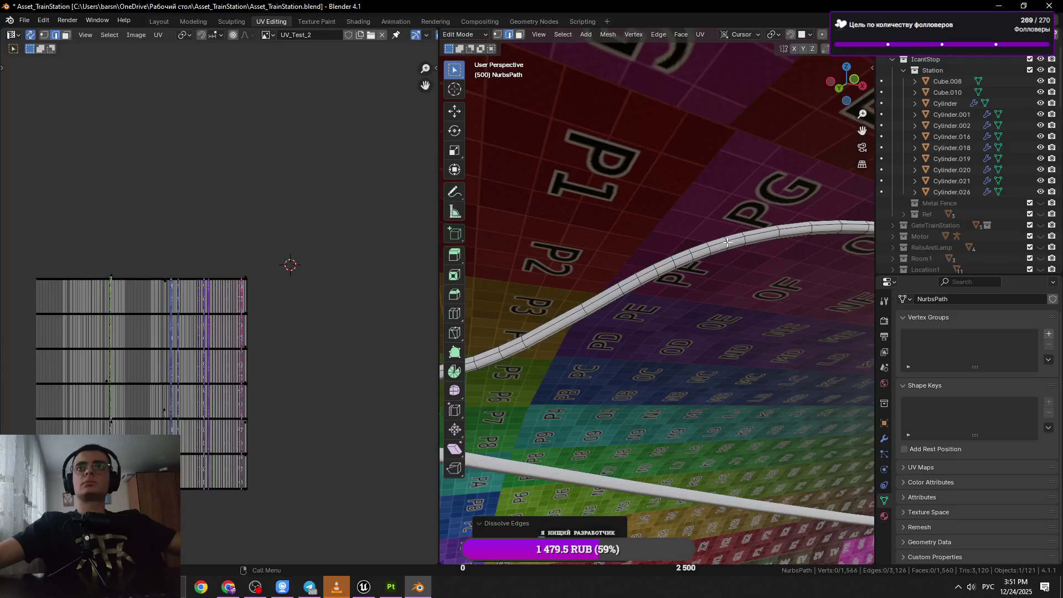
left_click(729, 244)
right_click(729, 246)
left_click(751, 258)
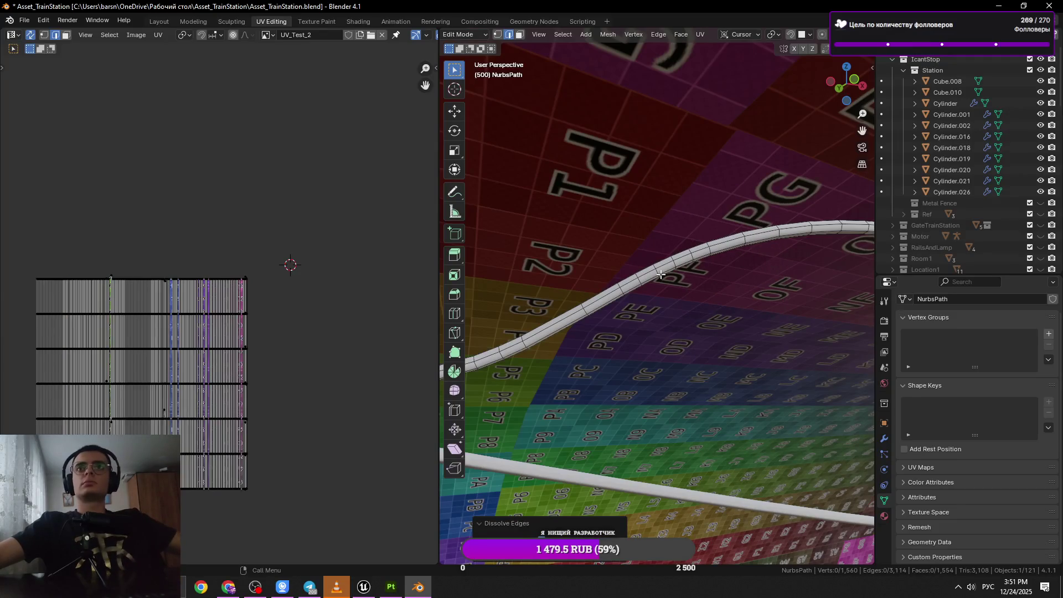
Dissolve two further rings, bringing the tube to 1,542 vertices.
left_click(637, 282)
right_click(797, 301)
left_click(798, 302)
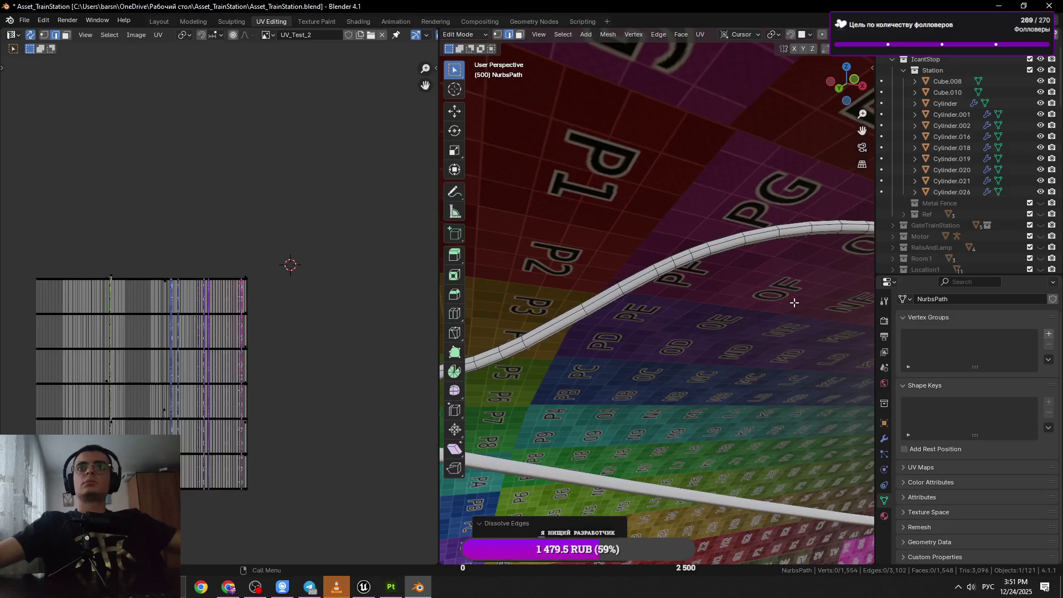
left_click(673, 259)
right_click(822, 304)
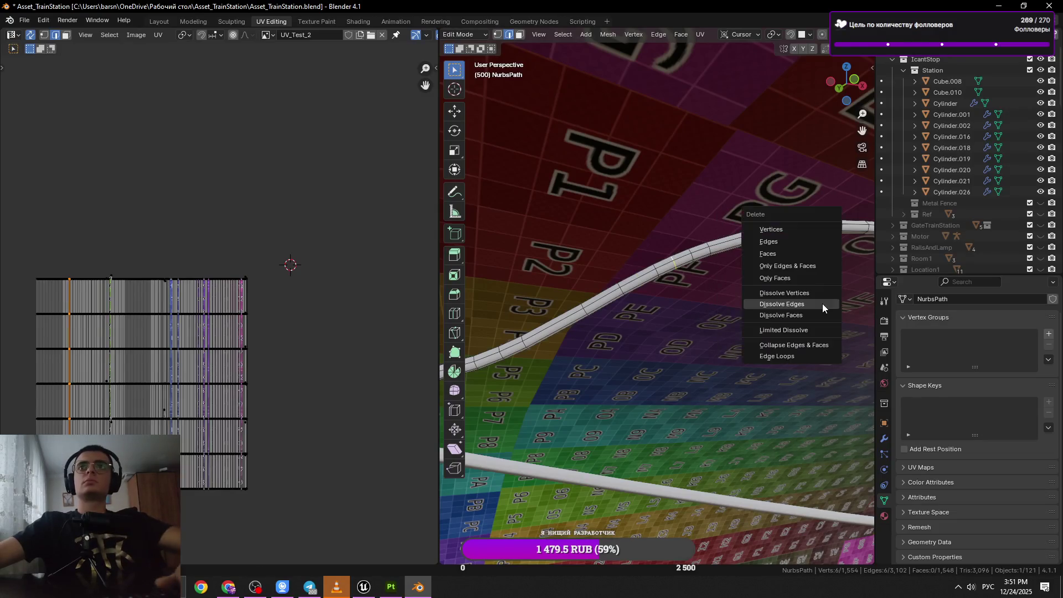
left_click(822, 303)
Edge-slide a ring loop to a new position along the curving tube.
left_click(709, 246)
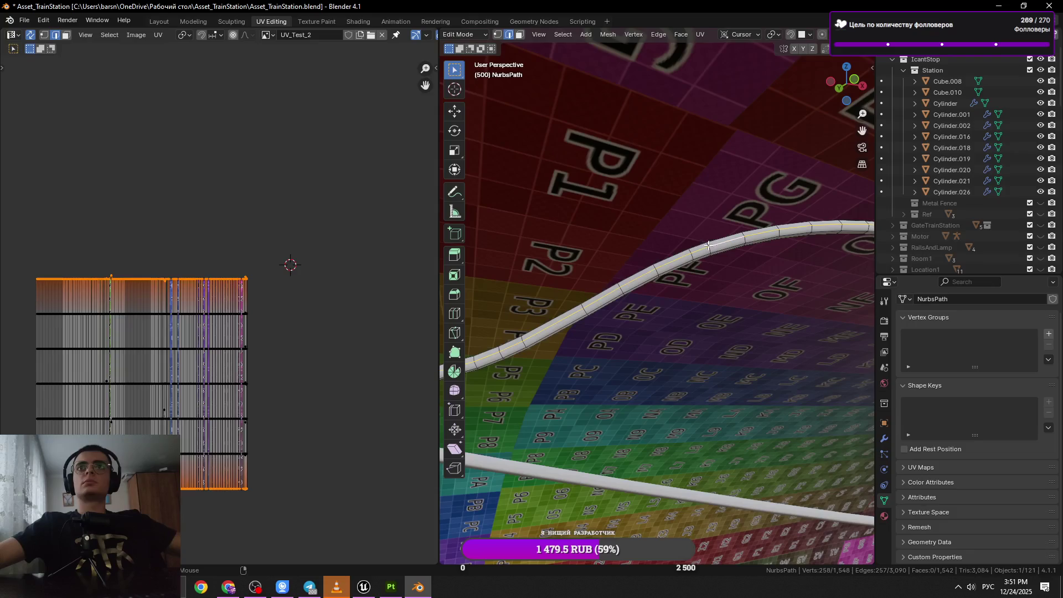
left_click(711, 246)
key("g")
key("g")
left_click(766, 268)
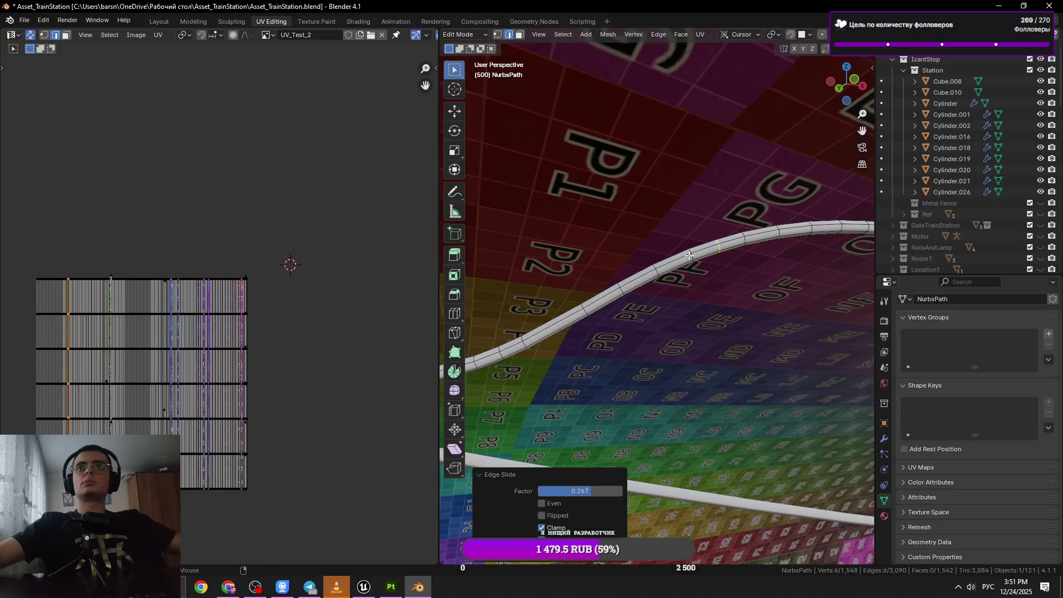
key("g")
key("g")
left_click(692, 258)
left_click_drag(692, 257, 651, 323)
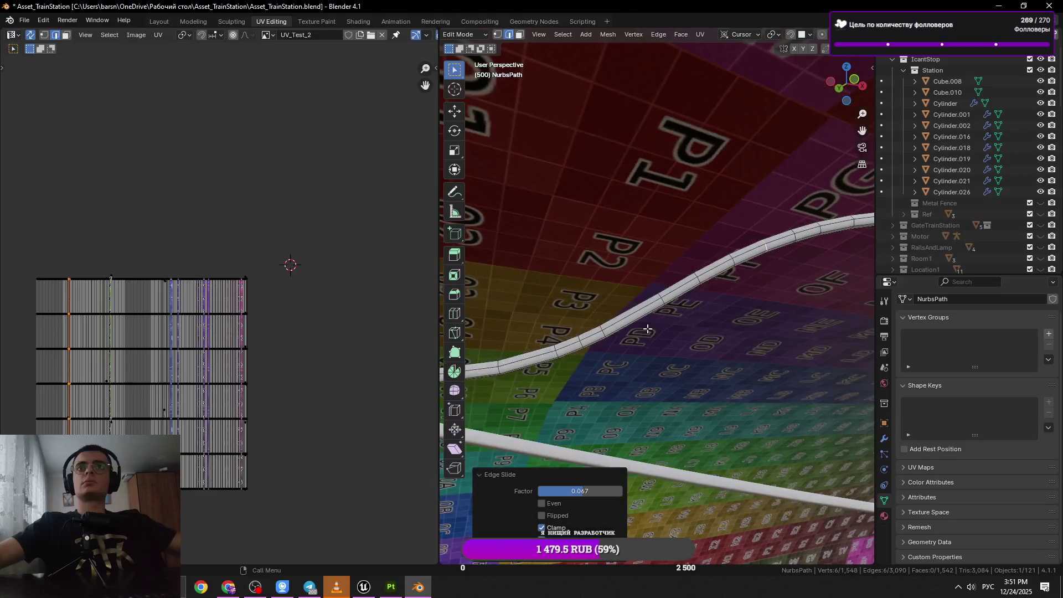
Save the station file and return to Object Mode.
key("ctrl+s")
left_click_drag(714, 349, 735, 318)
key("Tab")
key("Tab")
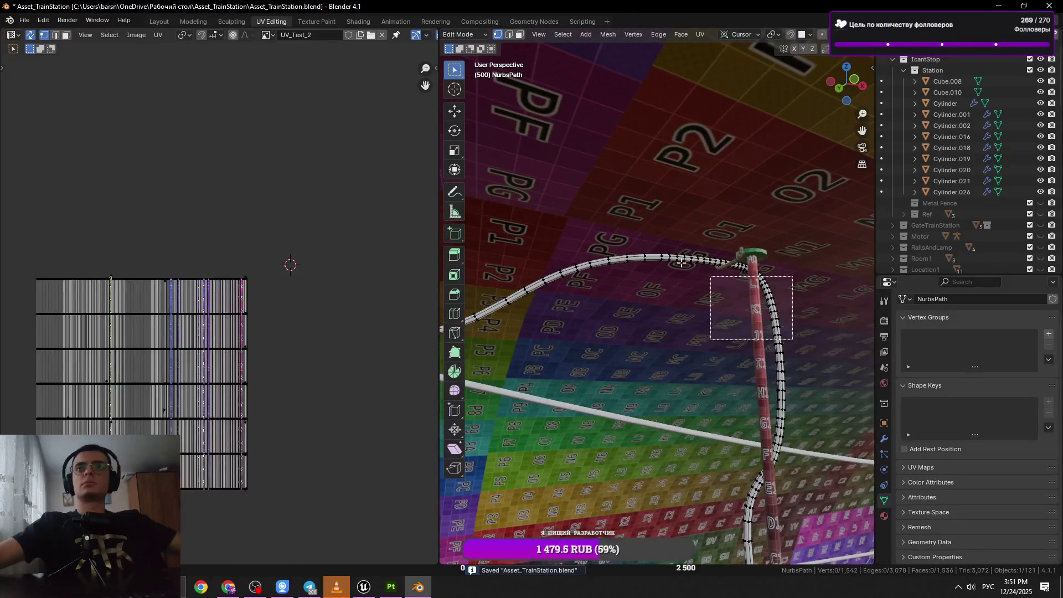
Switch to edge selection and pick a ring loop on the horizontal tube, undoing a first dissolve.
left_click(702, 289)
scroll("up", 3)
left_click_drag(672, 309, 463, 190)
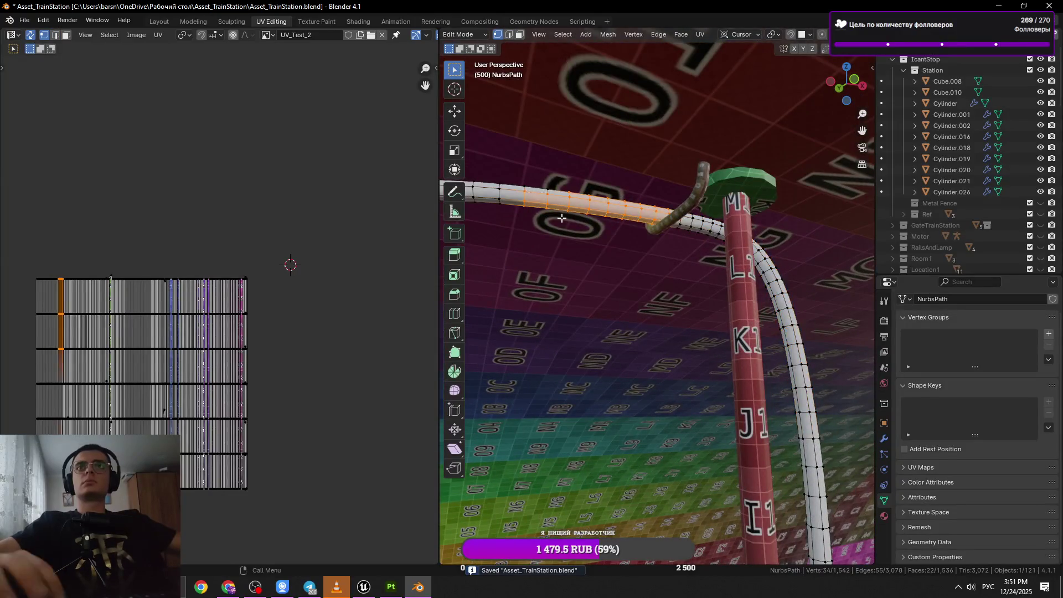
scroll("up", 3)
scroll("up", 3)
key("2")
left_click(545, 281)
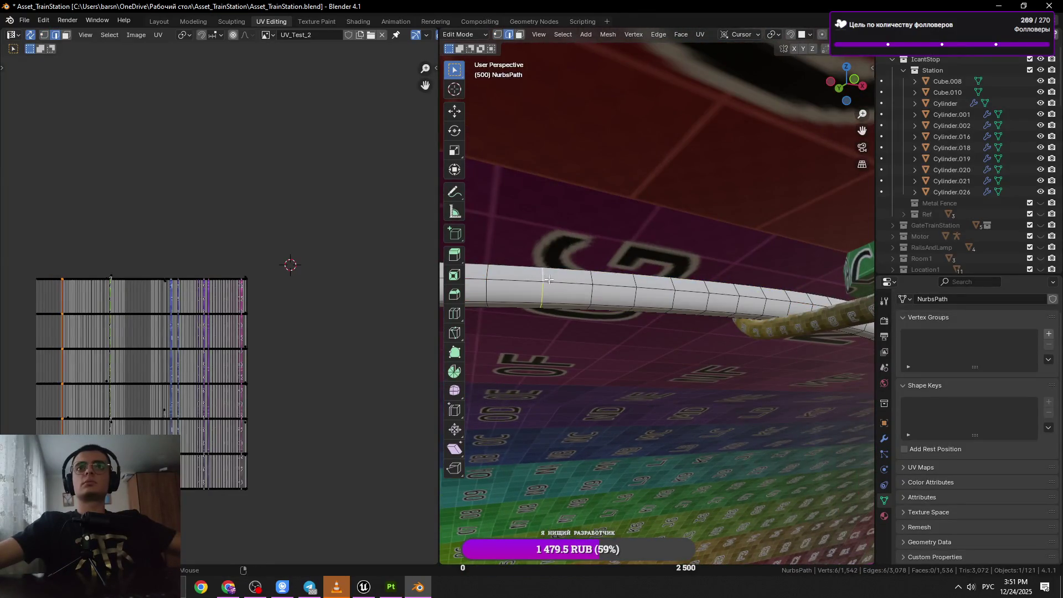
scroll("down", 3)
left_click_drag(546, 278, 584, 283)
scroll("up", 3)
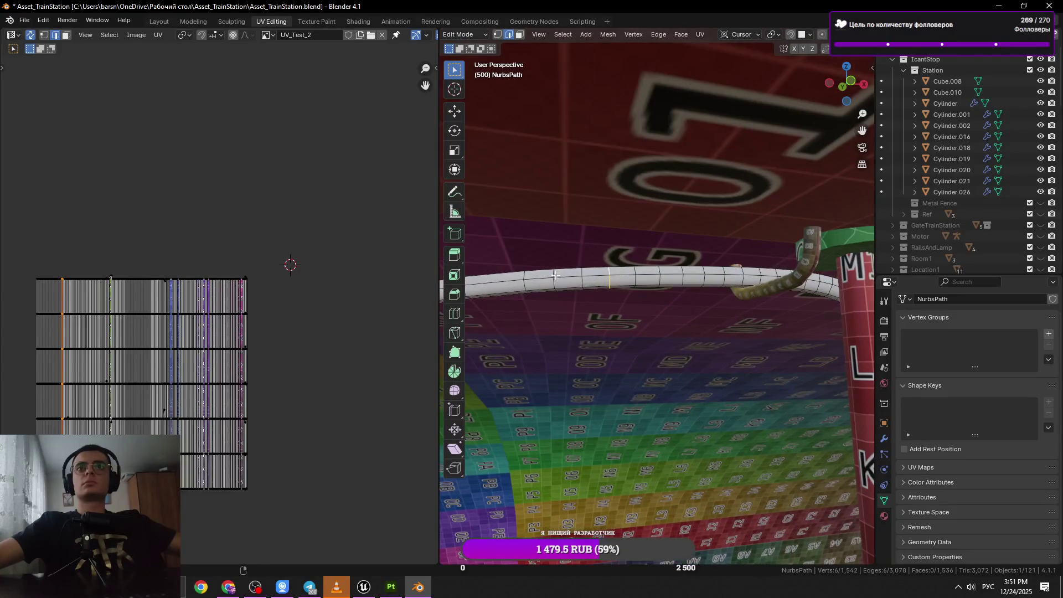
key("x")
left_click(725, 311)
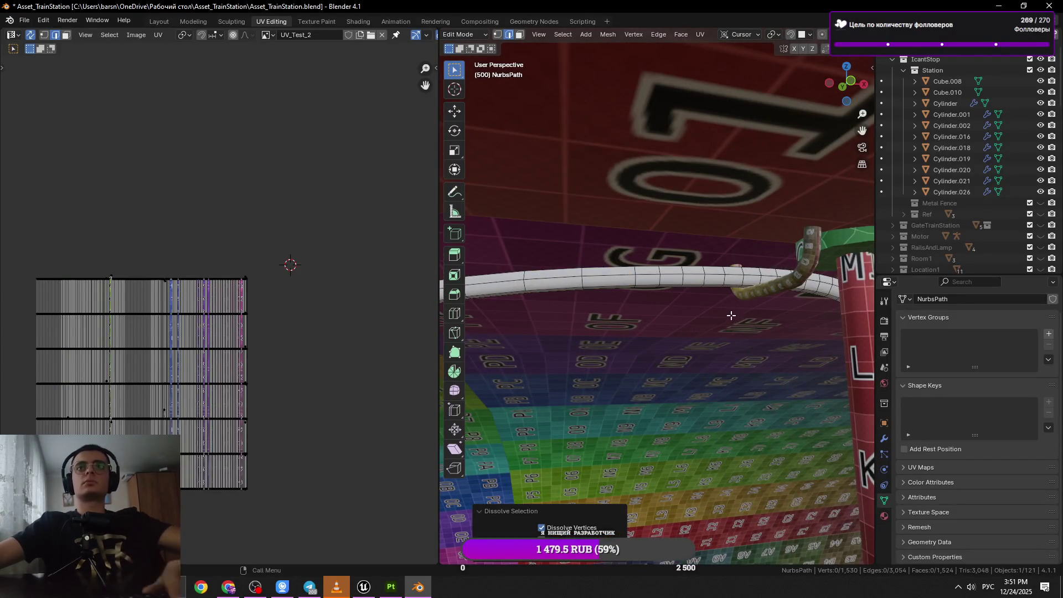
key("ctrl+z")
Dissolve three redundant ring loops on the horizontal tube and save the file.
key("x")
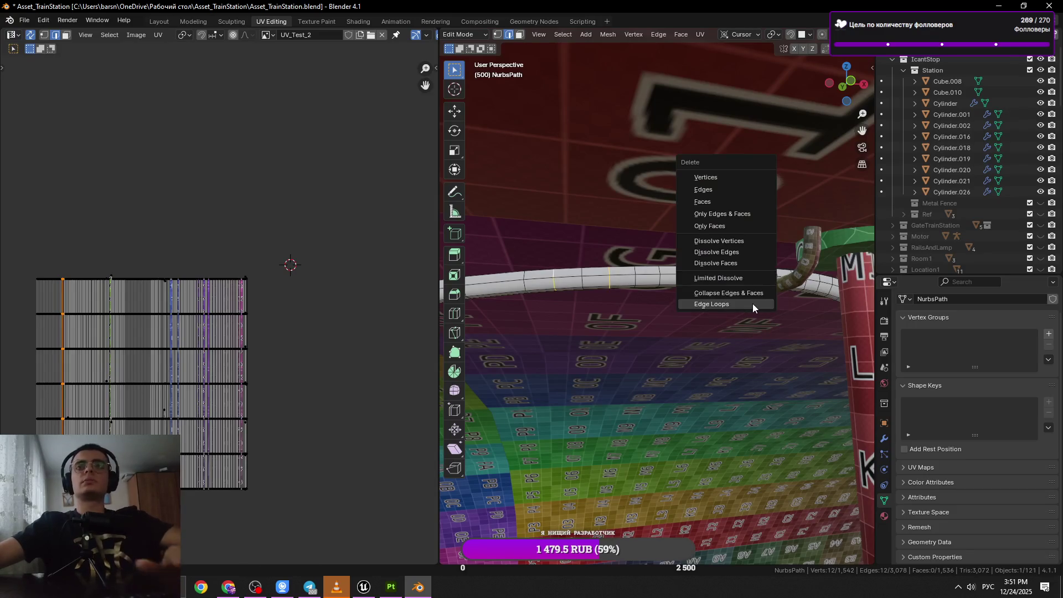
left_click(708, 252)
key("ctrl+s")
left_click(658, 271)
left_click_drag(702, 271, 681, 281)
key("x")
left_click(740, 289)
left_click(682, 281)
scroll("up", 3)
key("x")
left_click(713, 302)
key("ctrl+s")
Dissolve three more ring loops near the red pillar and select the next loop.
left_click(713, 302)
left_click_drag(713, 302, 659, 293)
key("x")
left_click(674, 309)
key("x")
left_click(731, 288)
left_click(596, 285)
left_click_drag(561, 313, 738, 315)
key("x")
left_click(738, 316)
left_click(609, 325)
left_click(606, 327)
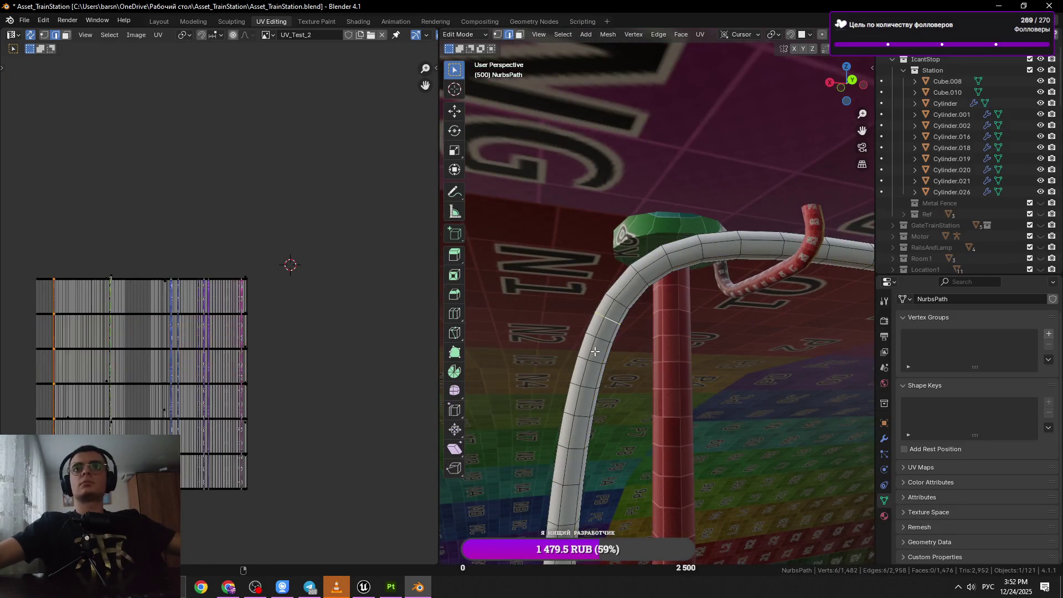
Dissolve the selected loop and the next ring loops lower down the tube.
key("x")
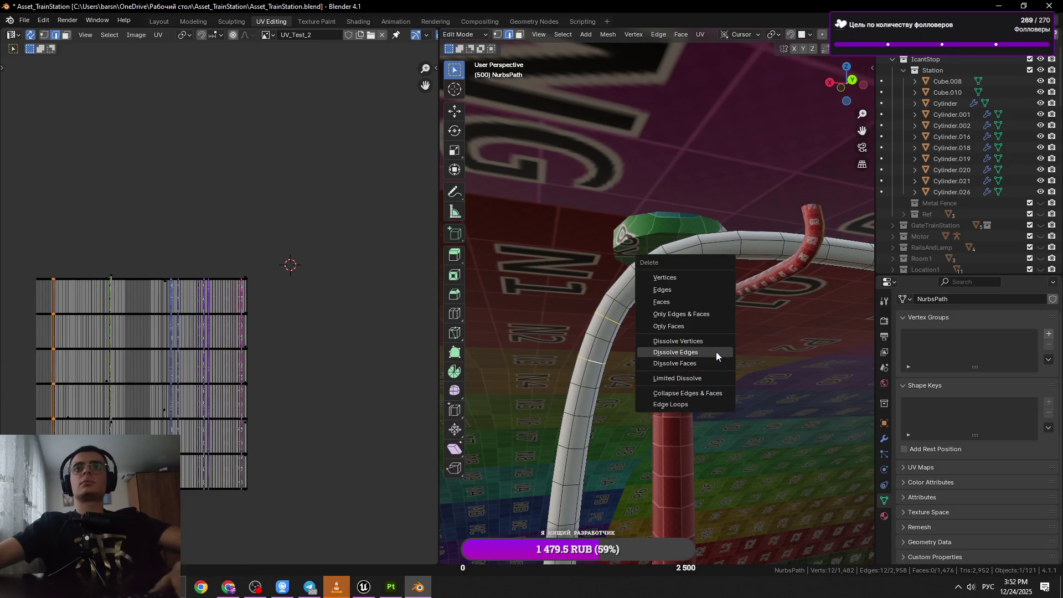
left_click(716, 350)
left_click_drag(698, 372, 668, 311)
left_click(607, 335)
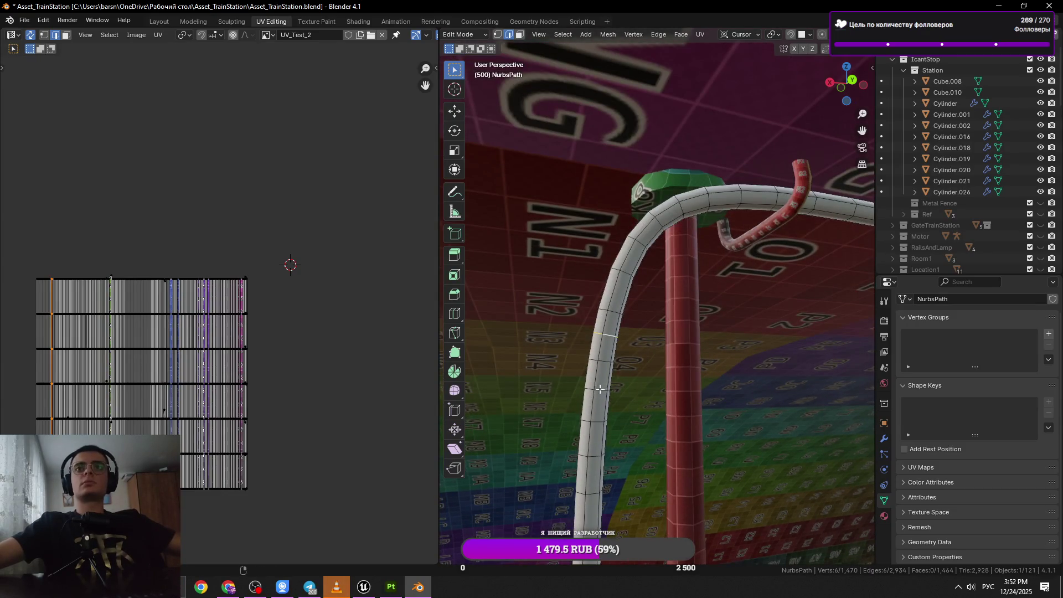
key("x")
left_click(609, 362)
left_click_drag(609, 363, 601, 382)
left_click(600, 383)
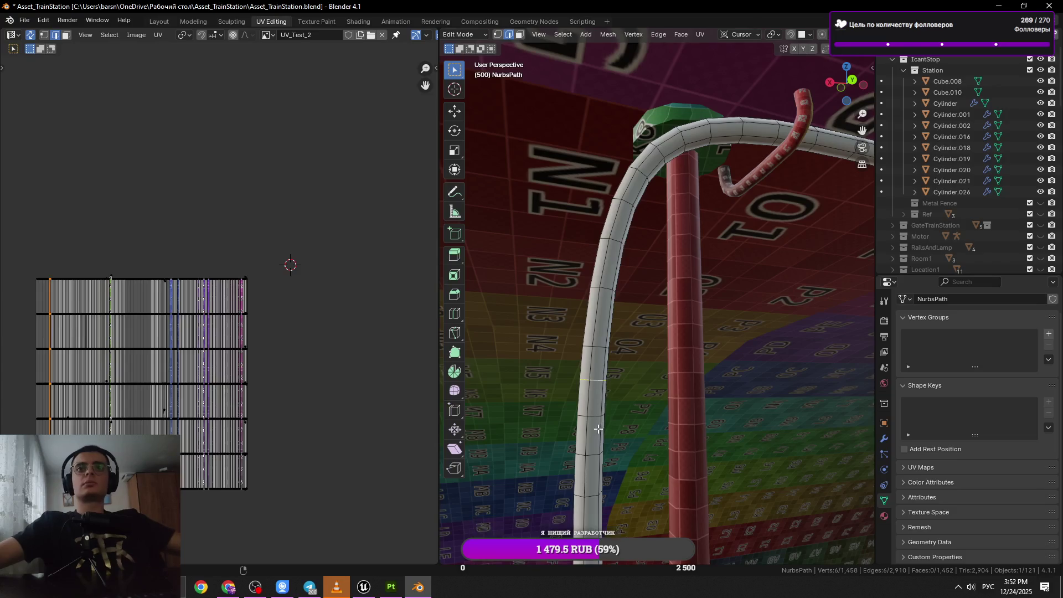
key("x")
left_click(768, 414)
Reselect ring loops on the tube, undoing a wrong pick, and dissolve one.
left_click_drag(603, 332, 597, 356)
left_click(585, 366)
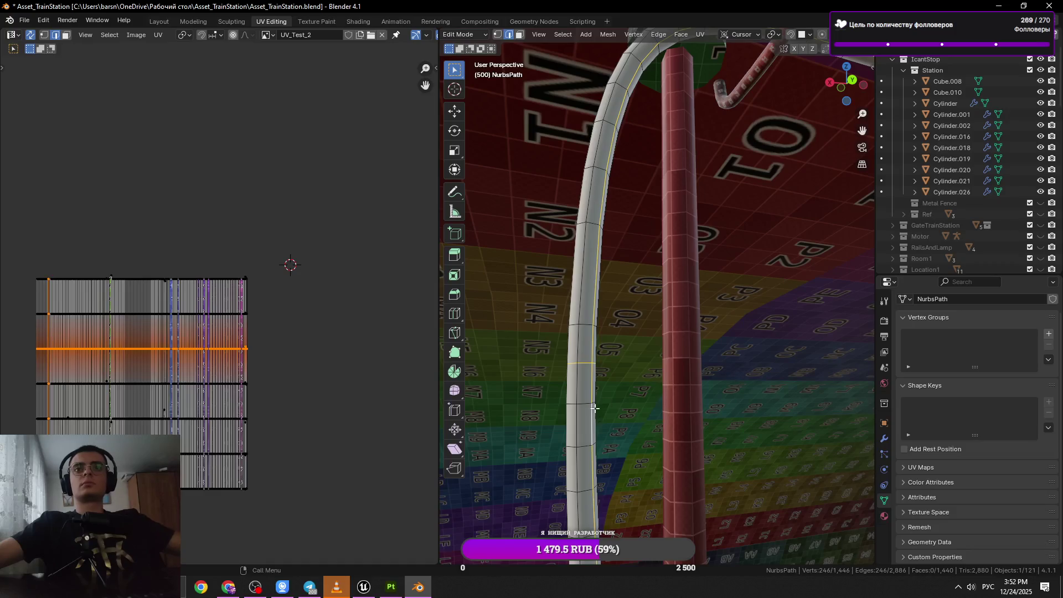
left_click(586, 408)
left_click(585, 371)
key("ctrl+z")
left_click(583, 364)
left_click_drag(582, 364, 663, 304)
key("x")
left_click(663, 304)
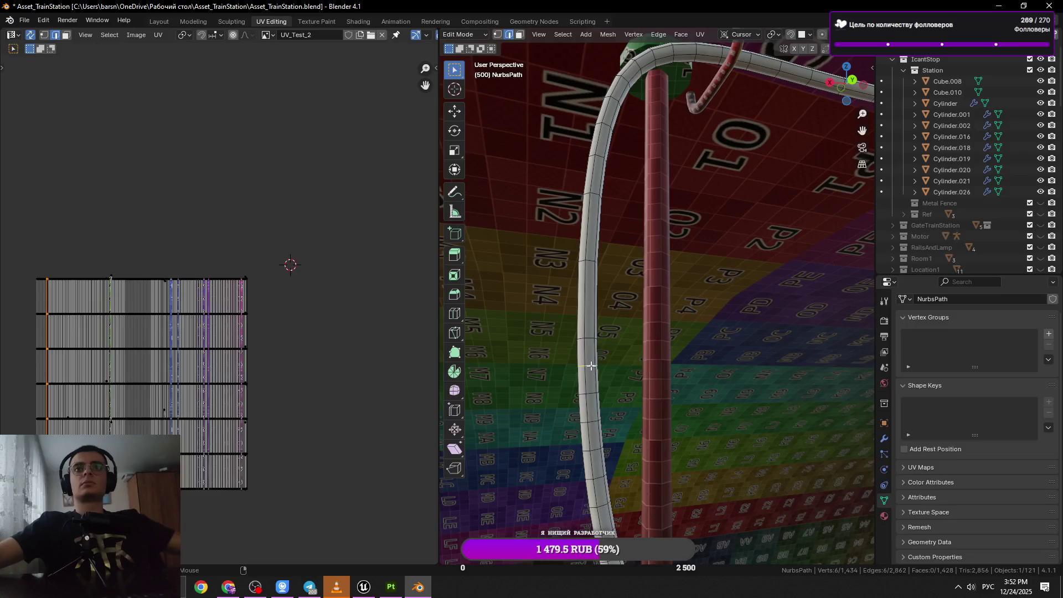
Dissolve two more groups of ring loops down the tube and save the file.
left_click_drag(597, 397, 602, 390)
key("x")
left_click(602, 389)
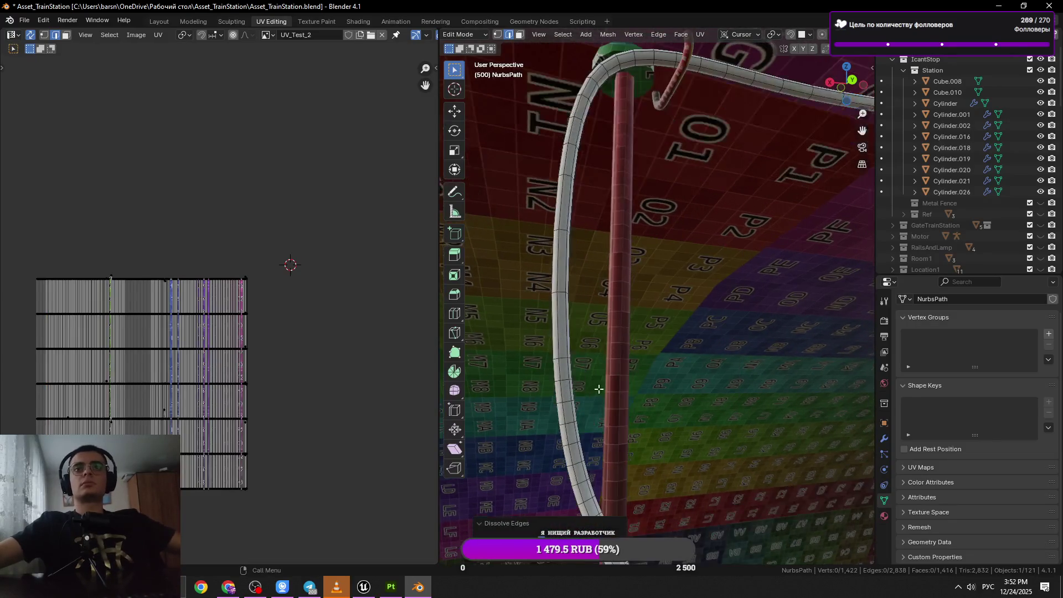
left_click(564, 380)
key("x")
left_click(712, 392)
left_click_drag(712, 392, 635, 403)
key("ctrl+s")
Dissolve two more ring loops further down the tube and save again.
left_click(634, 403)
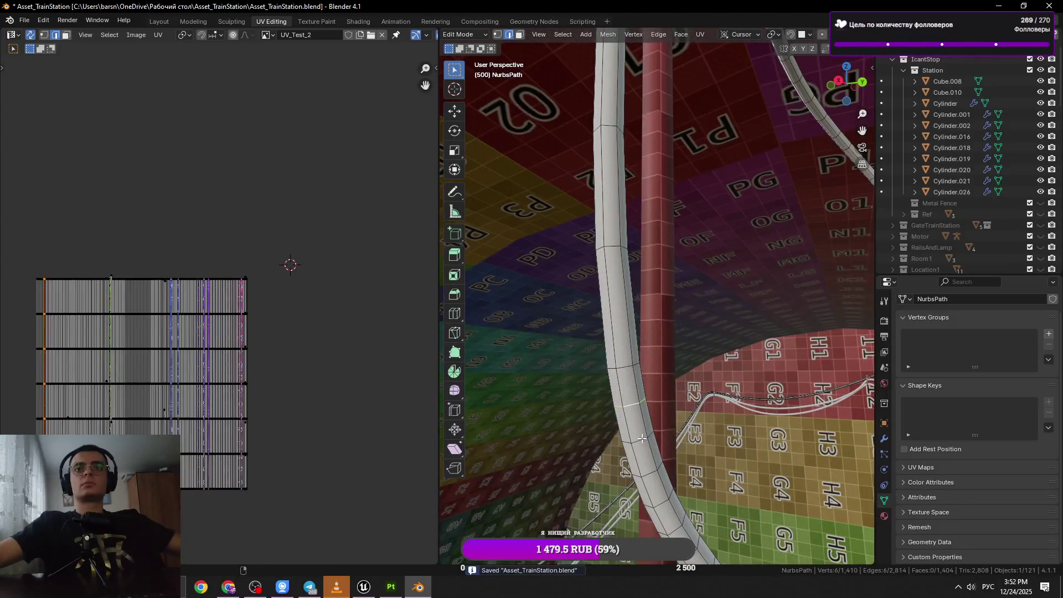
left_click_drag(646, 440, 646, 347)
key("x")
left_click(742, 369)
left_click(635, 335)
left_click(632, 330)
key("x")
left_click(861, 352)
key("ctrl+s")
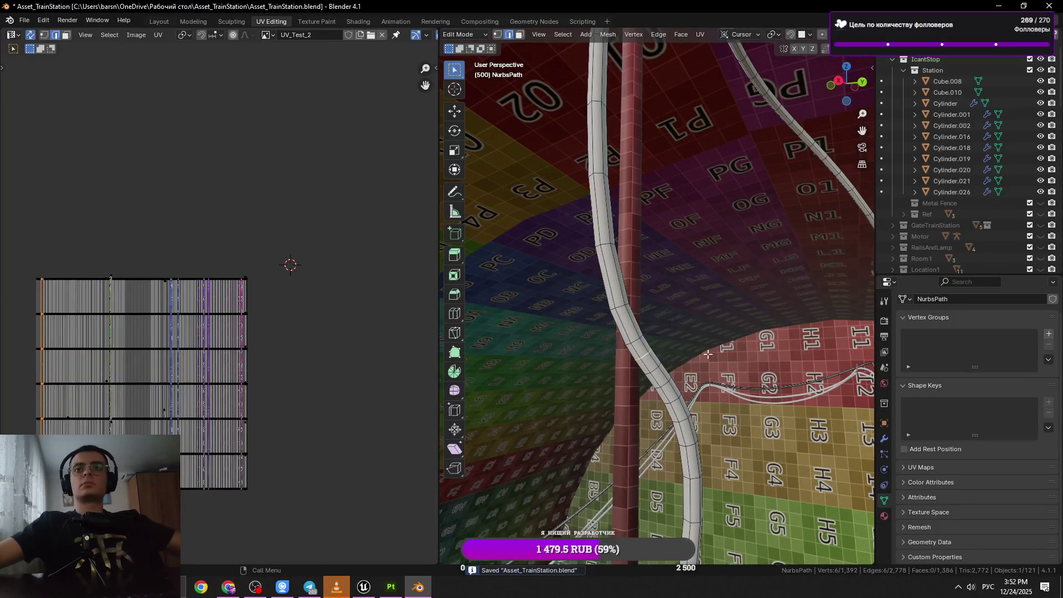
Dissolve three more ring loops along the vertical cable, reaching 1,374 vertices.
key("x")
left_click(708, 353)
left_click(660, 387)
key("x")
left_click(773, 360)
left_click_drag(771, 360, 679, 339)
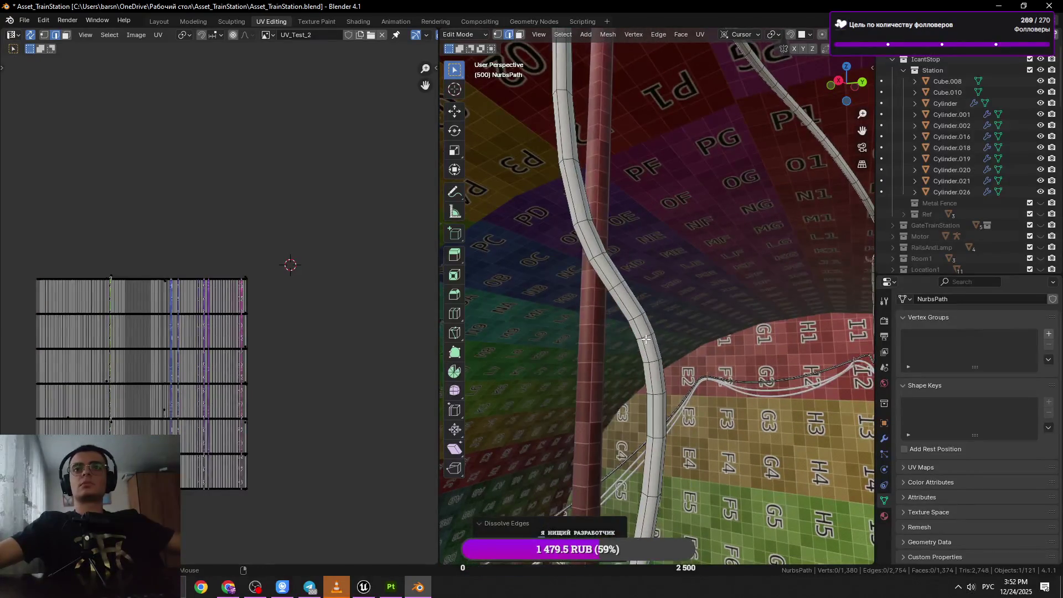
left_click(645, 339)
key("x")
left_click(760, 361)
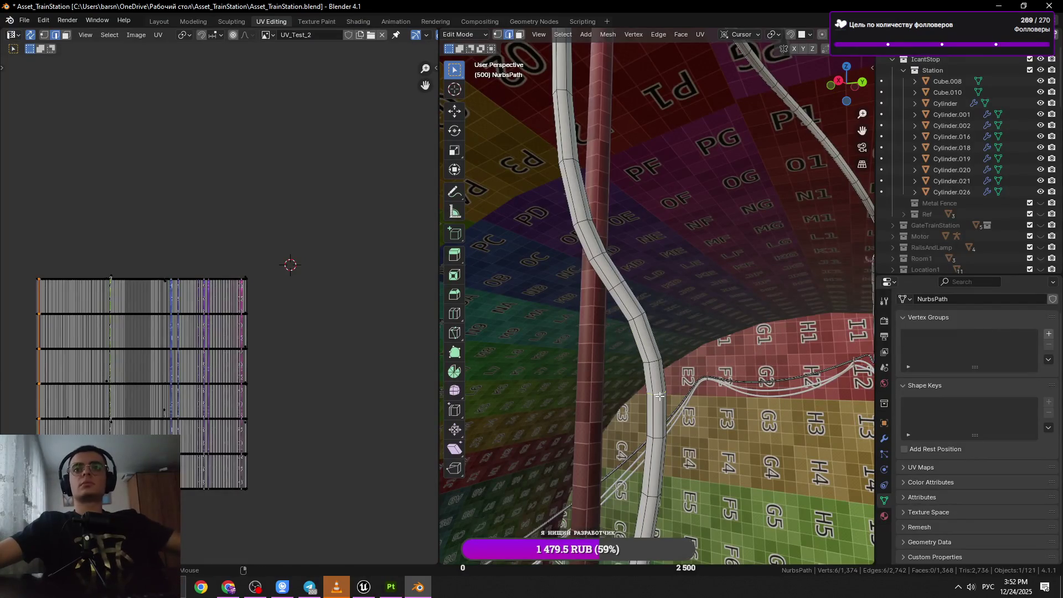
Edge-slide the ring loop near the tube's bend upward along the tube.
left_click(657, 363)
key("g")
key("g")
left_click(719, 357)
key("ctrl+z")
key("g")
key("g")
left_click(715, 338)
Save, undo a stray move of the tube, and edge-slide a ring loop near its base.
left_click_drag(715, 337, 668, 315)
key("l")
key("ctrl+s")
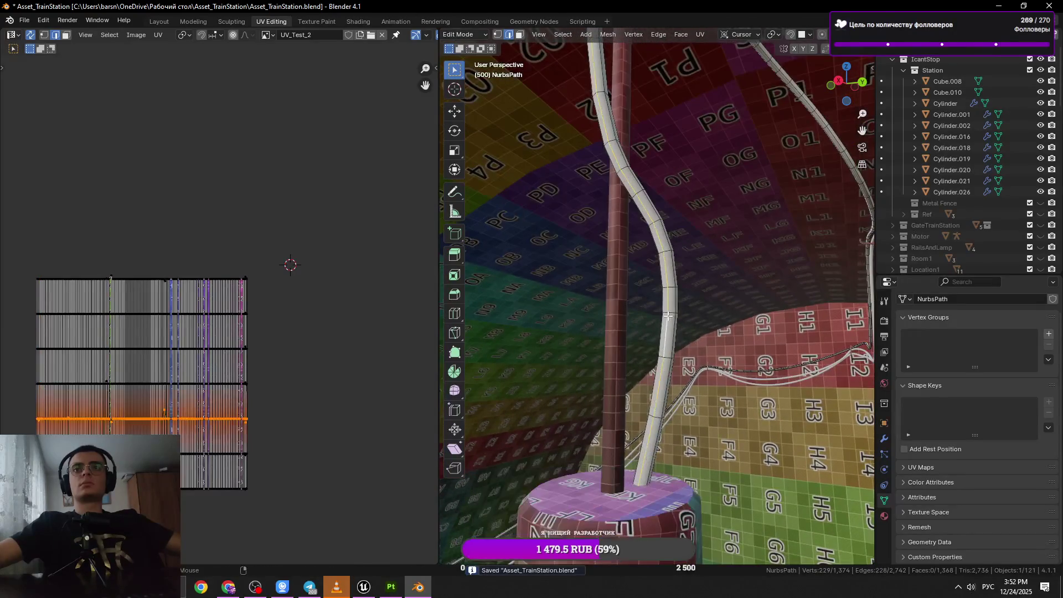
key("g")
left_click(669, 358)
key("ctrl+z")
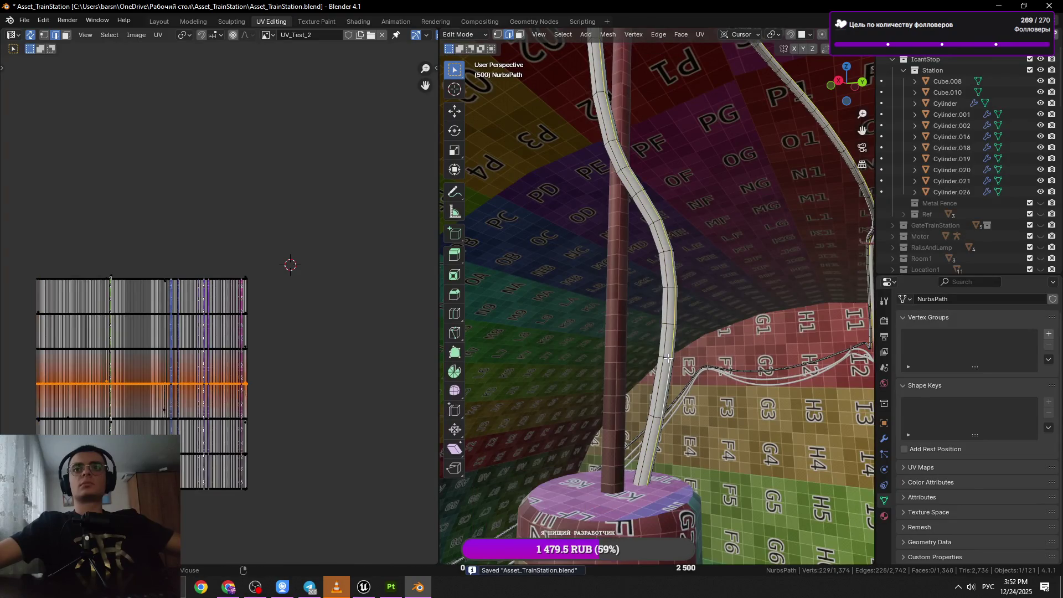
left_click(660, 417)
key("g")
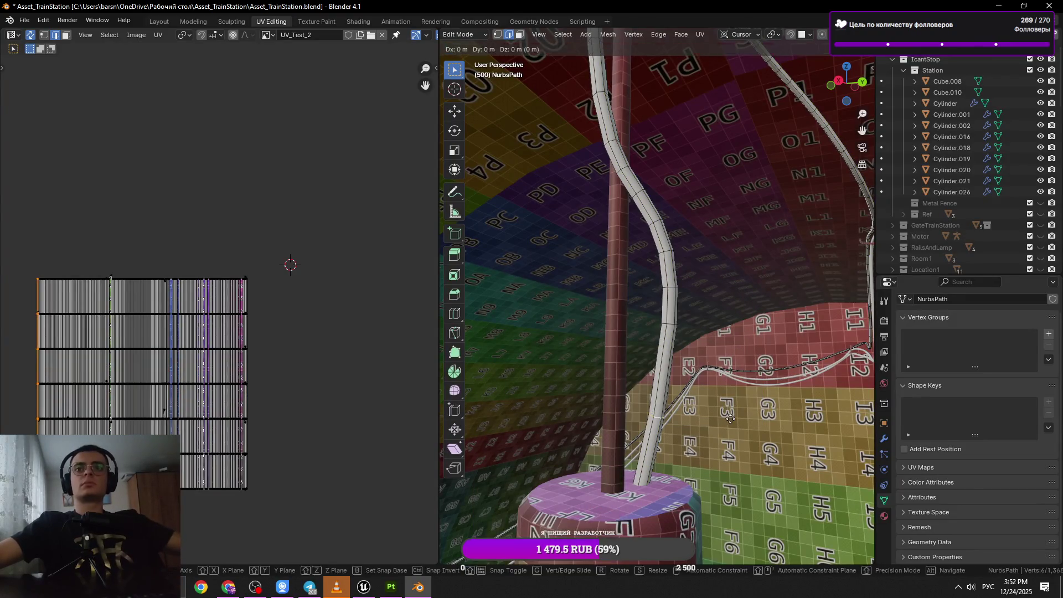
key("g")
left_click(736, 408)
Select the whole tube, save the file, and leave and re-enter Edit Mode.
key("a")
key("Tab")
key("ctrl+s")
left_click_drag(682, 287, 673, 364)
key("Tab")
Dissolve one more ring loop by the pole, leaving 1,362 vertices.
left_click_drag(669, 296, 715, 252)
key("x")
left_click(828, 271)
scroll("up", 3)
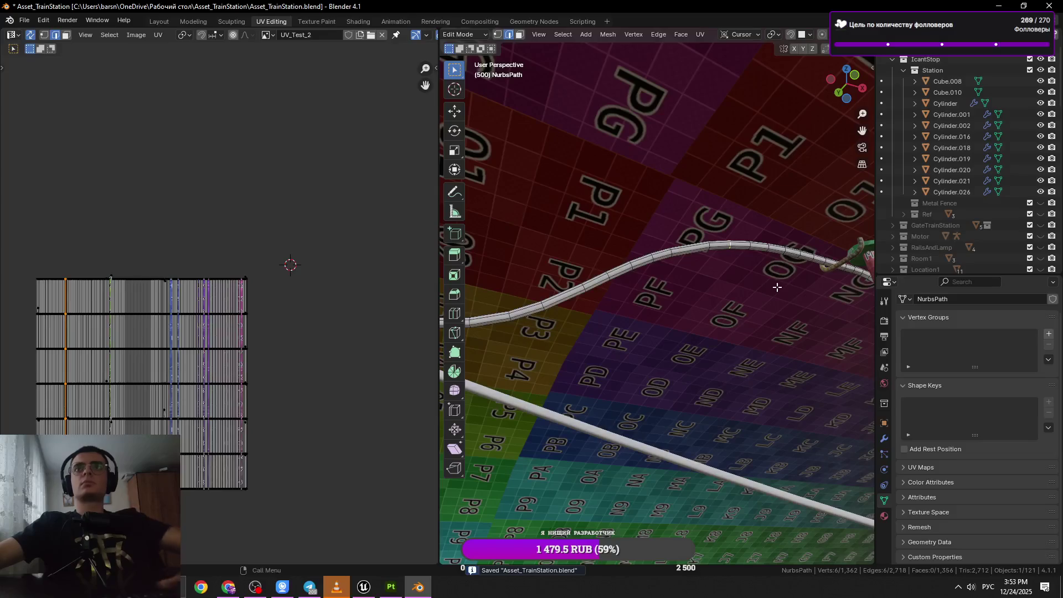
Slide a ring loop along the NurbsPath tube to a new position and save.
key("Tab")
left_click_drag(777, 288, 593, 275)
key("Tab")
left_click(636, 267)
left_click(588, 269)
key("g")
key("g")
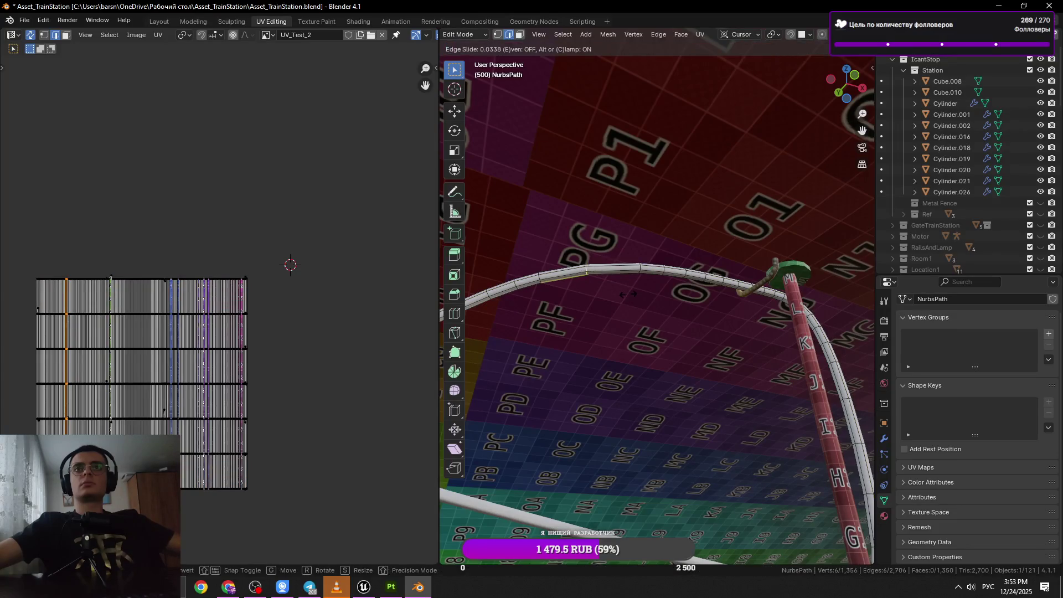
left_click(626, 294)
key("ctrl+s")
Try sliding a short ring loop, undo the slide, and save the file.
left_click(653, 280)
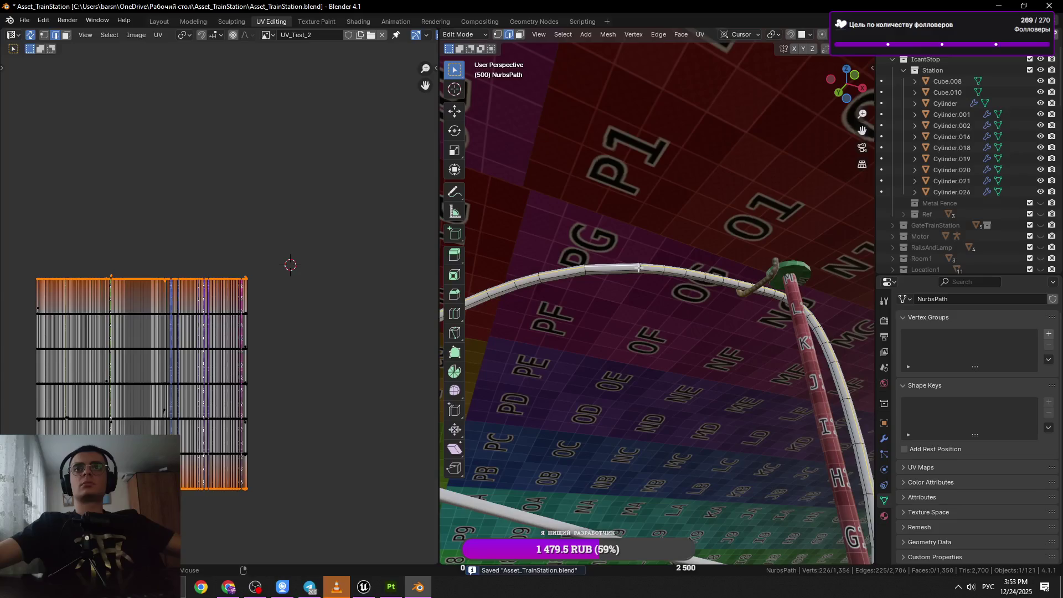
left_click(640, 269)
key("g")
key("g")
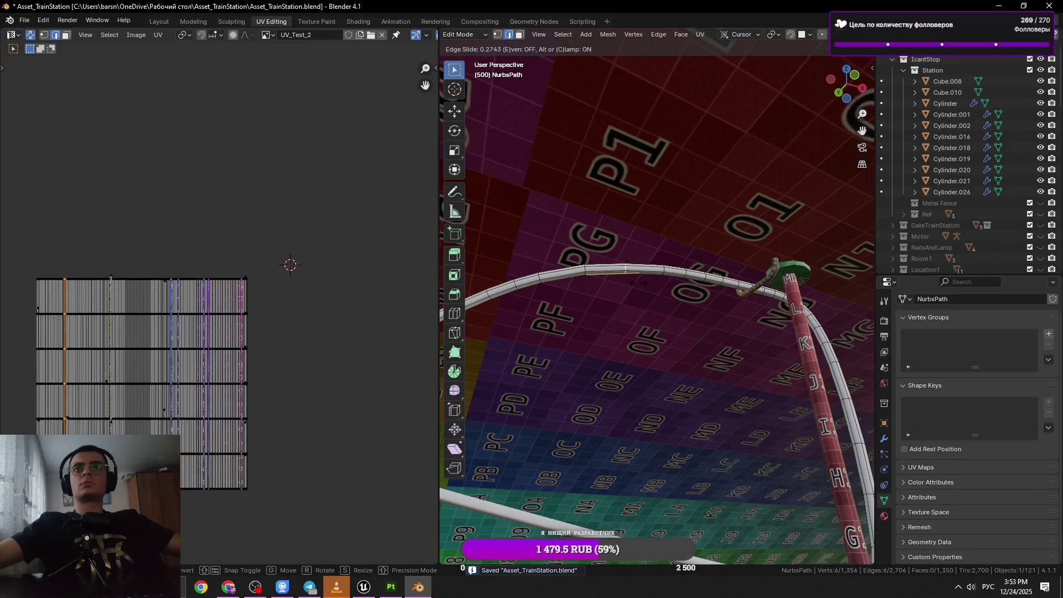
left_click(640, 283)
key("ctrl+z")
left_click_drag(631, 299, 637, 315)
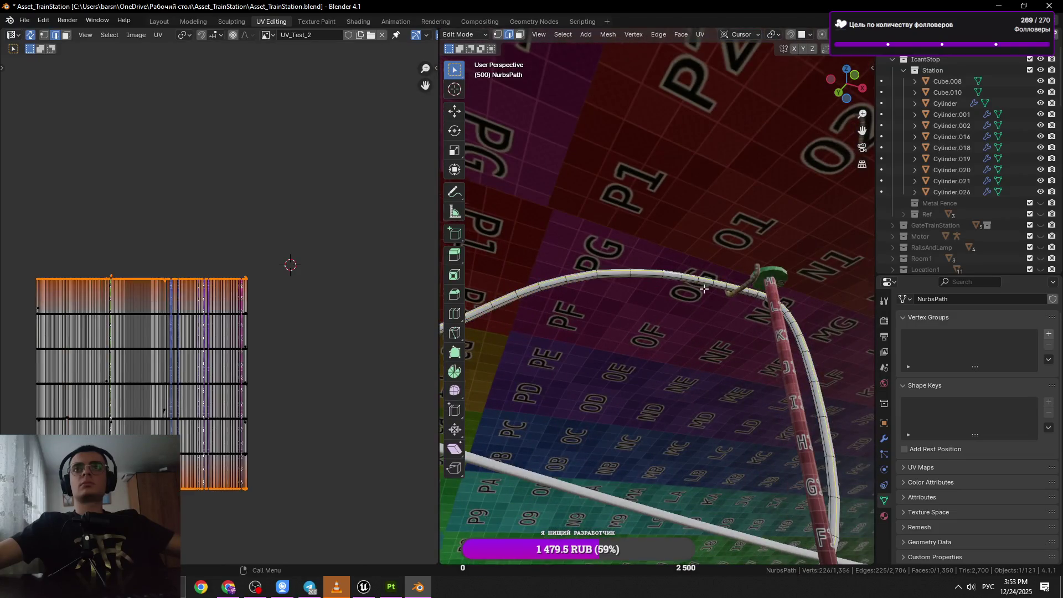
scroll("up", 3)
key("ctrl+s")
Dissolve two redundant edge loops along the tube with Dissolve Edges and save.
left_click_drag(727, 293, 684, 309)
key("x")
left_click(724, 327)
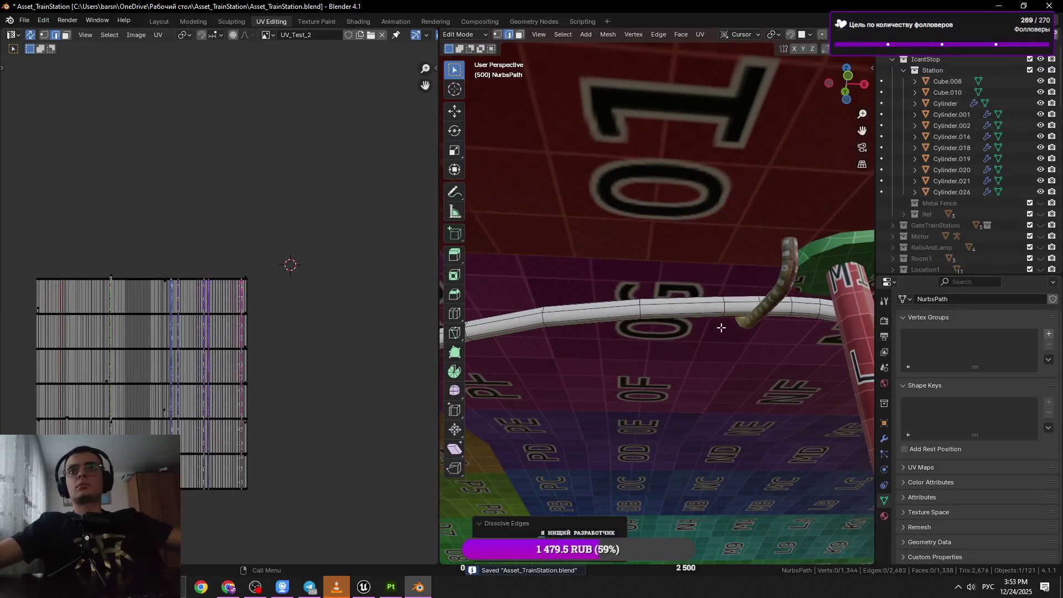
left_click(746, 307)
left_click(756, 304)
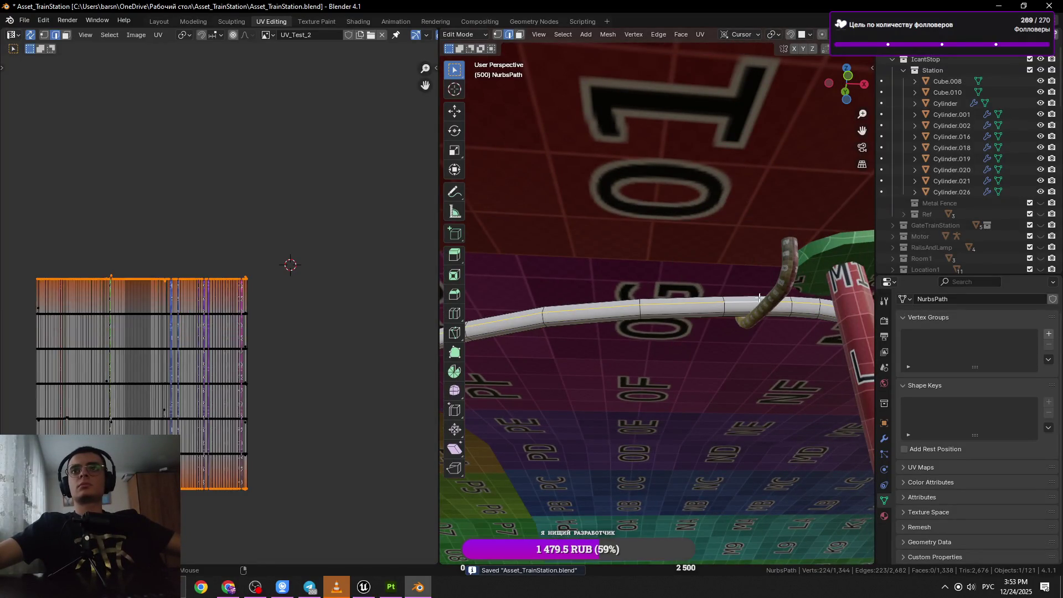
left_click(808, 314)
key("x")
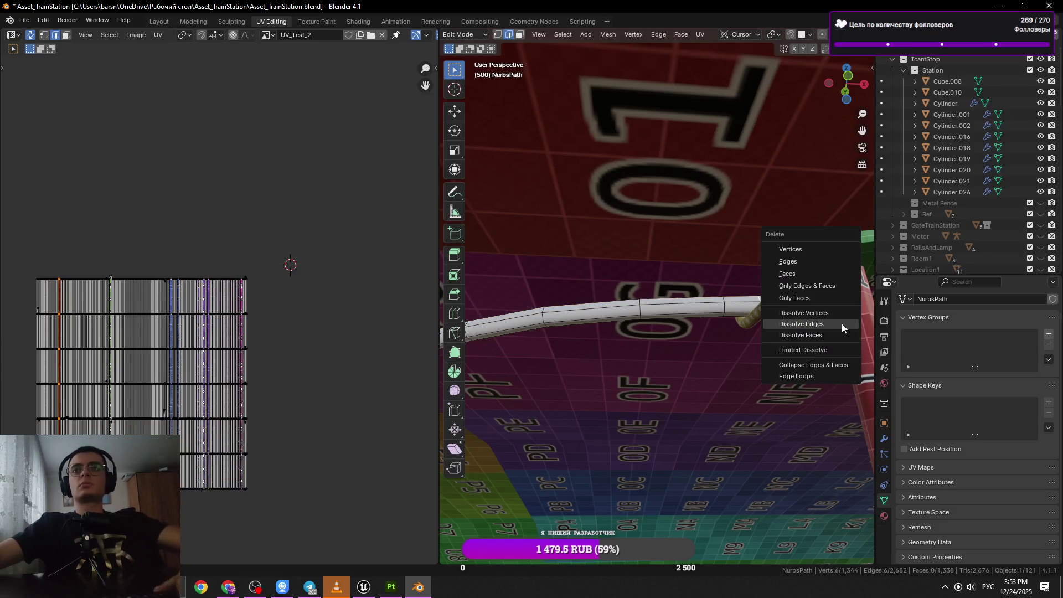
left_click(842, 323)
key("ctrl+s")
Dissolve two more edge loops on the pipe bend and save the file.
left_click_drag(841, 324, 663, 340)
left_click(712, 293)
key("x")
left_click(747, 321)
key("Tab")
key("Tab")
key("Tab")
key("Tab")
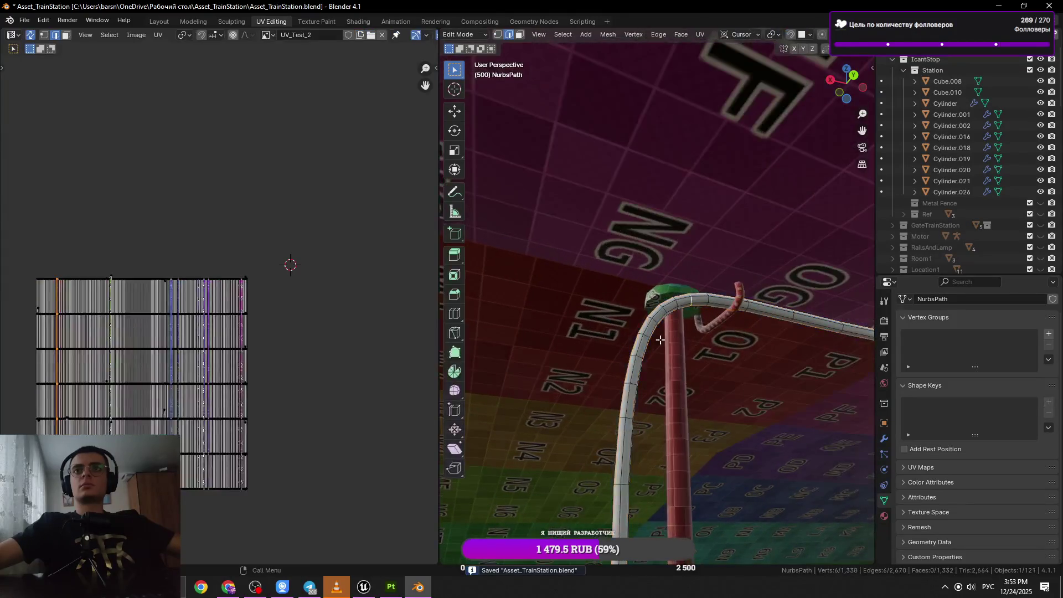
left_click(641, 353)
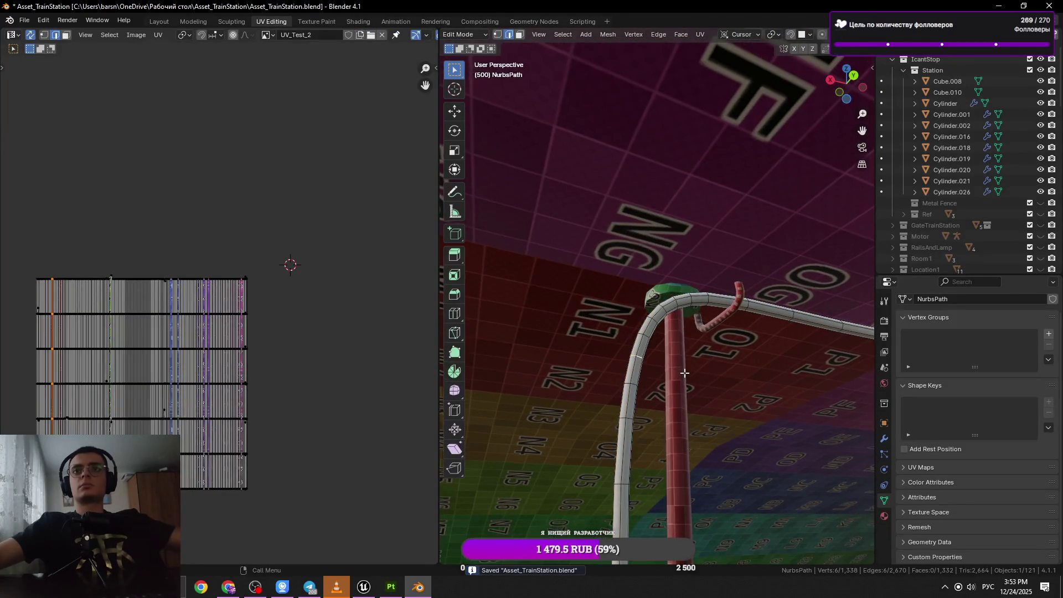
key("x")
left_click(641, 353)
key("ctrl+s")
left_click_drag(641, 353, 650, 379)
key("Tab")
key("Tab")
Slide a ring loop around the pipe near the pole, then dissolve it.
left_click(638, 362)
left_click(645, 359)
left_click(641, 359)
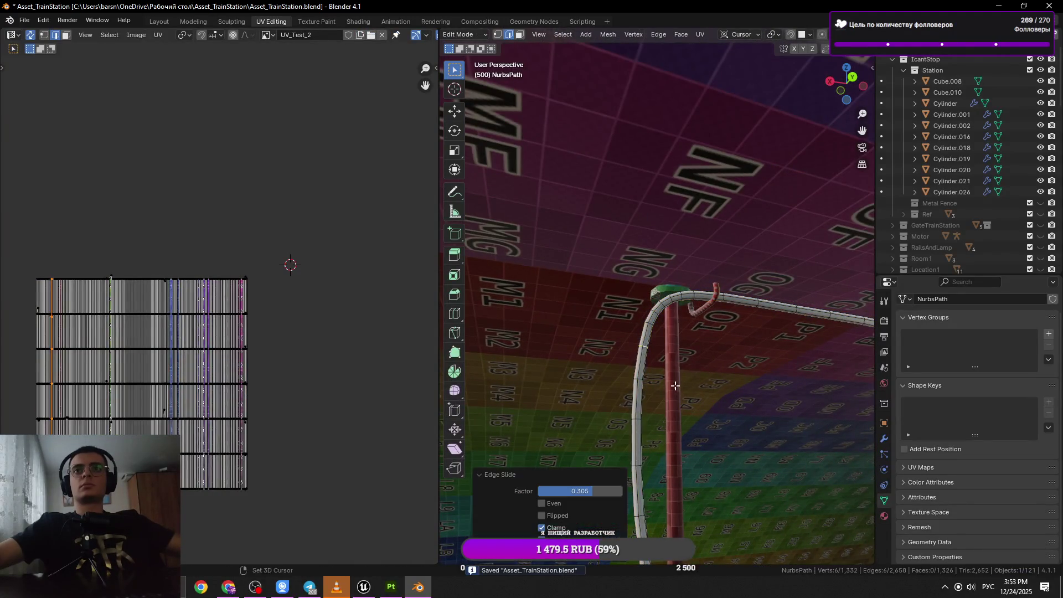
left_click_drag(675, 385, 652, 340)
left_click(650, 341)
left_click(651, 342)
key("g")
key("g")
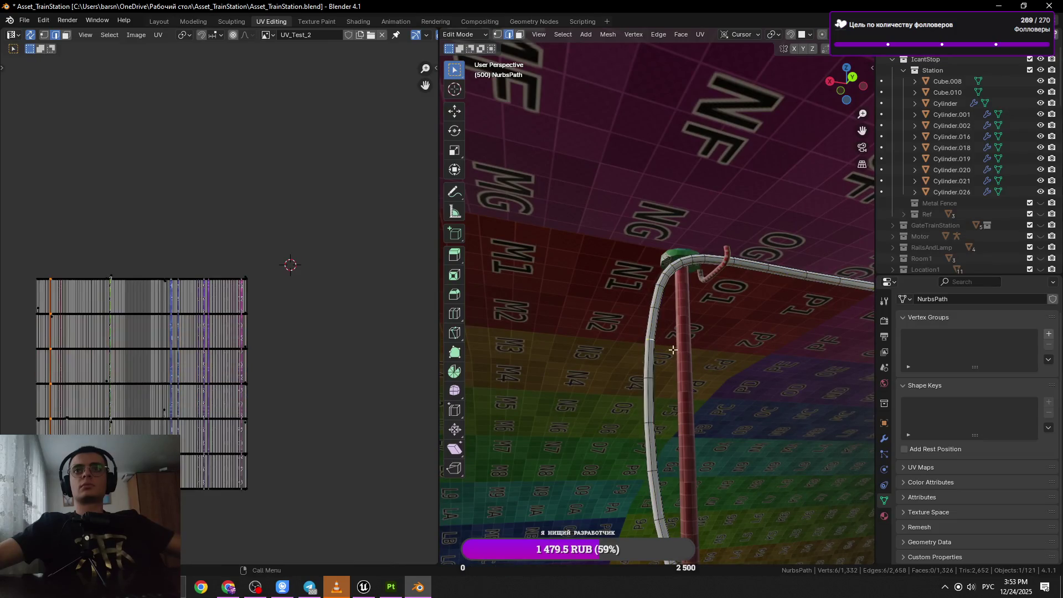
left_click(646, 379)
key("x")
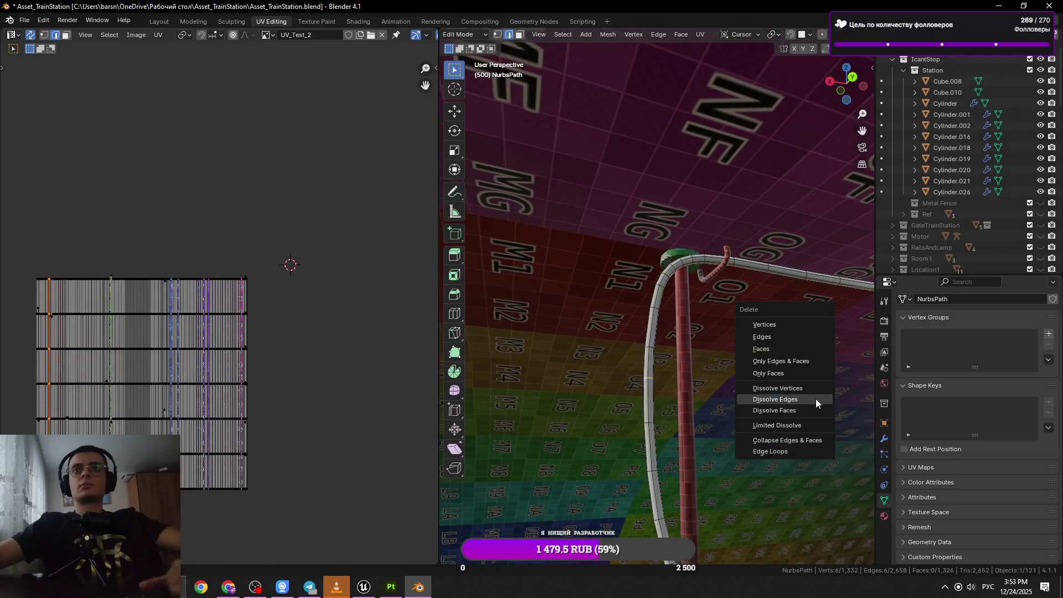
left_click(816, 399)
Check the whole NurbsPath mesh, now 1,326 vertices, and leave Edit Mode.
left_click_drag(696, 408, 644, 369)
key("Tab")
key("Tab")
key("a")
key("Tab")
key("Tab")
Zoom in on the textured wall and select the NurbsPath tube for editing.
left_click(644, 368)
key("Tab")
scroll("up", 3)
left_click_drag(608, 318, 751, 336)
scroll("up", 3)
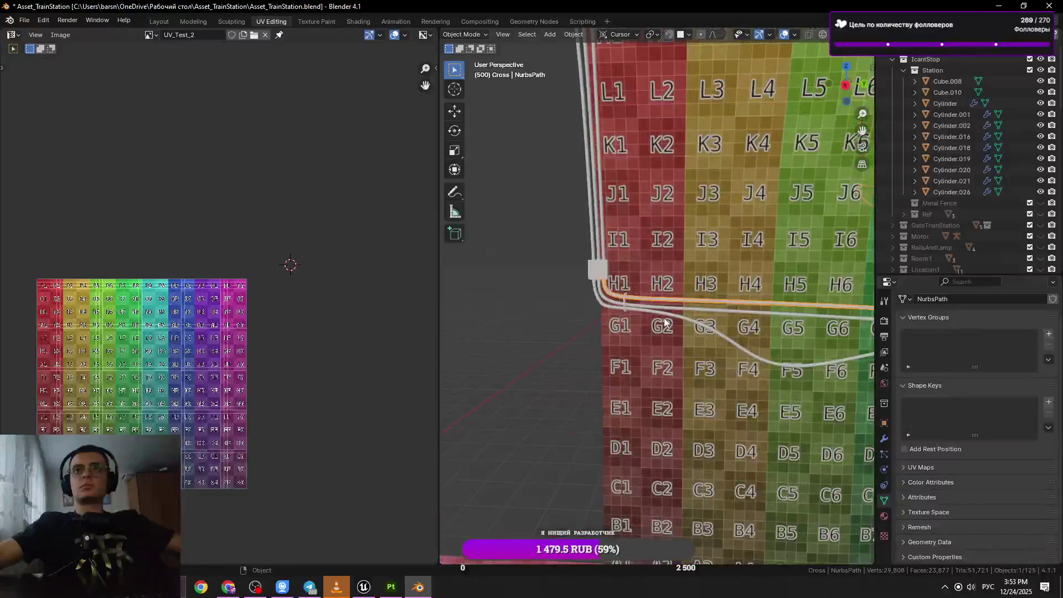
left_click(693, 297)
key("Tab")
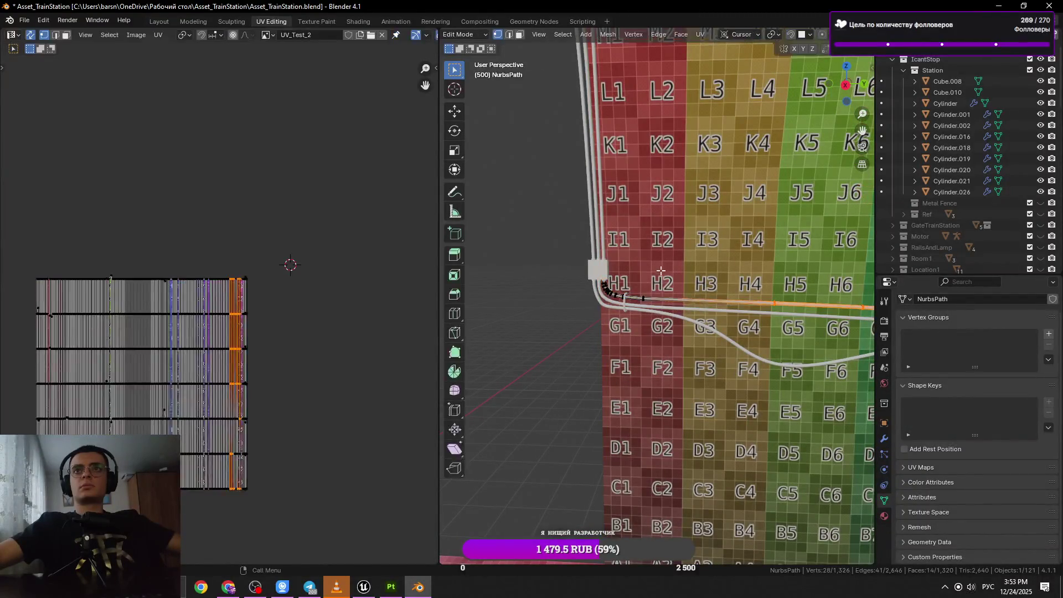
Slide a ring loop on the NurbsPath tube near H1 and save the file.
scroll("up", 3)
scroll("up", 3)
scroll("down", 3)
key("Tab")
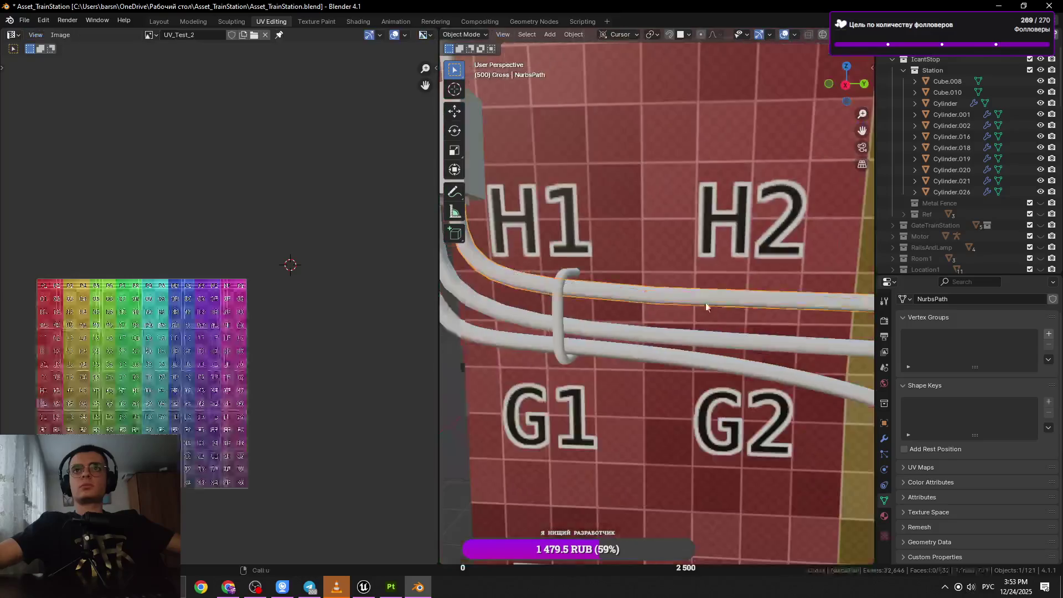
scroll("down", 3)
key("Tab")
scroll("up", 3)
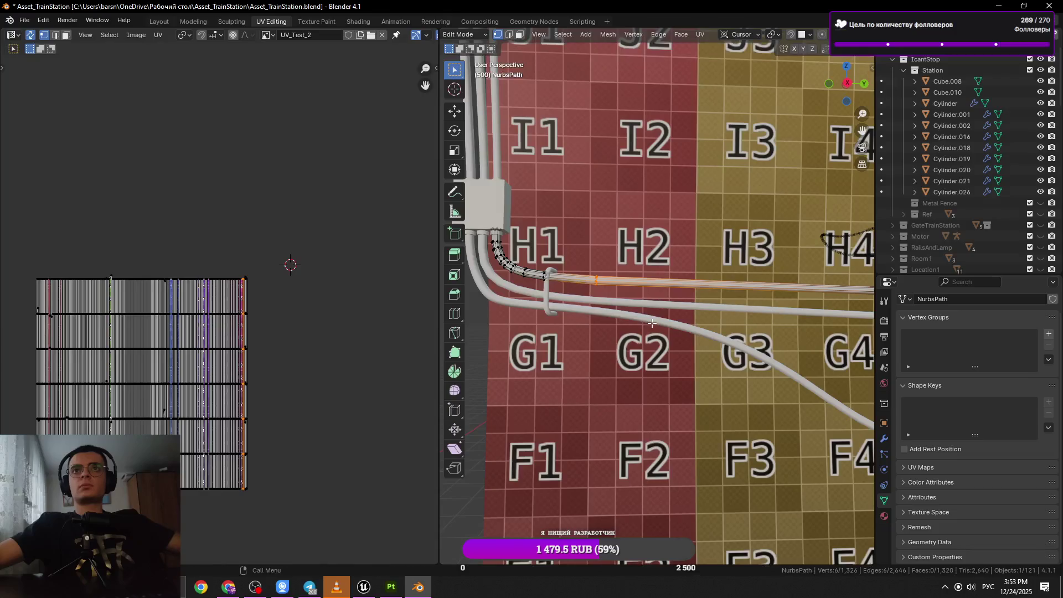
scroll("down", 3)
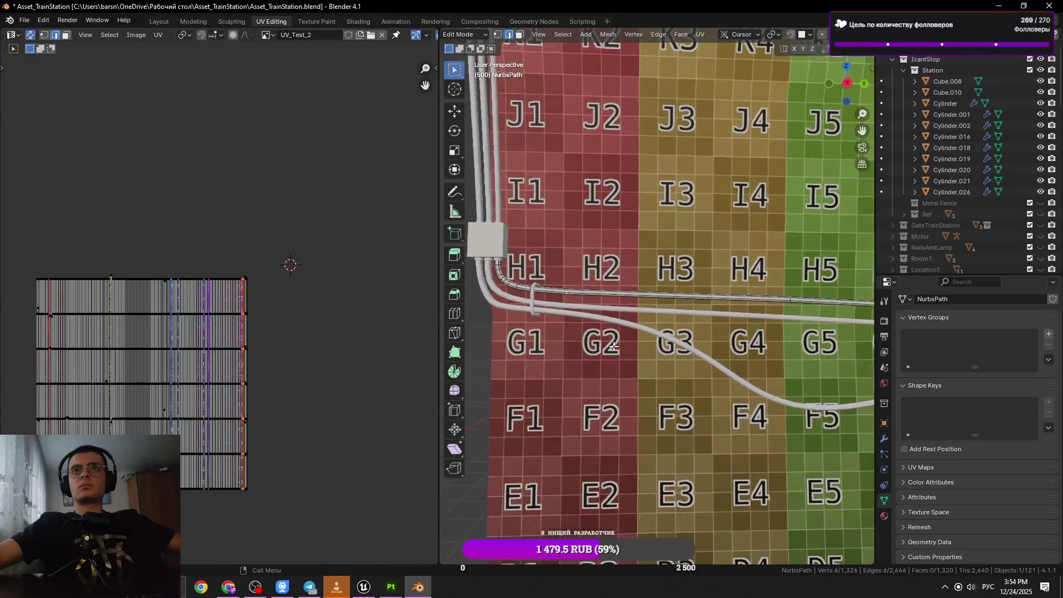
key("g")
key("g")
left_click(774, 360)
key("ctrl+s")
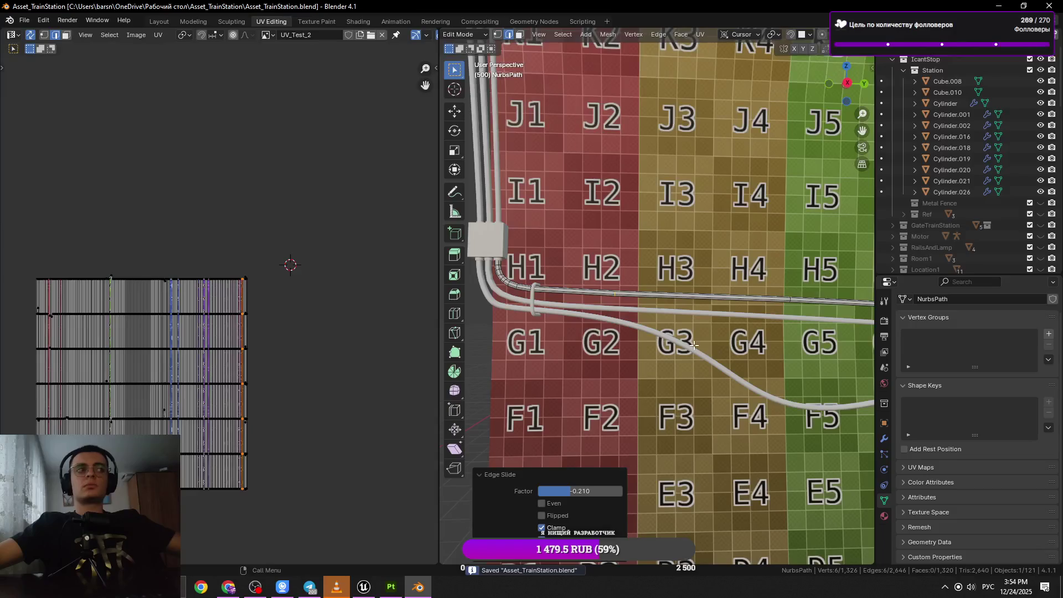
Leave Edit Mode and add the NurbsPath.002 cable curve to the selection.
scroll("down", 3)
scroll("down", 3)
scroll("down", 3)
key("alt+q")
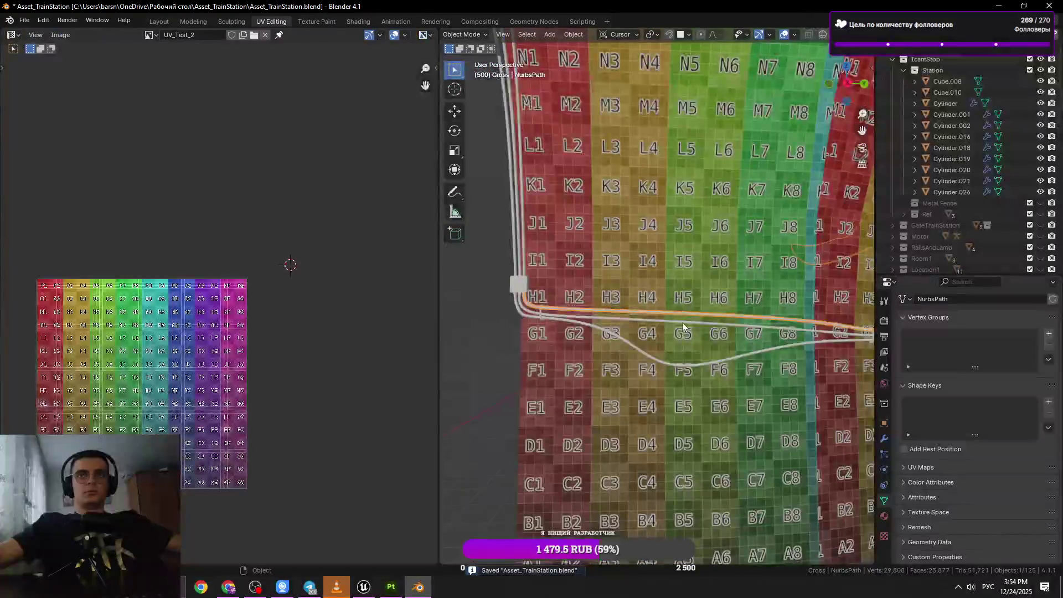
scroll("up", 3)
scroll("up", 3)
left_click_drag(564, 358, 720, 443)
scroll("up", 3)
key("Tab")
left_click(680, 436)
scroll("down", 3)
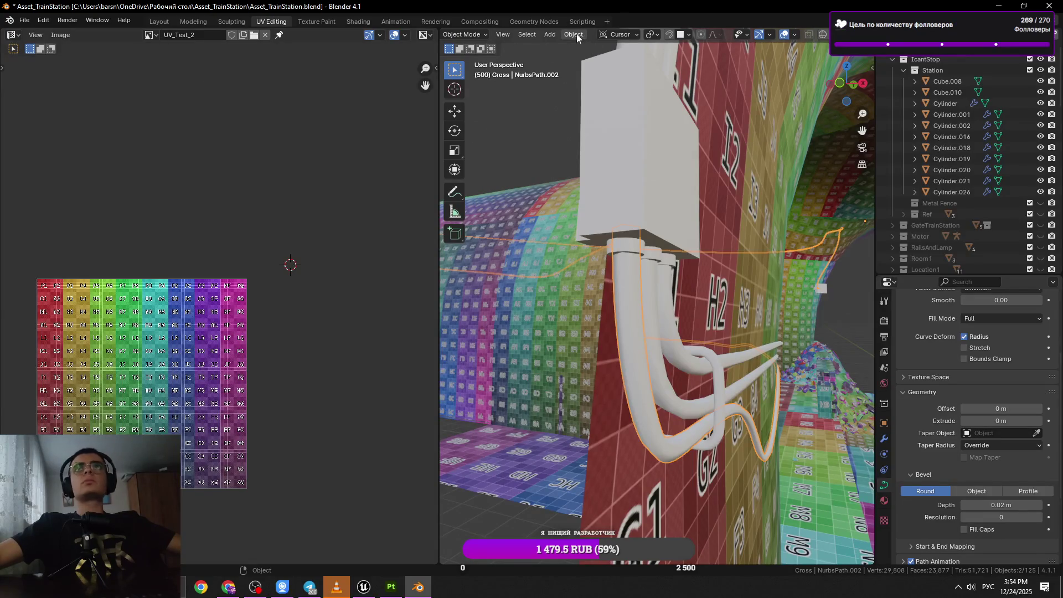
Convert the selected cable curves to meshes and enter edge-select Edit Mode.
left_click(574, 35)
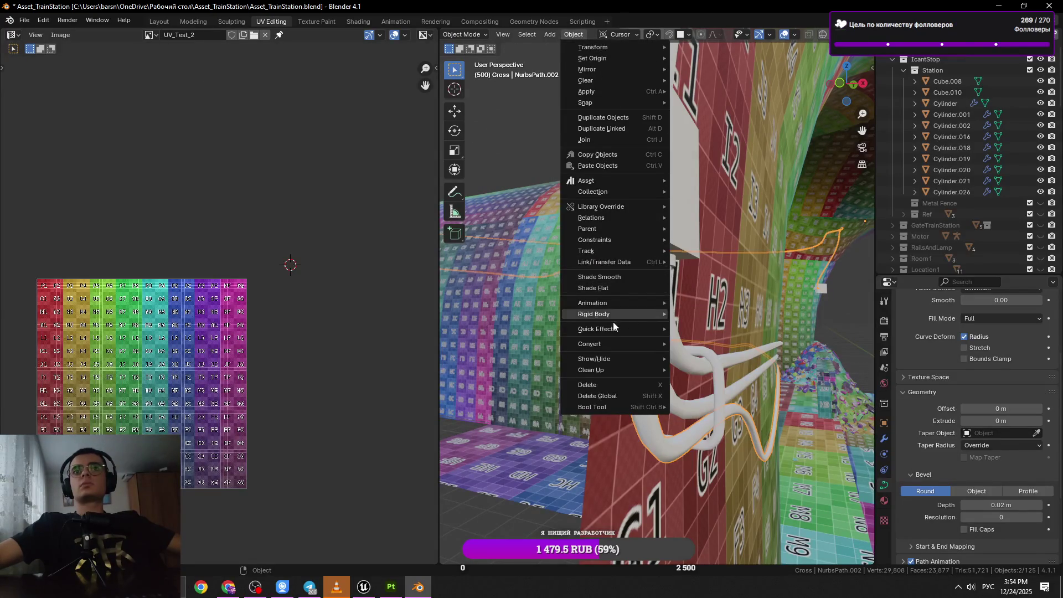
mouse_move(609, 344)
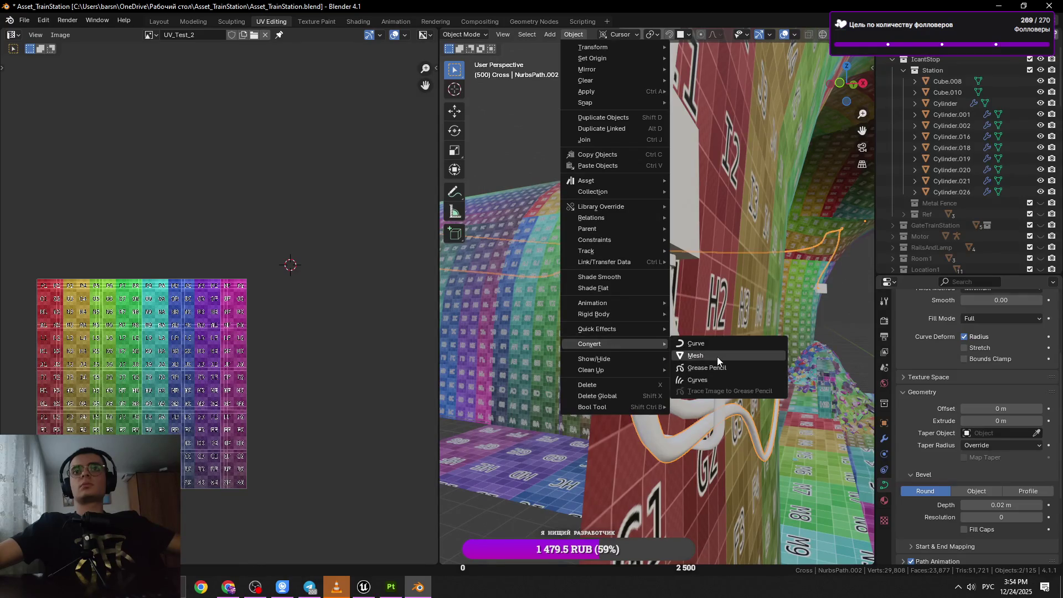
left_click(695, 356)
key("Tab")
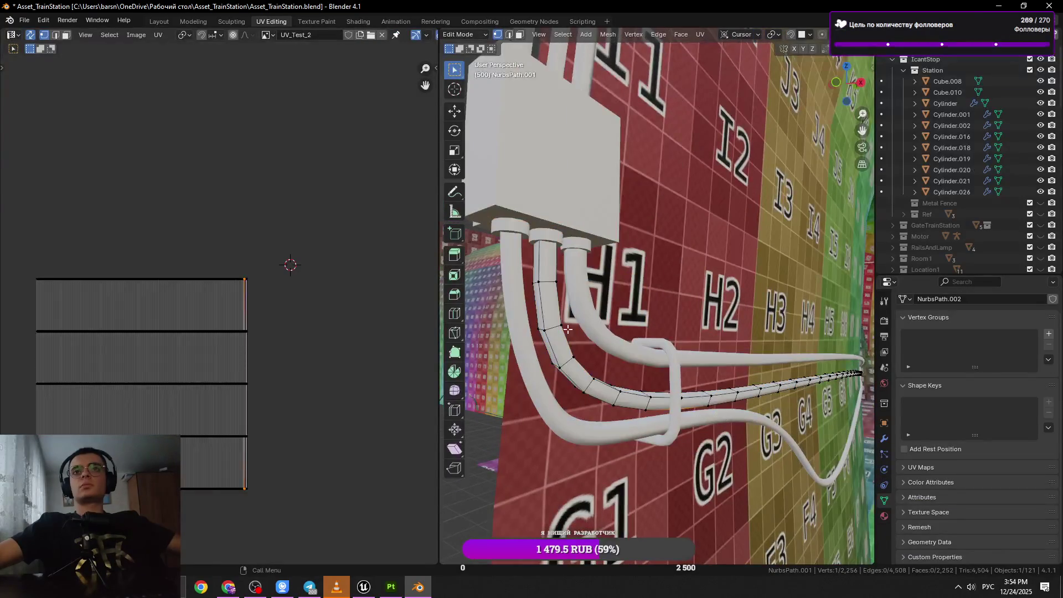
key("KP_Decimal")
key("2")
Dissolve the first redundant ring loop on the NurbsPath.001 tube toward G2.
scroll("down", 3)
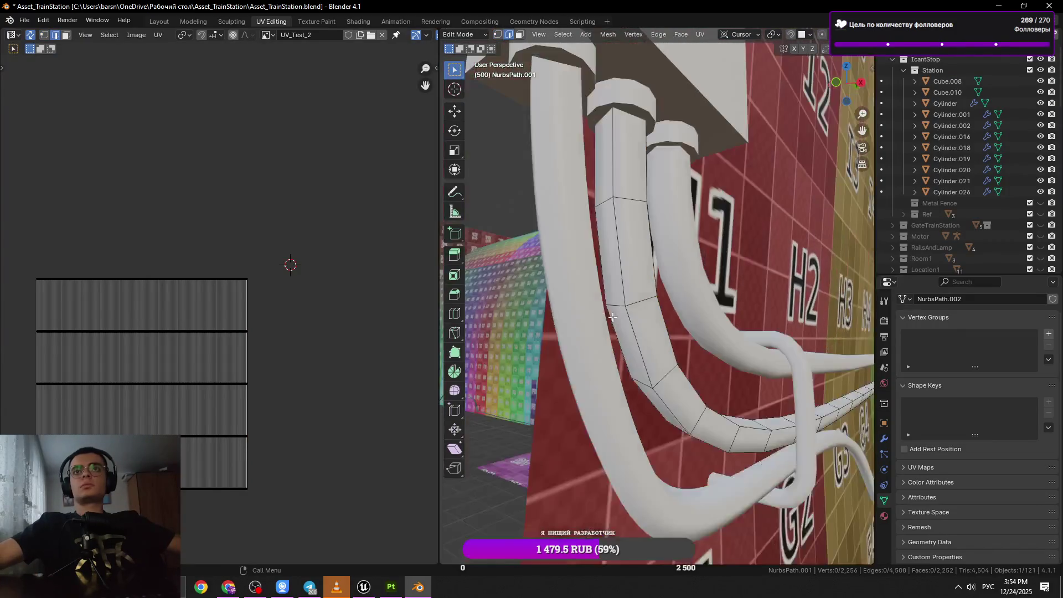
left_click_drag(687, 383, 679, 332)
scroll("up", 3)
scroll("down", 3)
key("x")
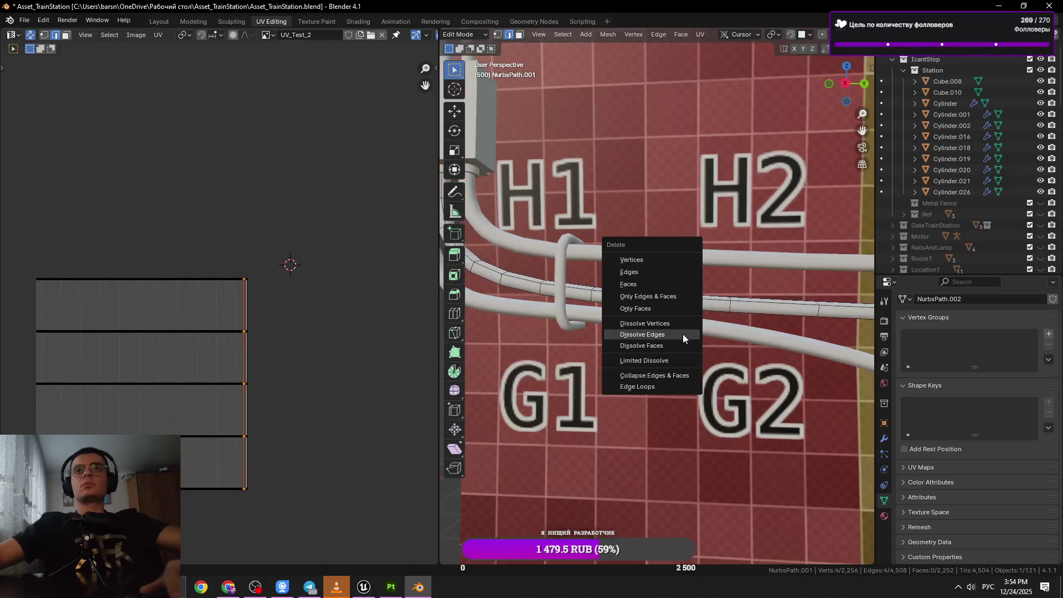
key("Escape")
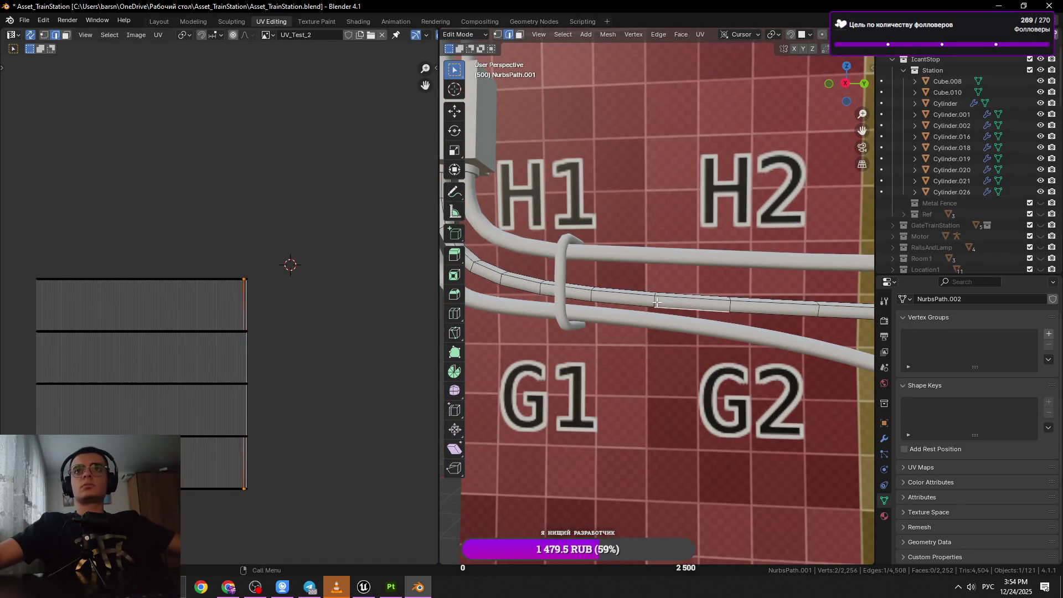
scroll("down", 3)
key("x")
left_click(656, 301)
left_click_drag(656, 302, 591, 313)
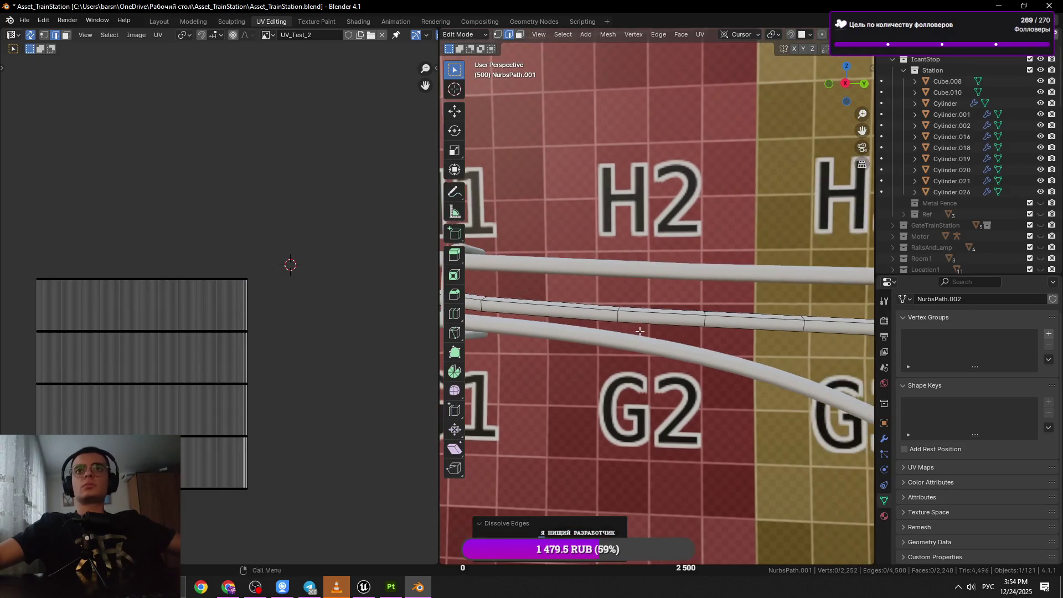
left_click(714, 317)
Dissolve the next two ring loops along the tube.
left_click(709, 318)
left_click_drag(709, 318, 693, 329)
key("x")
left_click(761, 343)
key("x")
left_click(710, 334)
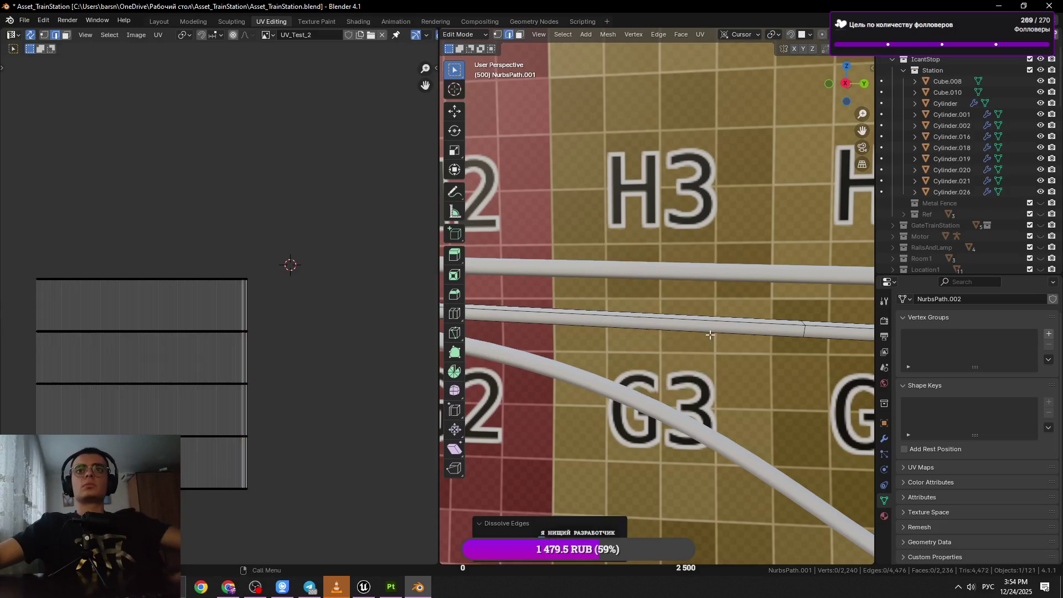
scroll("down", 3)
scroll("up", 3)
left_click(702, 319)
left_click(692, 327)
left_click_drag(692, 326, 666, 335)
key("x")
left_click(683, 335)
Dissolve ring loops along the G4–G7 stretch of the tube.
left_click(738, 316)
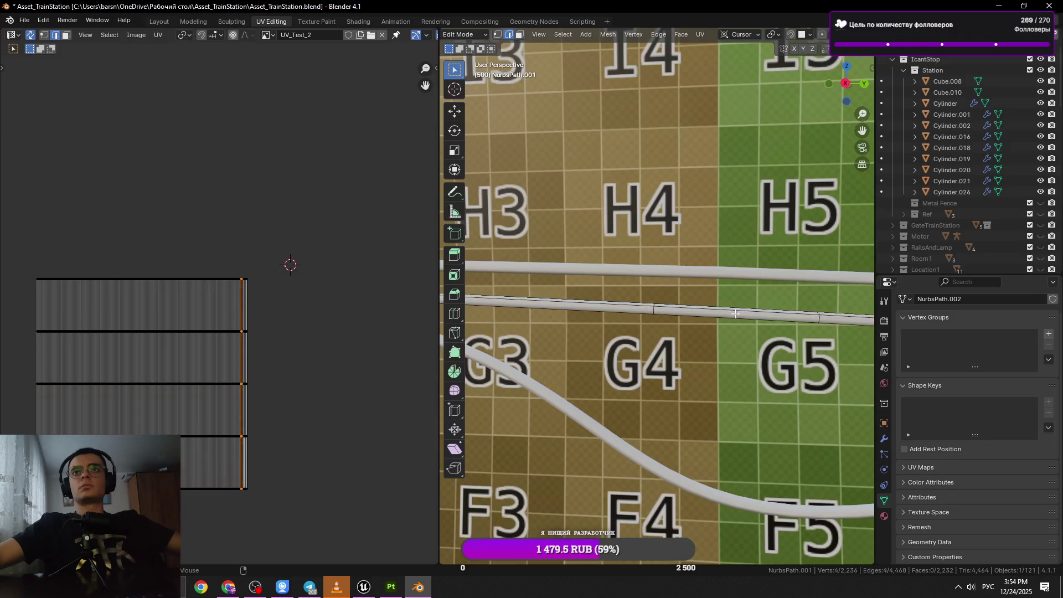
left_click_drag(737, 316, 566, 316)
key("x")
left_click(691, 345)
left_click(740, 330)
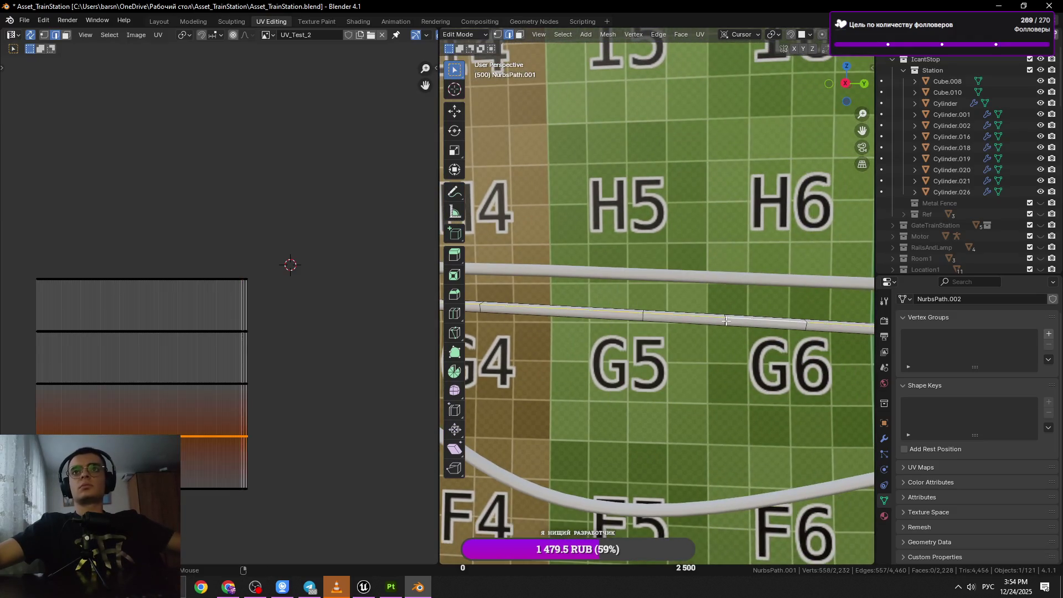
key("x")
left_click(741, 332)
left_click_drag(860, 338, 709, 338)
left_click(734, 320)
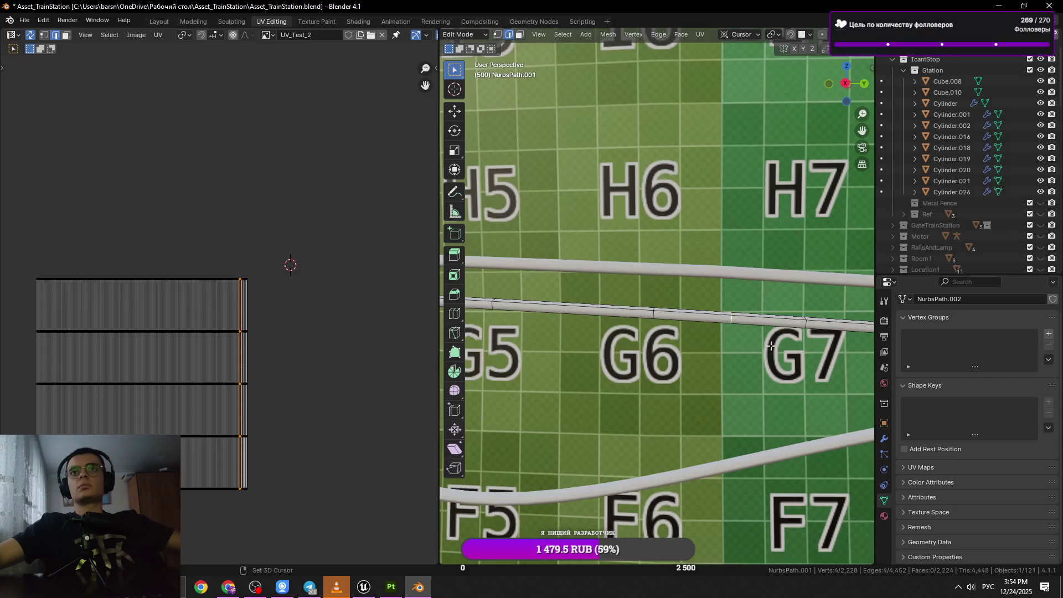
left_click_drag(861, 326, 711, 326)
key("x")
left_click(858, 351)
left_click(779, 325)
Dissolve a final ring loop and finish editing at 2,204 vertices.
left_click(778, 327)
key("x")
left_click(737, 335)
left_click_drag(858, 338, 628, 337)
left_click(696, 332)
left_click_drag(696, 333, 617, 329)
left_click_drag(741, 336, 719, 377)
key("Tab")
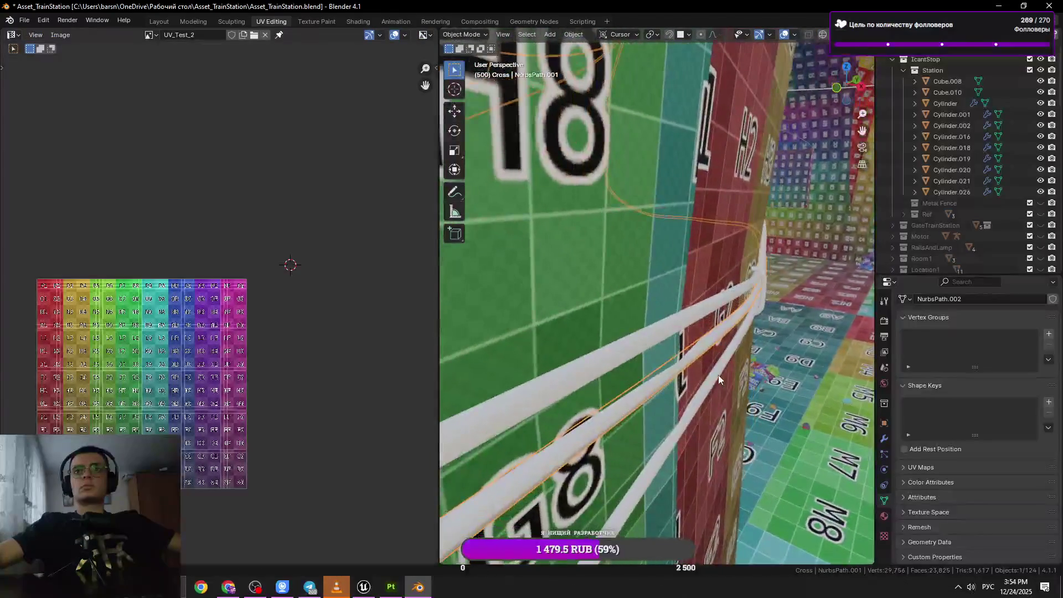
Back in edit mode, nudge the selected tube geometry twice along the X axis.
key("Tab")
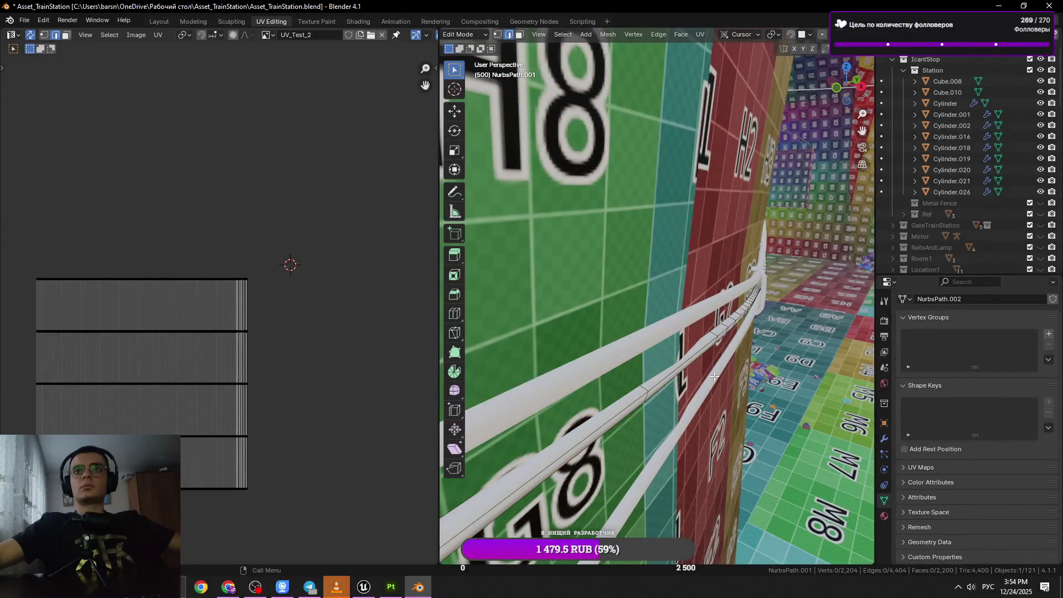
left_click_drag(685, 402, 689, 404)
key("g")
key("x")
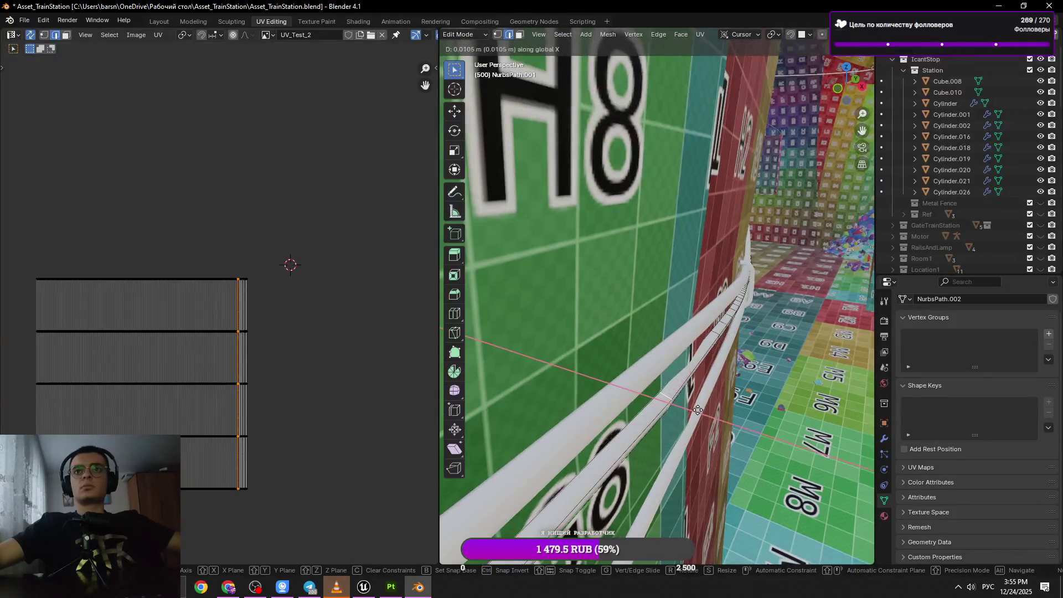
left_click(703, 412)
key("g")
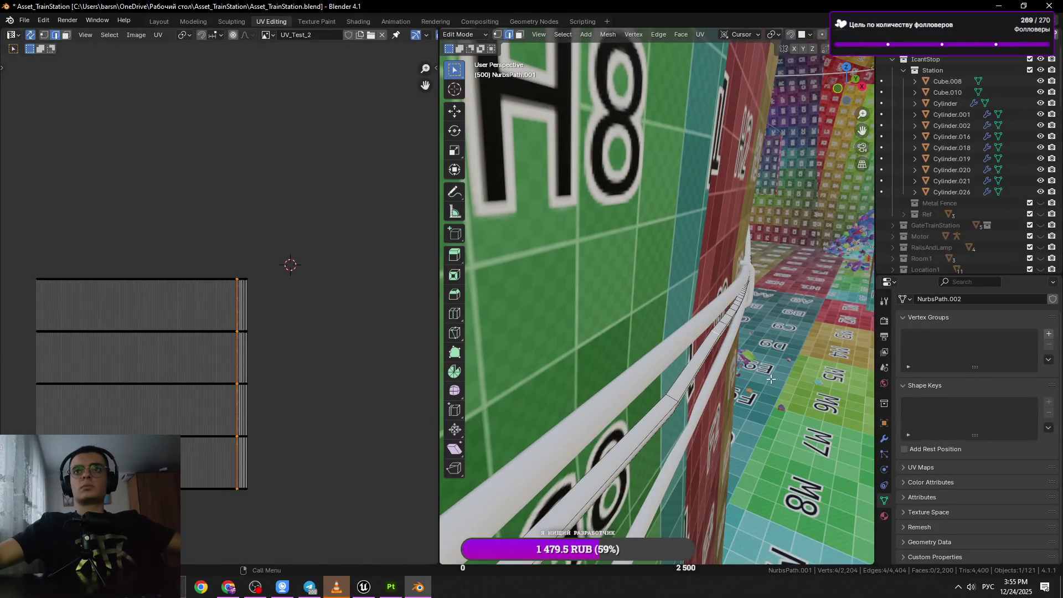
key("x")
key("x")
left_click(776, 378)
left_click_drag(776, 379, 697, 299)
Exit edit mode, save the station file, and zoom in close on the red-wall rail tube.
key("Tab")
key("Tab")
key("Tab")
key("Tab")
key("Tab")
key("Tab")
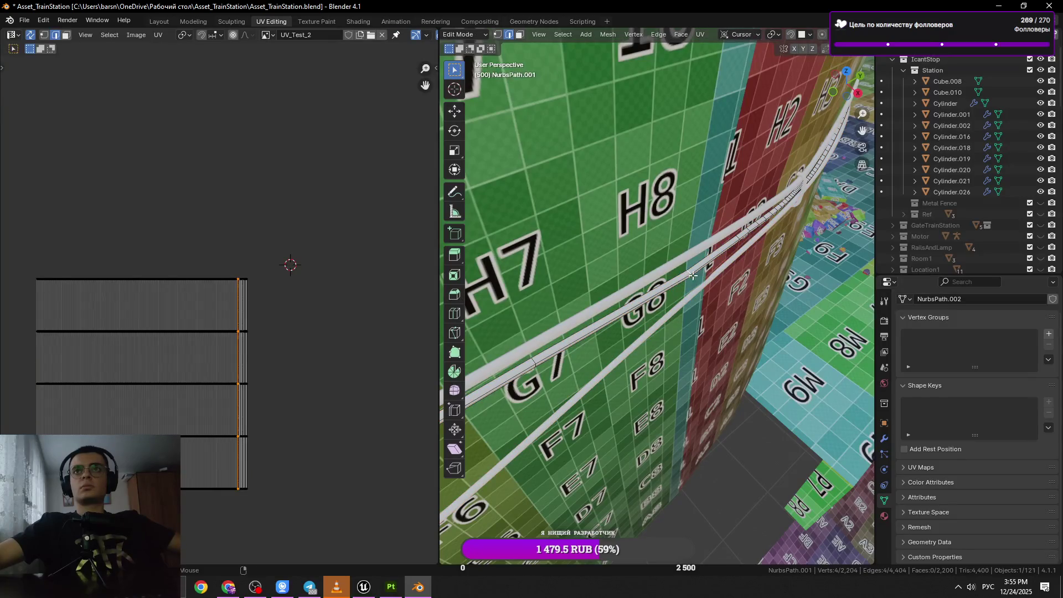
key("ctrl+s")
scroll("up", 3)
left_click_drag(698, 272, 672, 298)
key("ctrl+s")
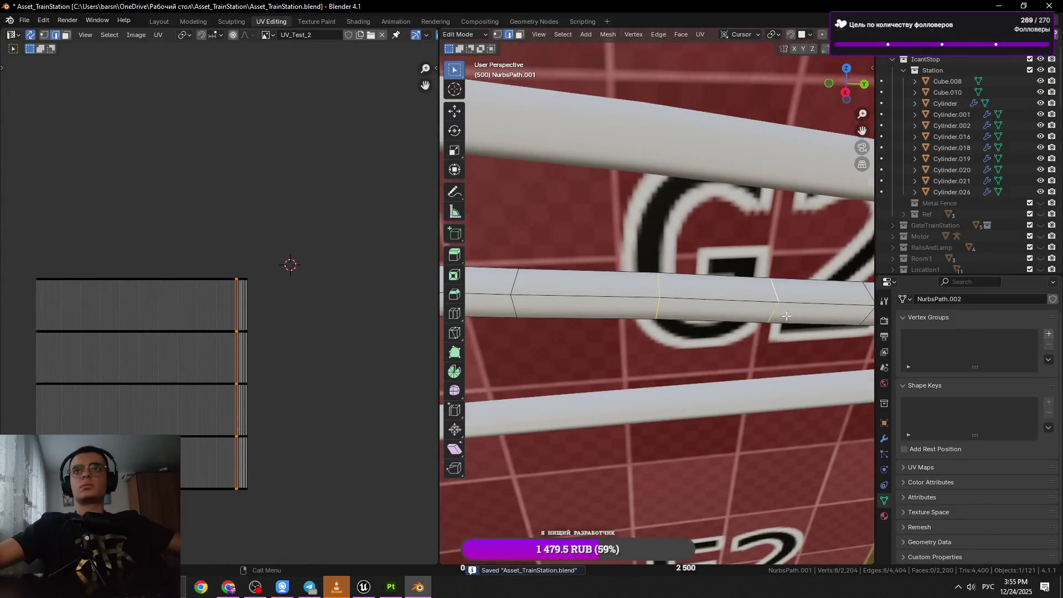
Dissolve the first two redundant cross loops on the rail tube toward G3.
scroll("down", 3)
left_click_drag(789, 316, 765, 321)
key("x")
left_click(765, 321)
left_click(716, 297)
left_click_drag(778, 305, 668, 306)
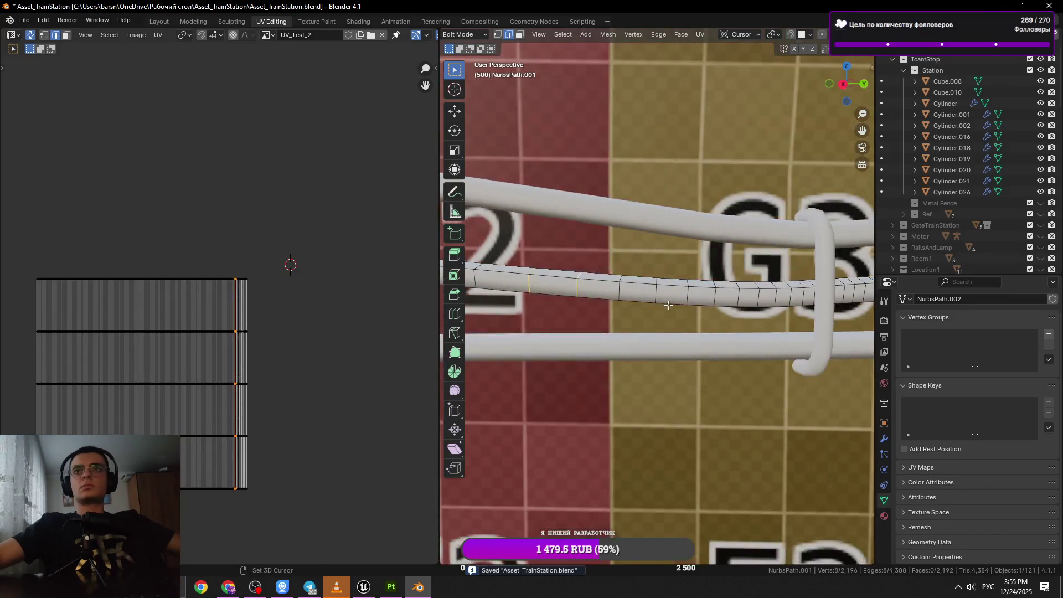
left_click(687, 296)
left_click(693, 297)
key("x")
left_click(719, 317)
Dissolve further cross loops on the rail near G3.
scroll("down", 3)
left_click_drag(677, 323, 726, 321)
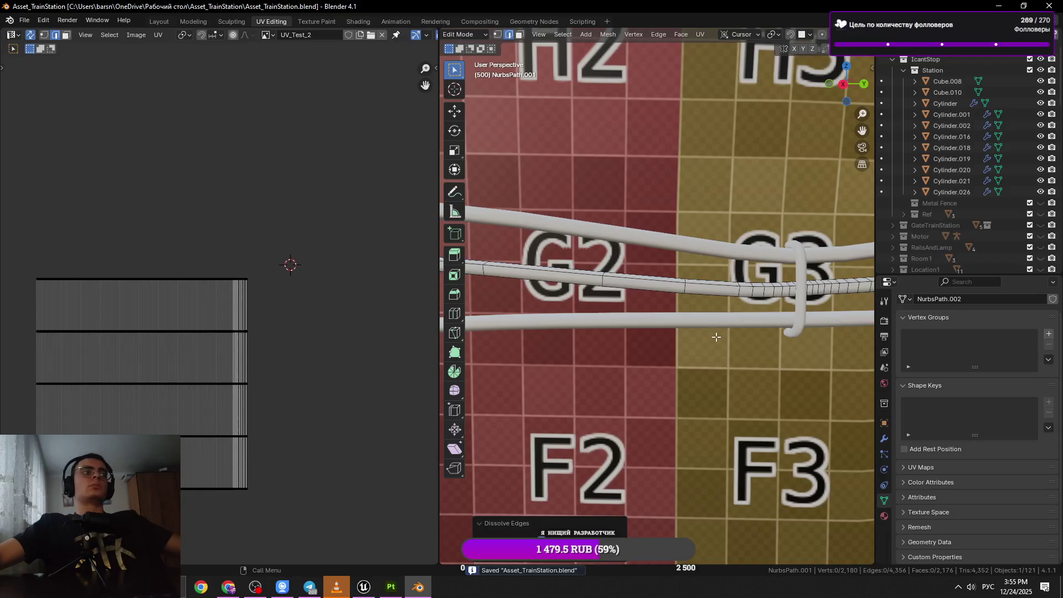
left_click_drag(671, 311, 695, 346)
scroll("up", 3)
left_click(713, 315)
key("x")
left_click(735, 327)
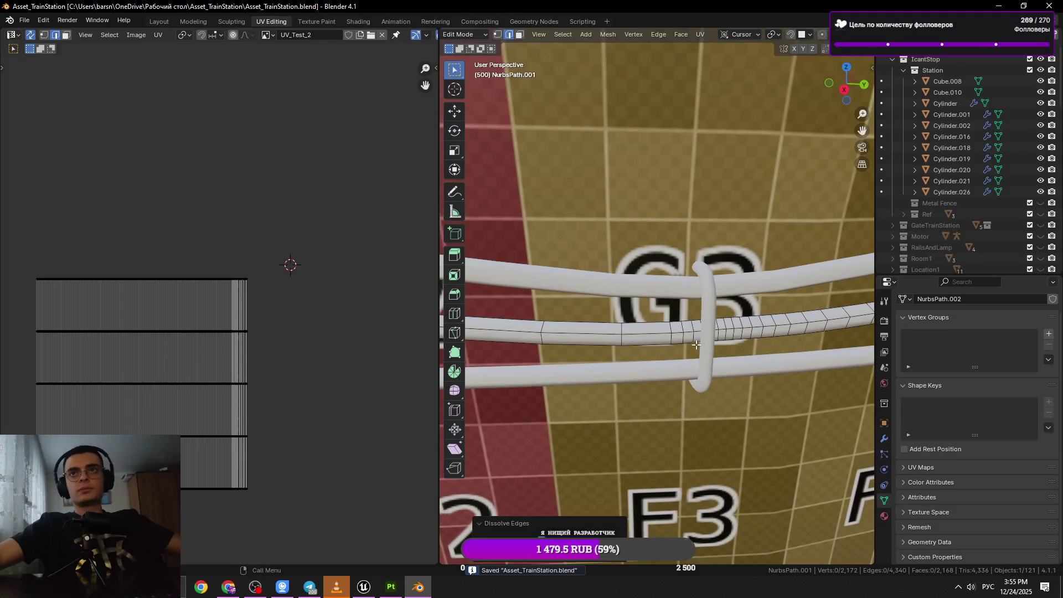
left_click(686, 337)
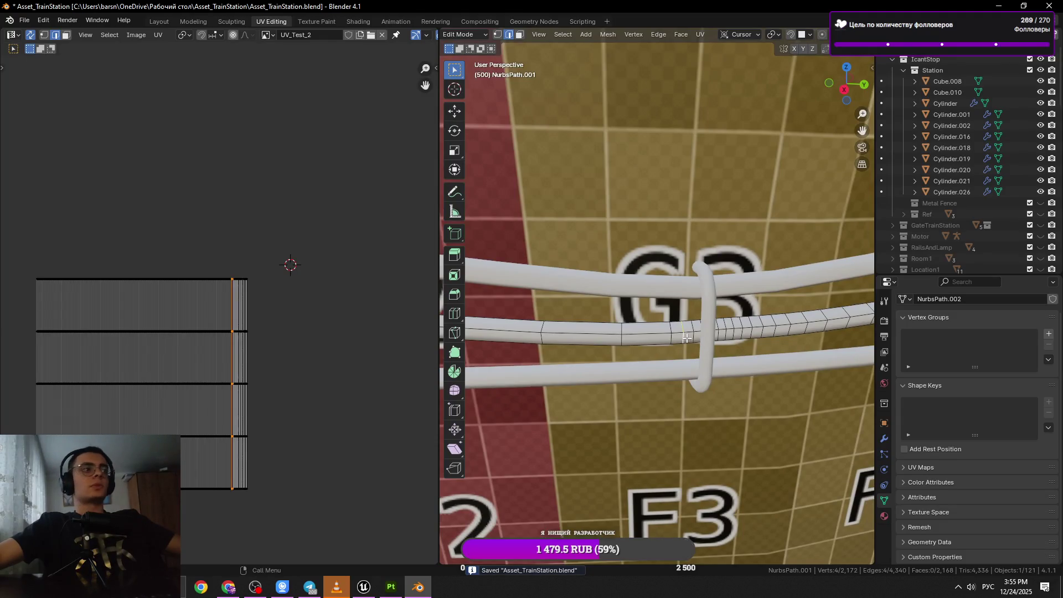
scroll("up", 3)
scroll("down", 3)
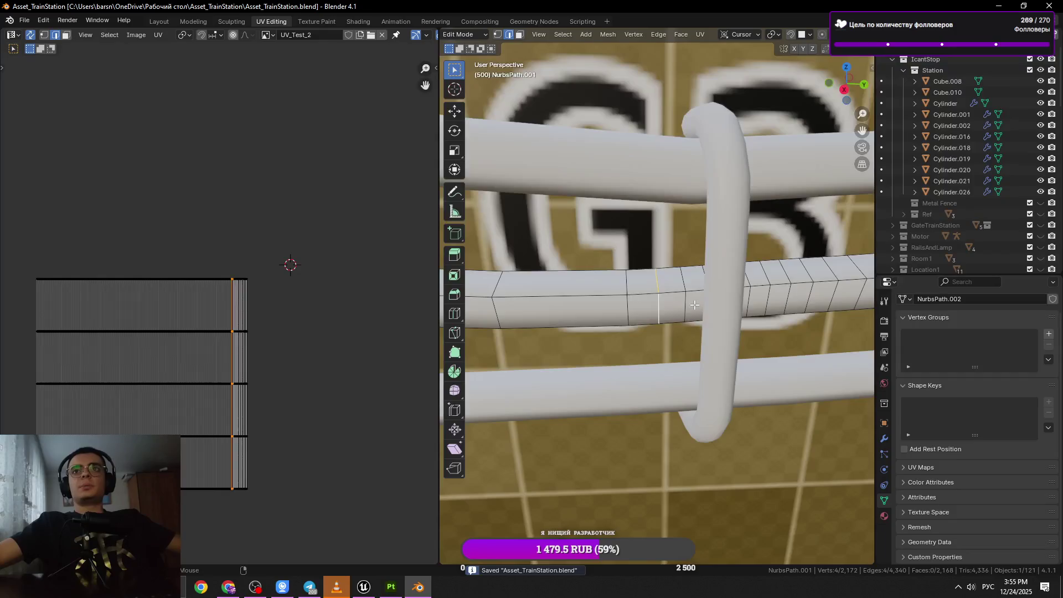
key("x")
left_click(729, 314)
Dissolve the next cross loops along the rail, then save the file.
left_click_drag(730, 314, 560, 285)
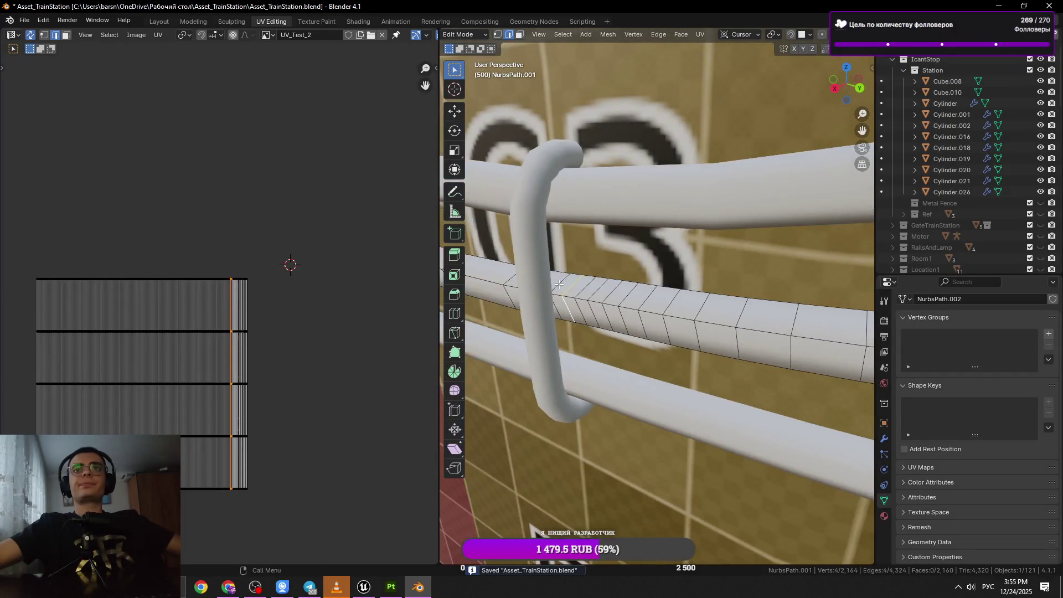
key("x")
left_click(772, 334)
left_click(596, 283)
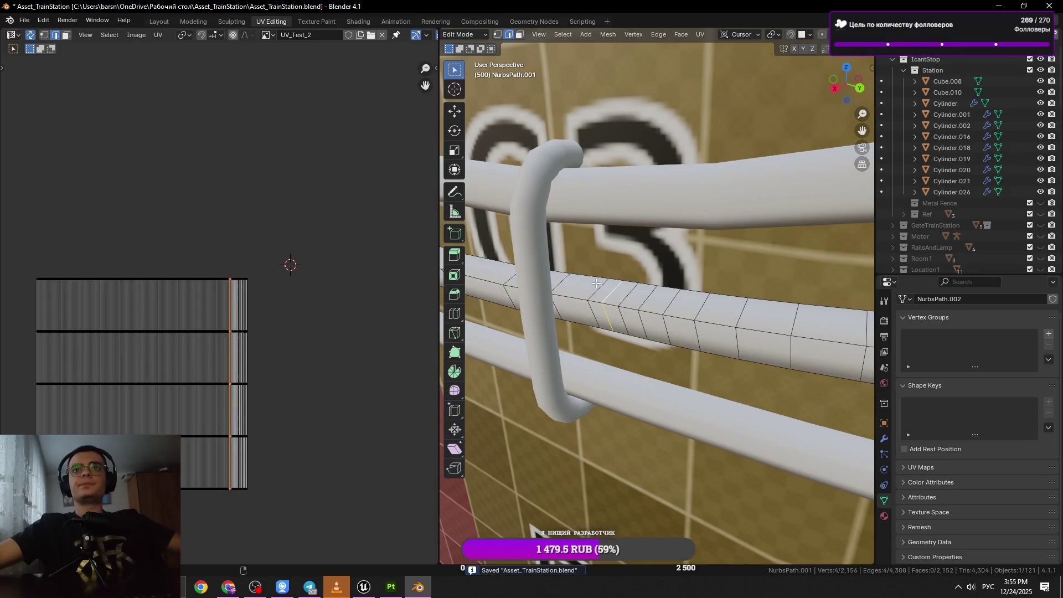
key("x")
left_click(726, 317)
left_click_drag(727, 317, 672, 275)
key("ctrl+x")
scroll("down", 3)
key("ctrl+s")
Slide one cross loop along the tube, then dissolve a short cross loop.
left_click(612, 323)
key("g")
key("g")
left_click(615, 330)
left_click(751, 256)
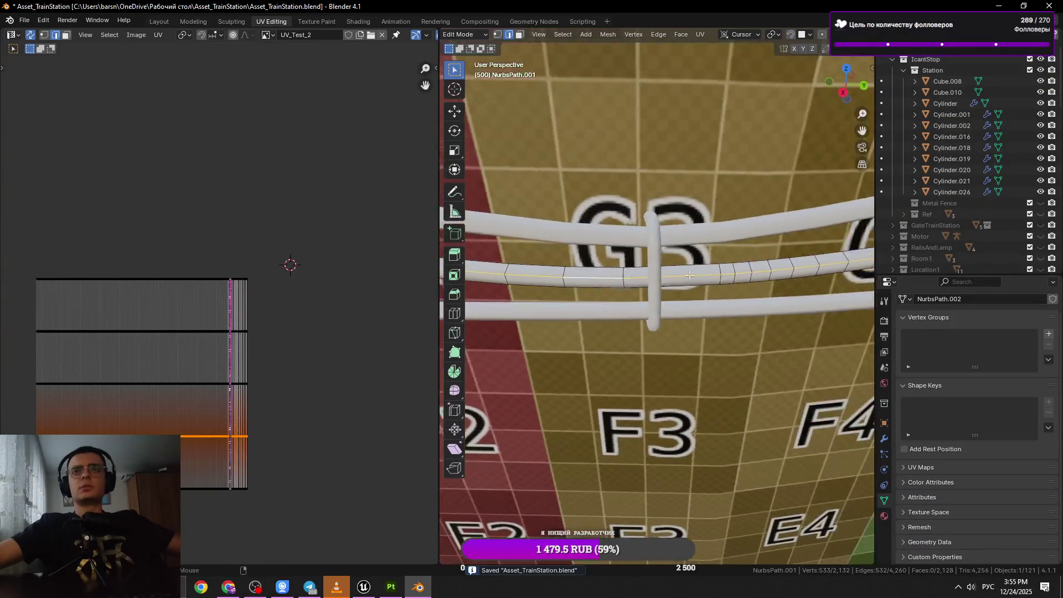
left_click(726, 269)
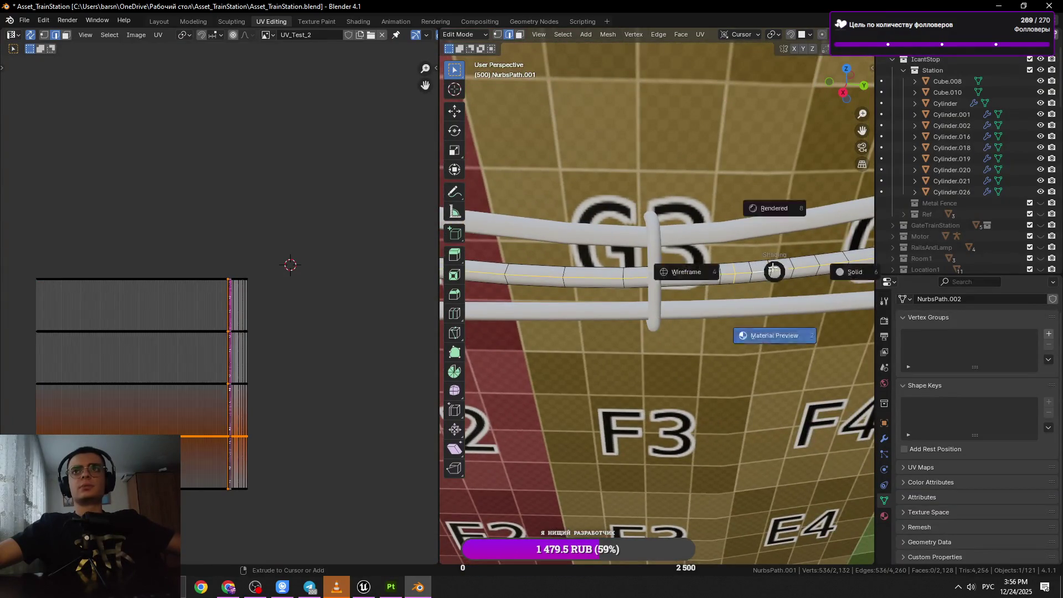
left_click(771, 265)
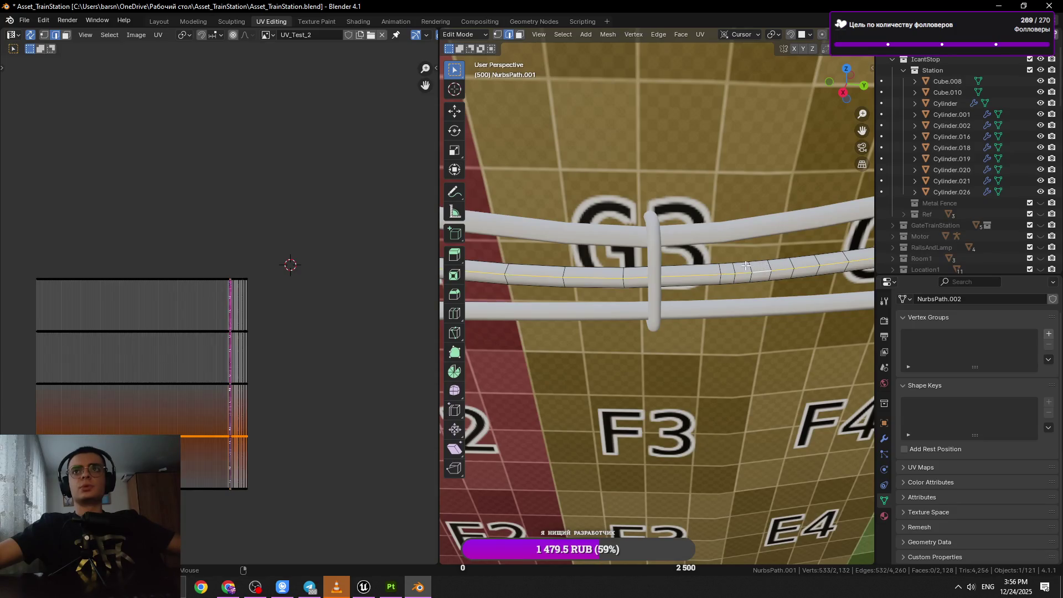
left_click_drag(771, 266, 645, 341)
key("x")
left_click(645, 342)
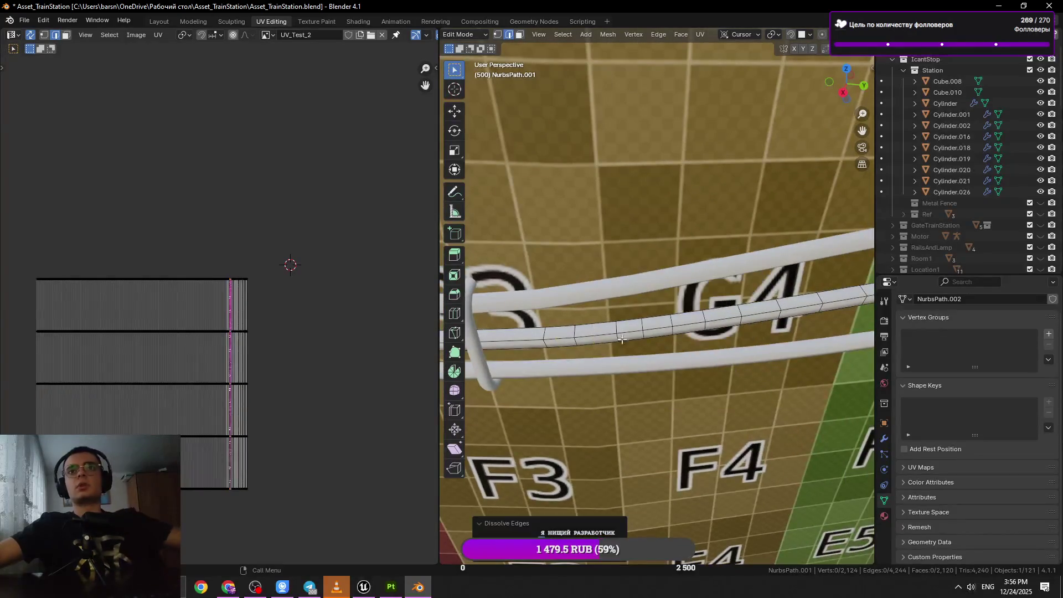
Dissolve the cross loops near G4 and save.
left_click(641, 322)
key("x")
left_click(772, 327)
left_click_drag(772, 326, 669, 330)
left_click(669, 329)
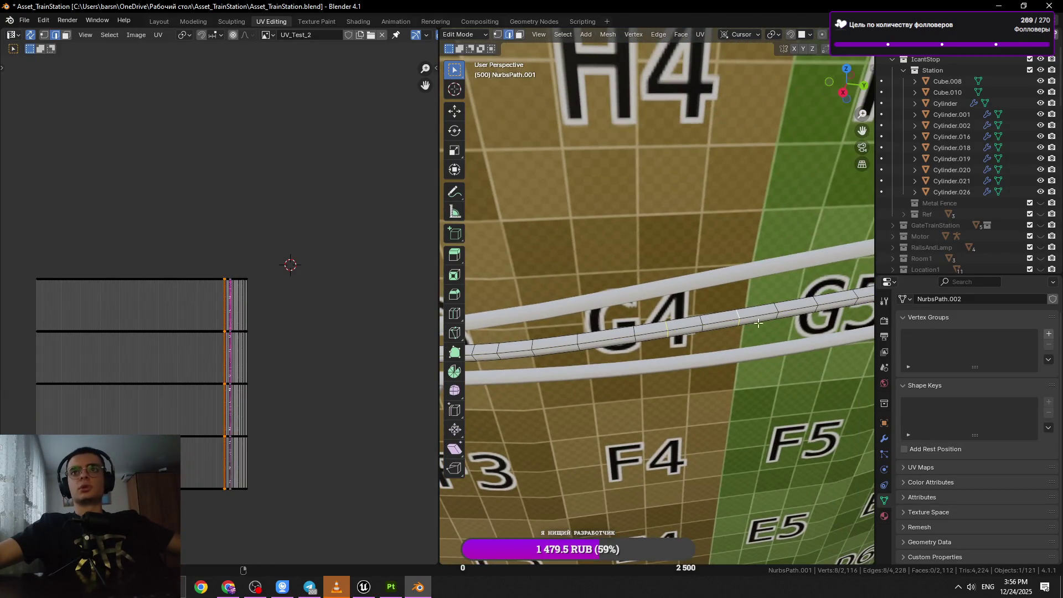
key("x")
left_click(748, 320)
left_click_drag(748, 320, 637, 313)
key("ctrl+s")
Dissolve two more cross loops on the rail beyond G4.
left_click(637, 313)
left_click(638, 312)
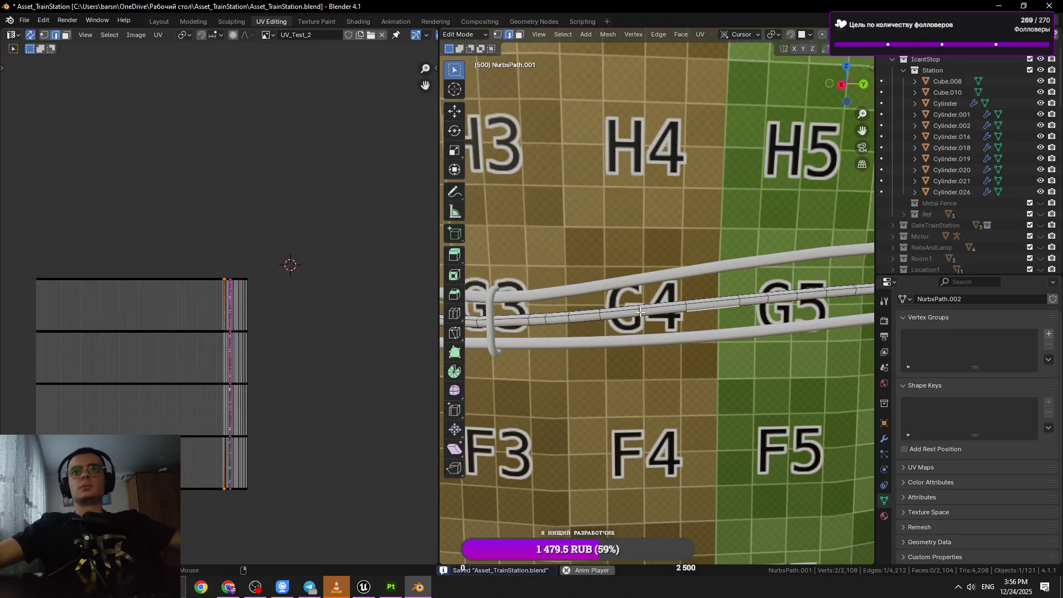
left_click(642, 313)
left_click(639, 313)
key("x")
left_click(576, 318)
key("x")
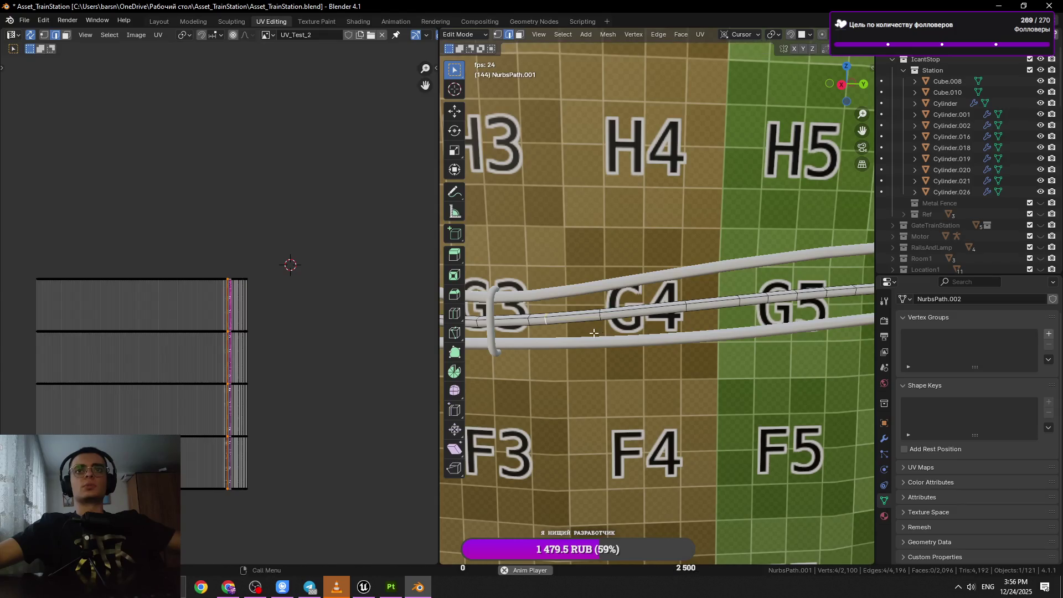
key("x")
left_click(591, 333)
left_click_drag(591, 333, 637, 319)
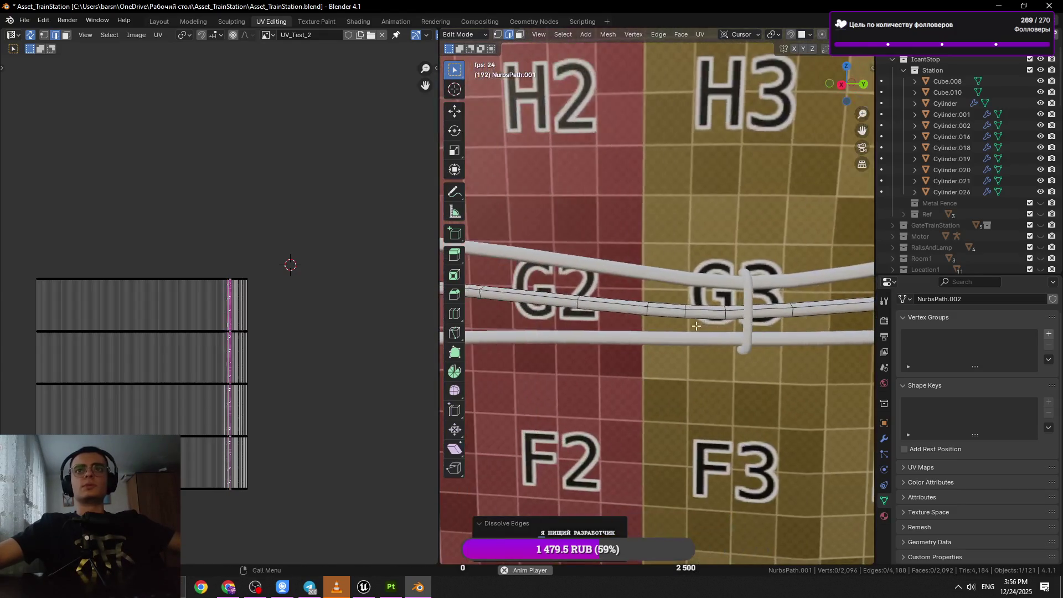
Check the whole tube, return to edit mode, and save the file.
key("x")
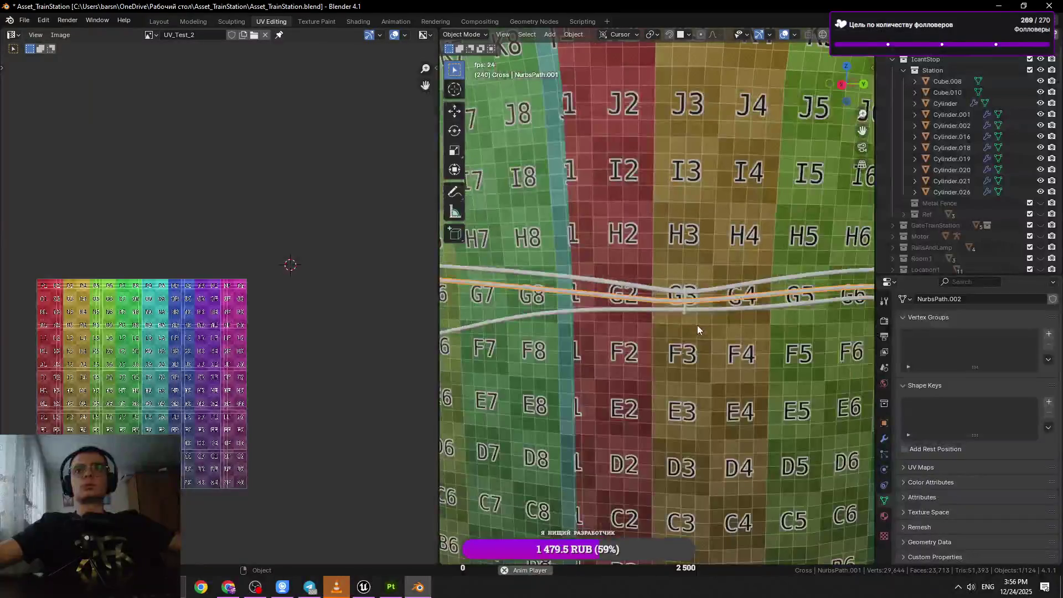
key("Tab")
left_click(710, 309)
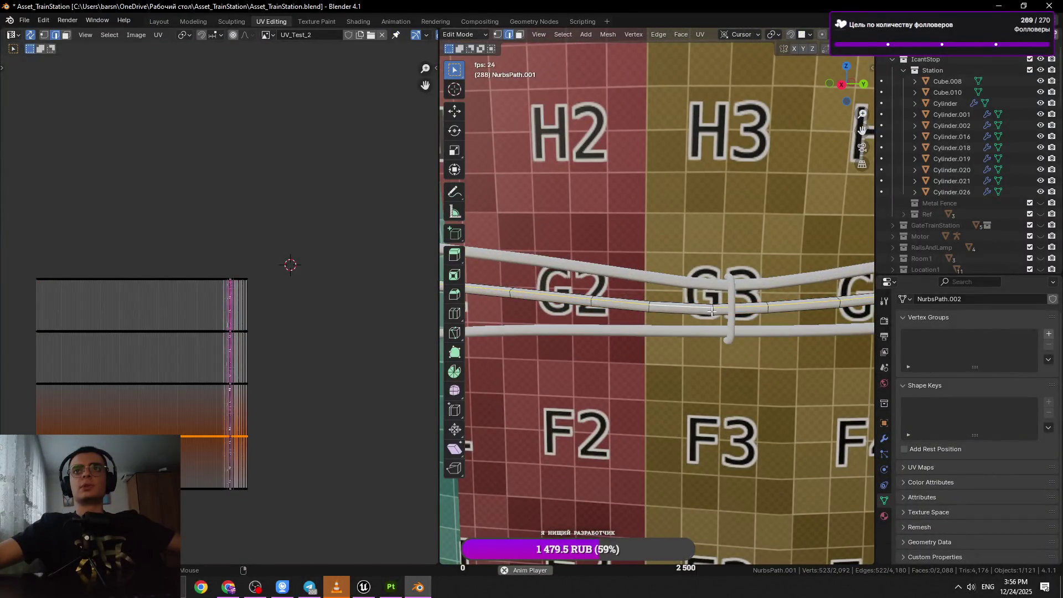
key("ctrl+s")
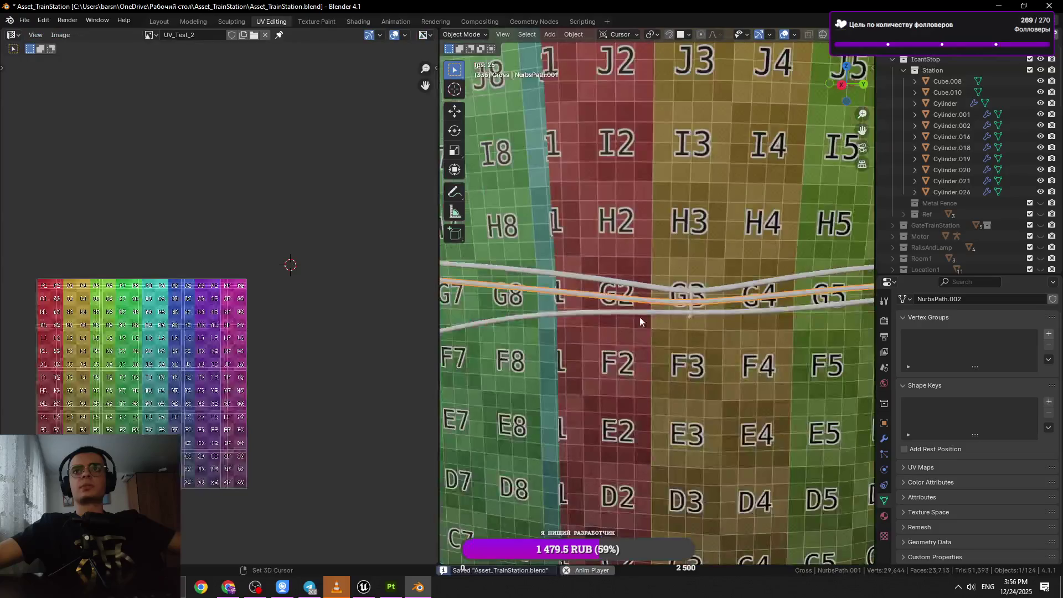
Dissolve another cross loop on the tube and save again.
key("Tab")
scroll("up", 3)
left_click(607, 305)
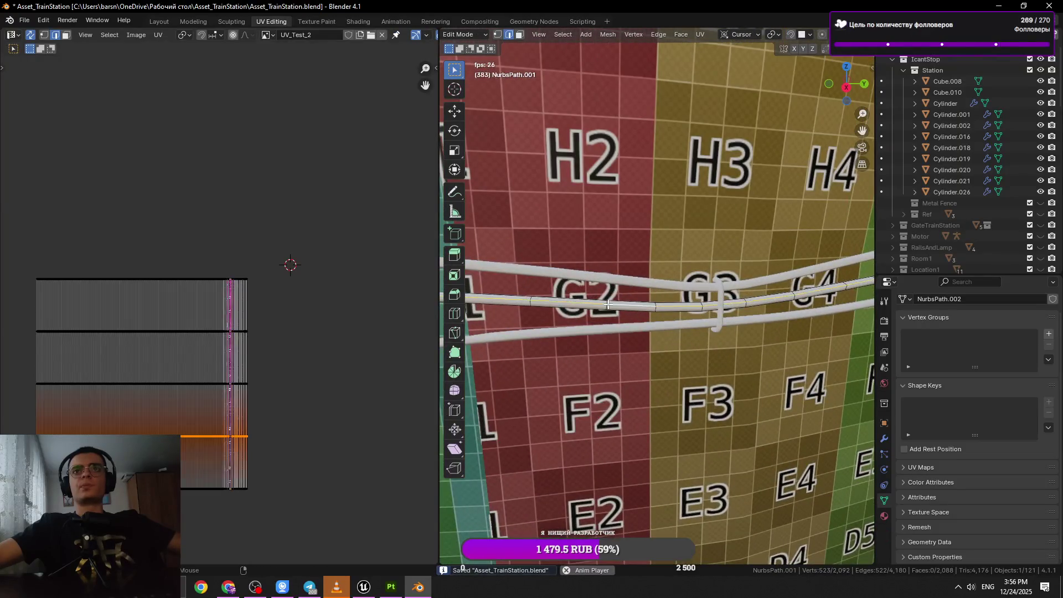
key("ctrl+z")
key("x")
left_click(692, 331)
scroll("down", 3)
key("ctrl+s")
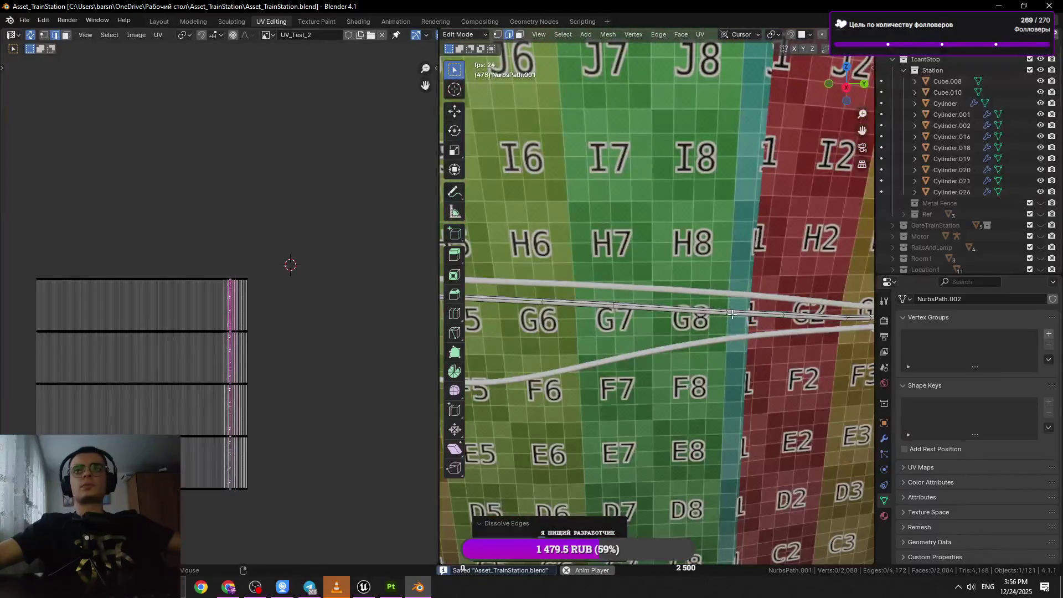
Dissolve the next cross loops along the rail up to G5.
left_click(536, 290)
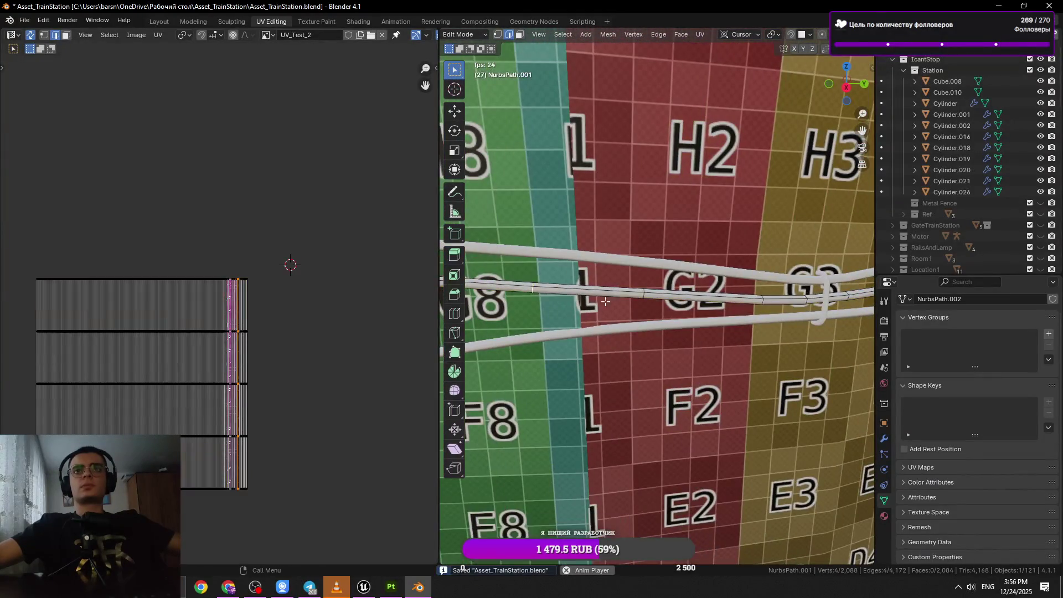
key("x")
left_click(655, 308)
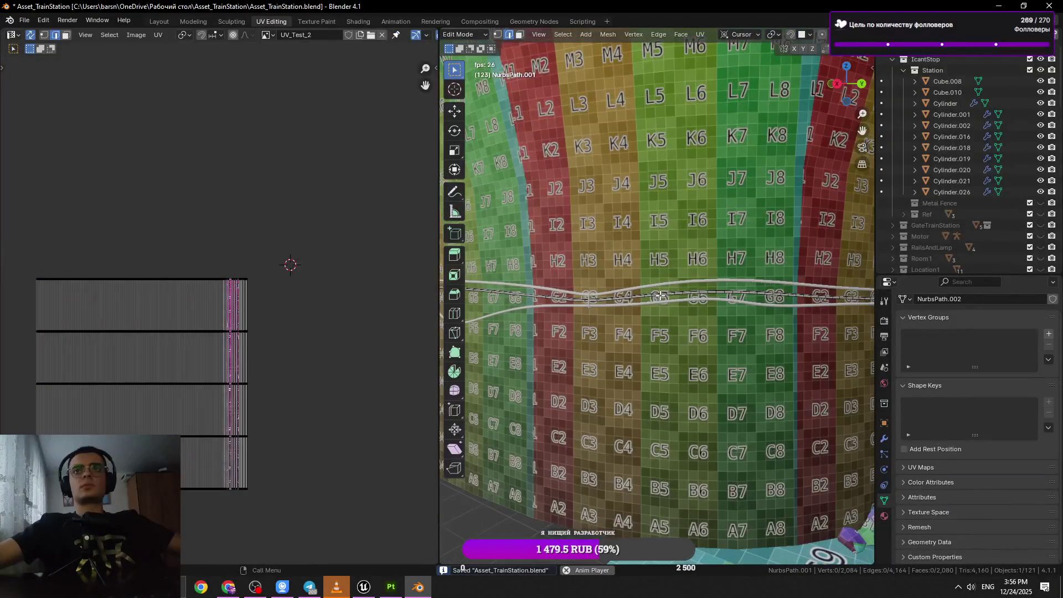
left_click(682, 285)
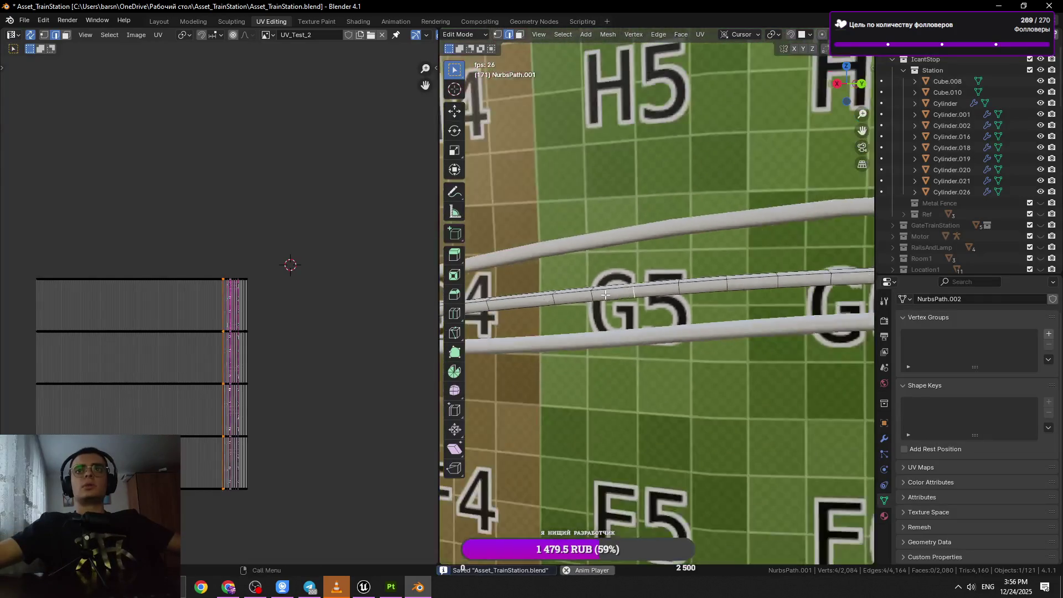
key("shift+r")
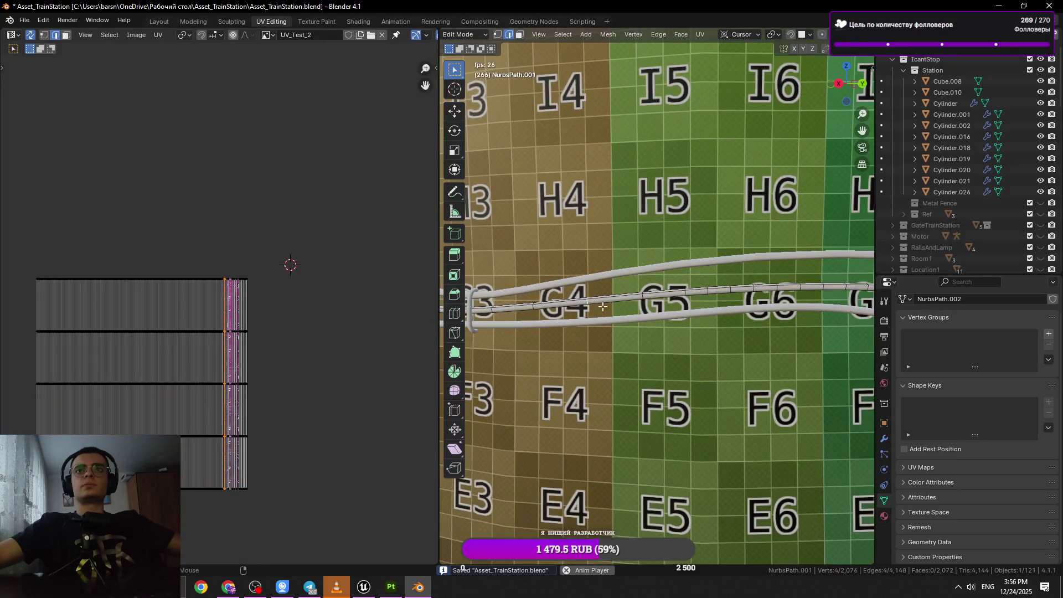
left_click(687, 291)
scroll("up", 3)
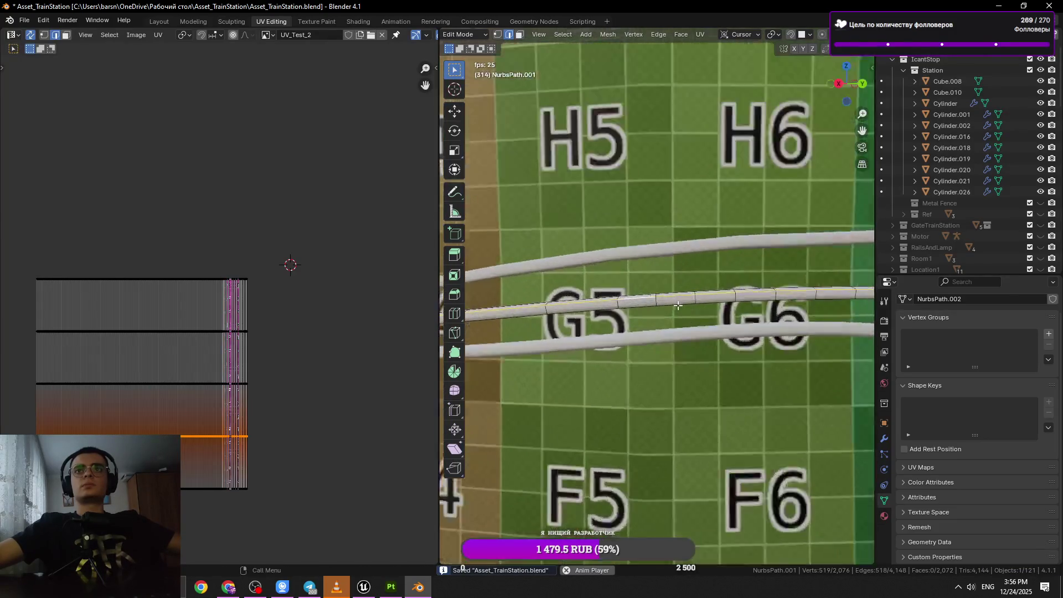
left_click(612, 305)
key("x")
left_click(723, 324)
Dissolve three cross loops between G5 and G7 and save.
left_click(798, 298)
left_click_drag(798, 297, 755, 323)
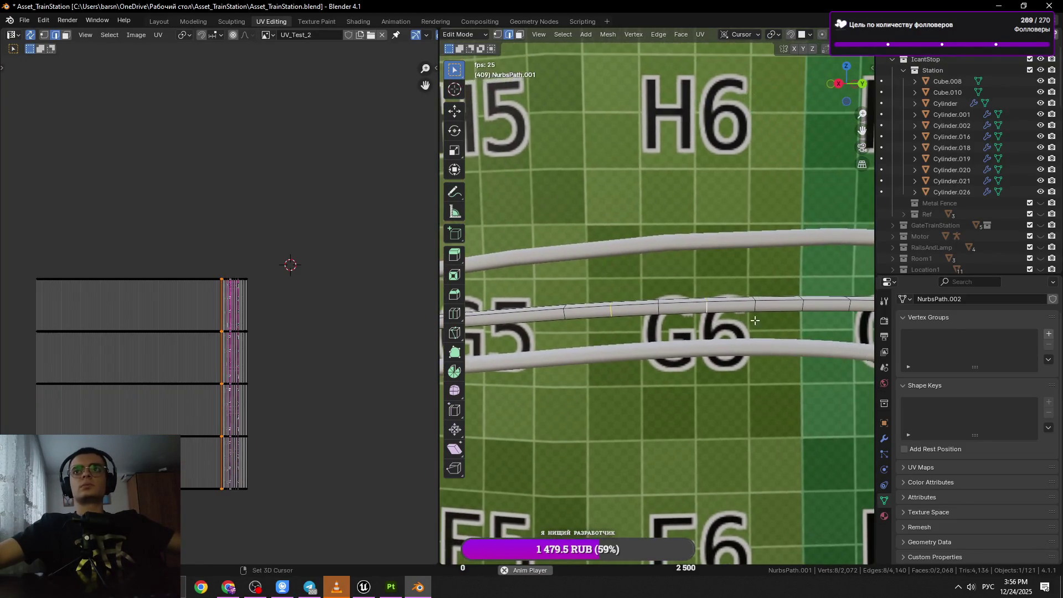
left_click(802, 305)
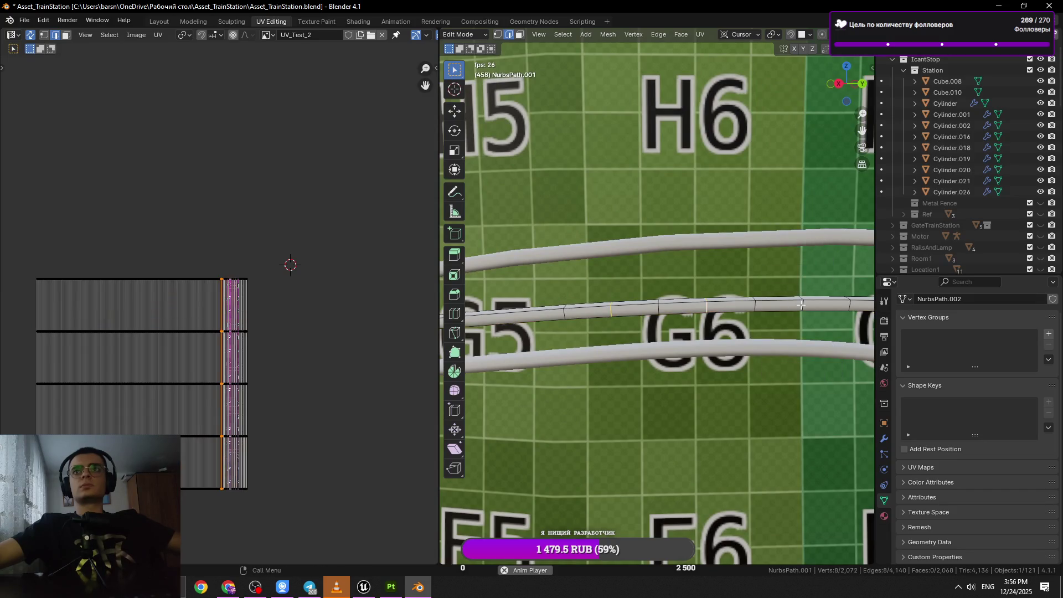
left_click_drag(816, 322, 659, 328)
key("x")
left_click(807, 310)
scroll("down", 3)
key("ctrl+s")
Begin selecting edge rings along the middle tube.
scroll("up", 3)
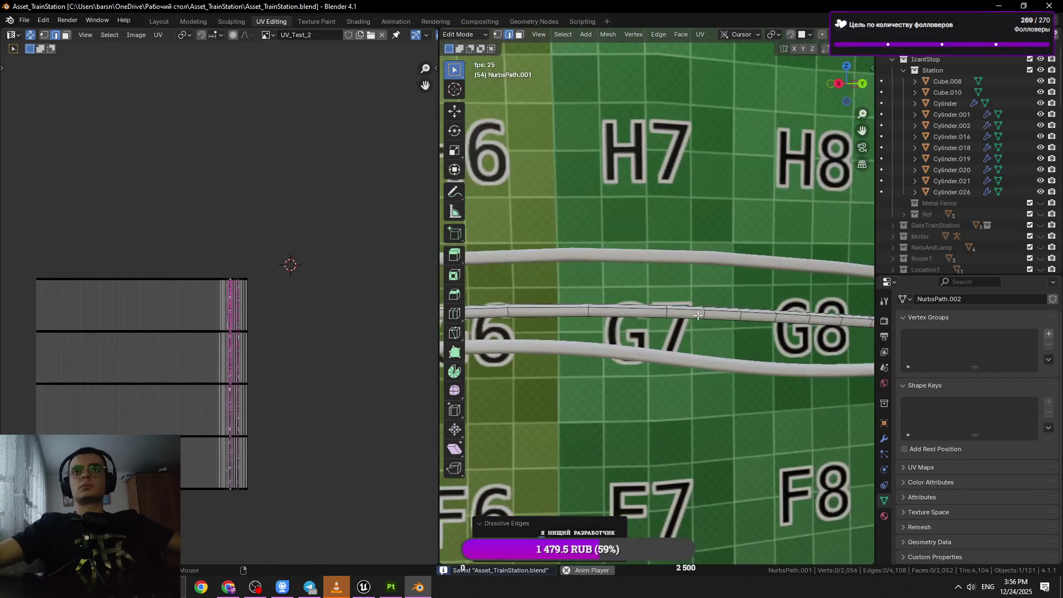
left_click(661, 321)
left_click_drag(775, 336, 683, 321)
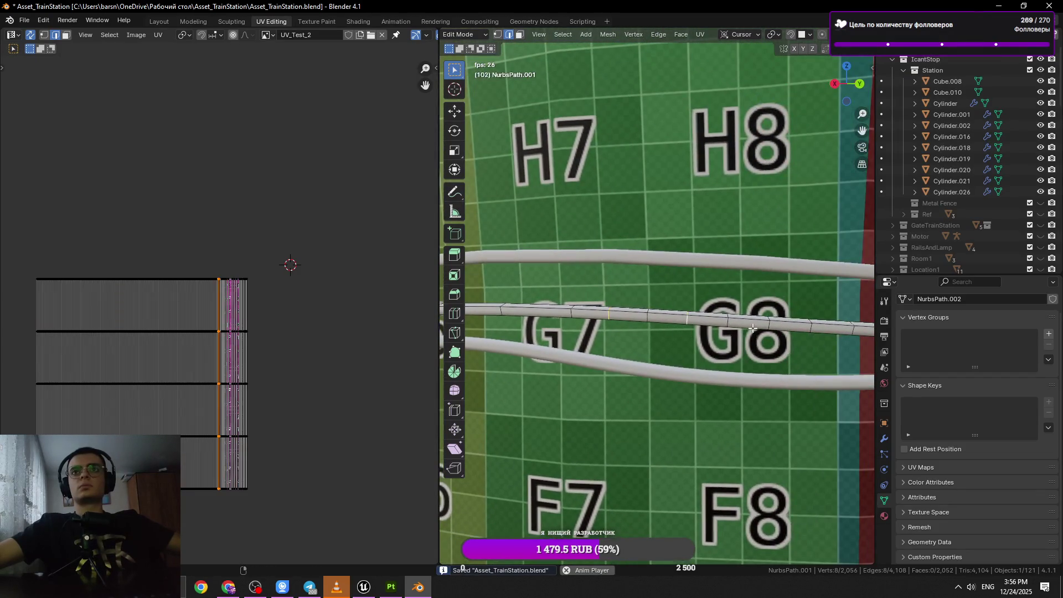
left_click_drag(768, 323, 707, 333)
left_click(743, 329)
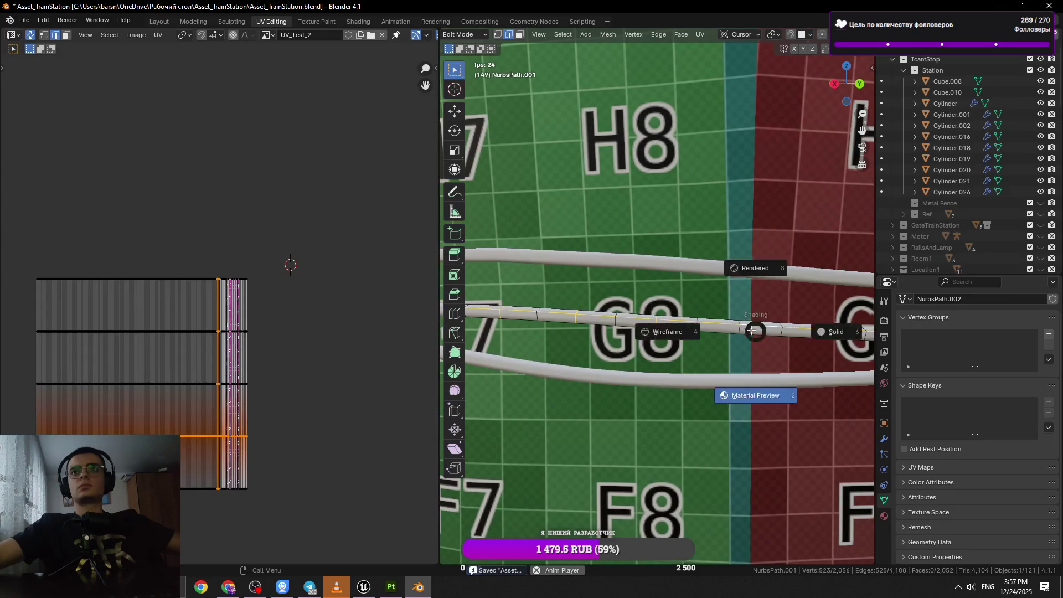
Select six edge rings along the middle tube from G2 to G5 and dissolve them together.
left_click(741, 330)
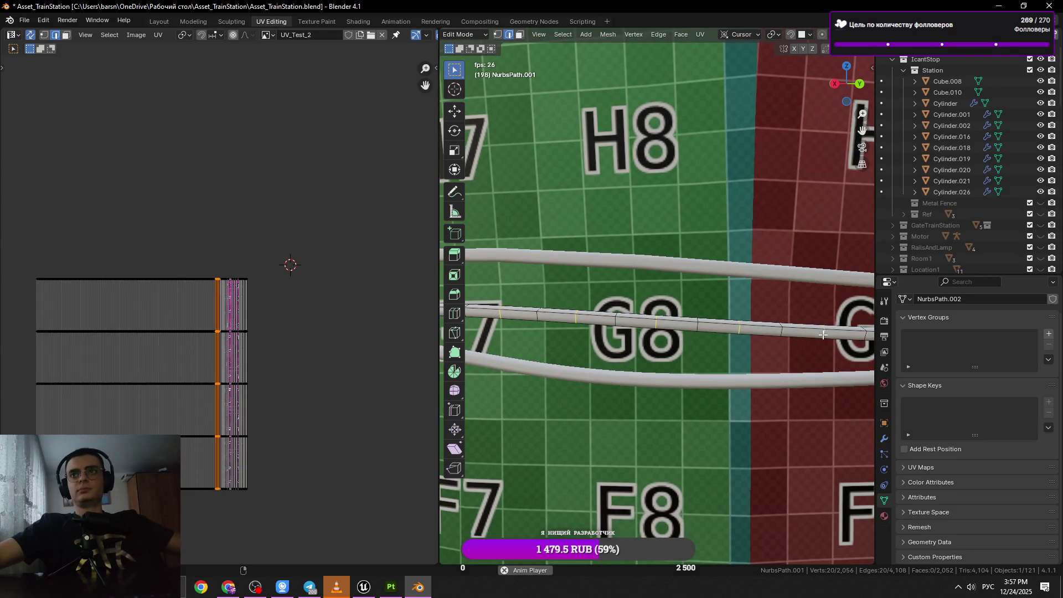
left_click_drag(823, 335, 692, 339)
left_click(790, 335)
left_click_drag(790, 334, 692, 334)
left_click(754, 334)
key("ctrl+z")
left_click(754, 334)
left_click_drag(832, 332, 755, 330)
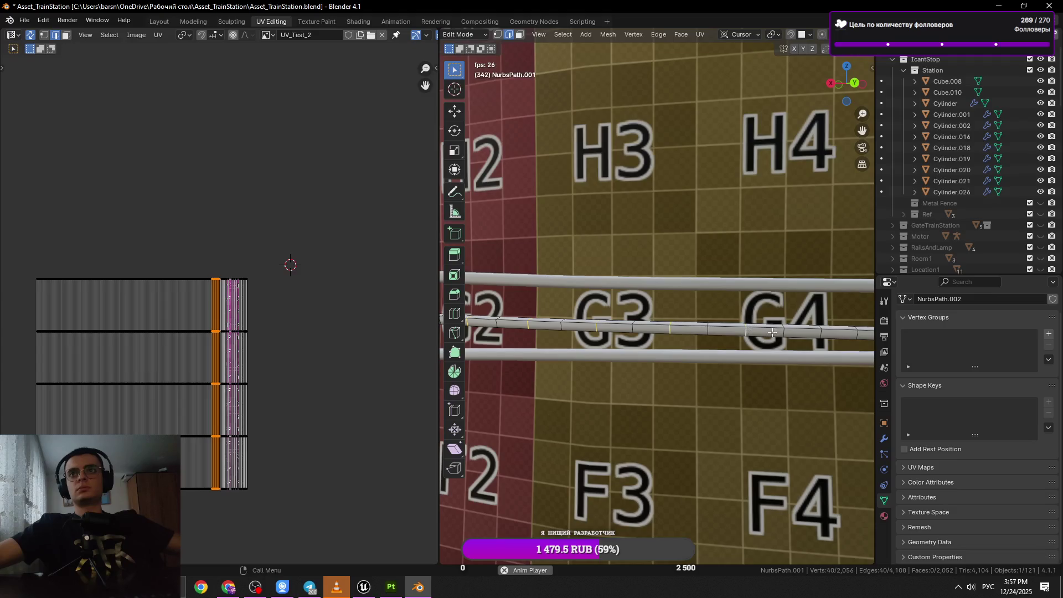
left_click(823, 335)
left_click_drag(869, 335, 725, 336)
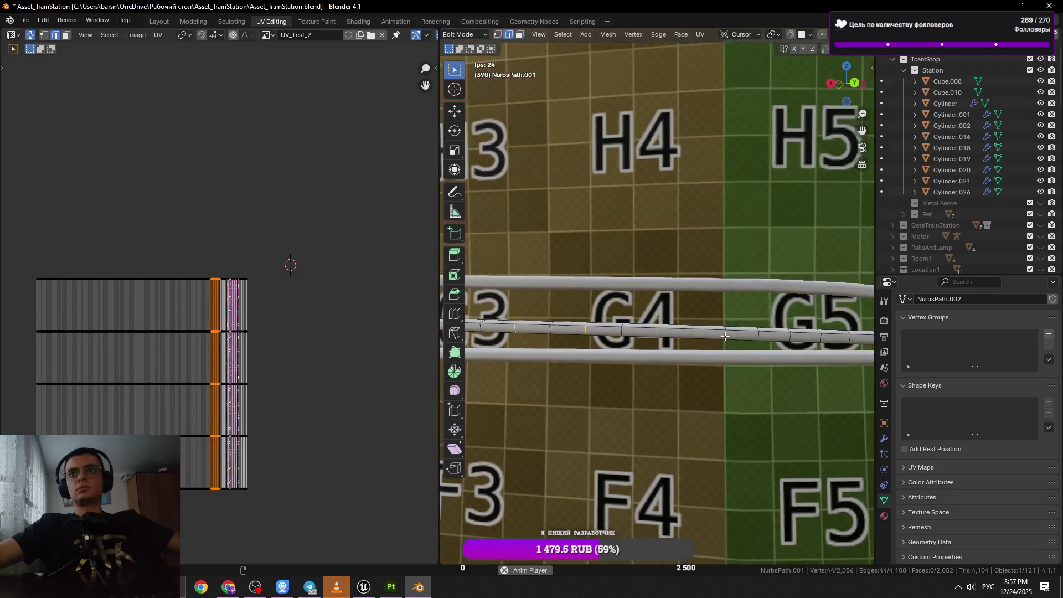
left_click(846, 338)
left_click_drag(846, 337, 666, 335)
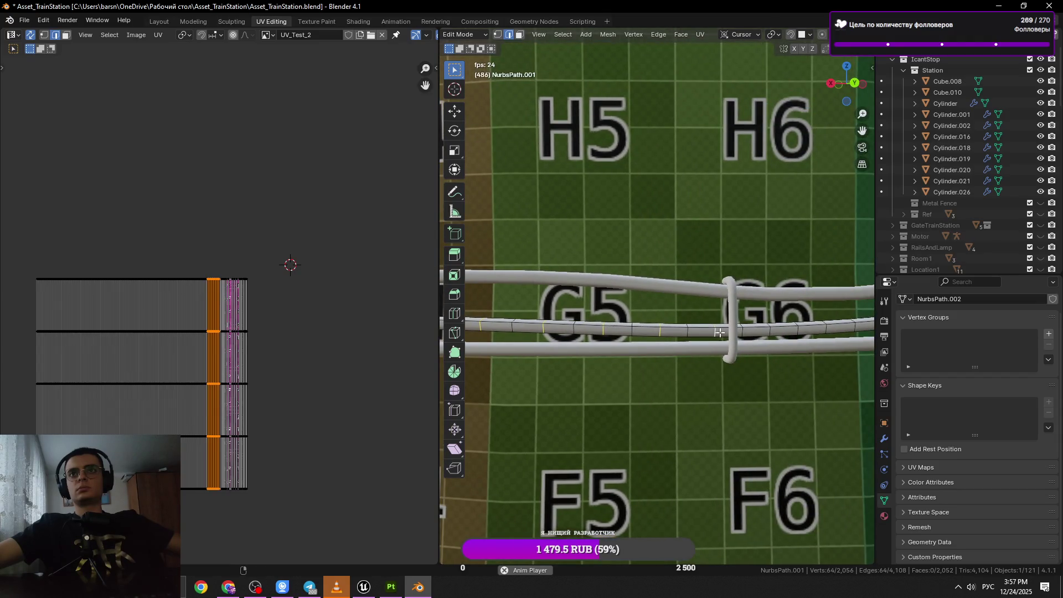
key("x")
left_click(742, 340)
scroll("down", 3)
Dissolve one more cross-section ring near G4–G5 and save the blend file.
left_click_drag(655, 353, 608, 285)
scroll("up", 3)
left_click(628, 256)
scroll("down", 3)
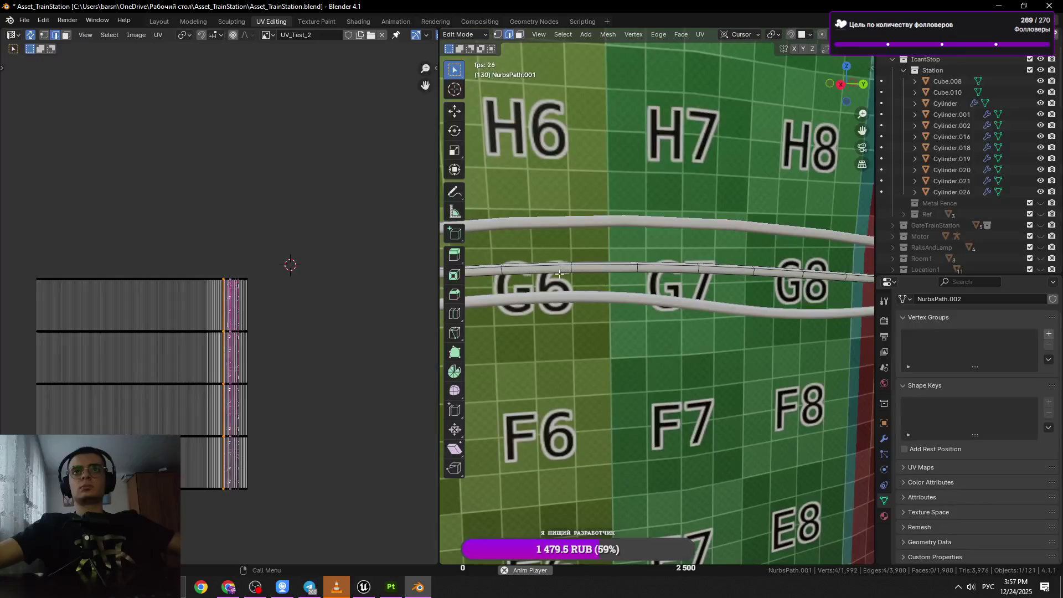
left_click(649, 276)
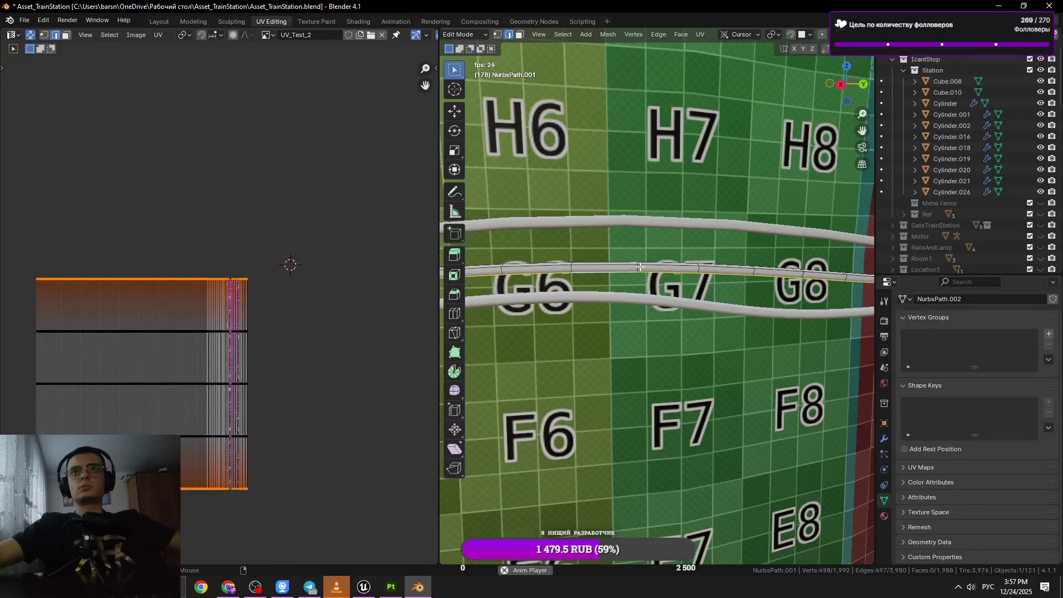
left_click(640, 266)
left_click(750, 273)
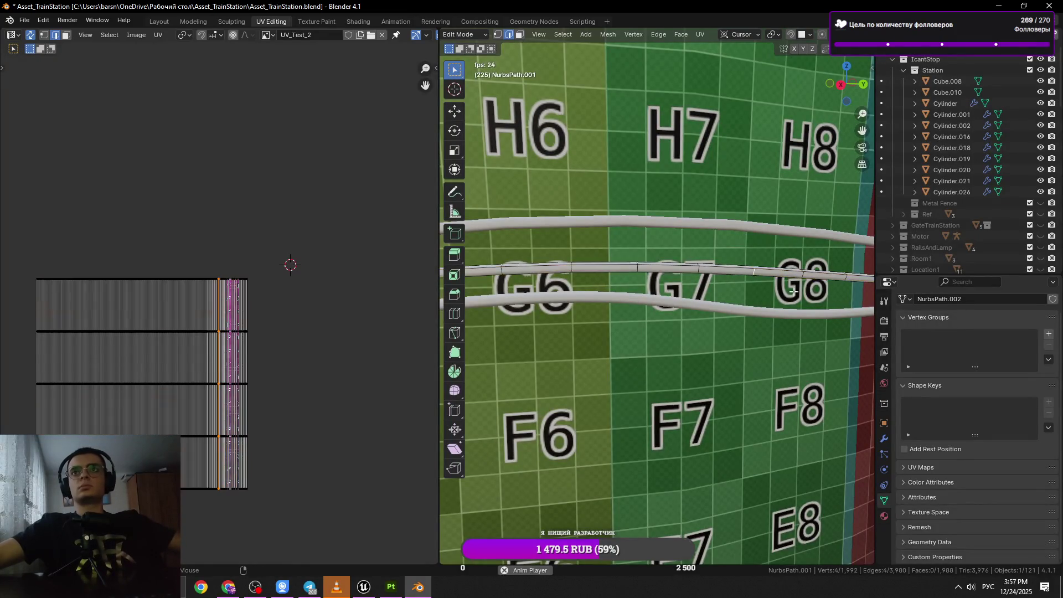
left_click_drag(750, 272, 723, 311)
key("x")
left_click(724, 321)
key("ctrl+s")
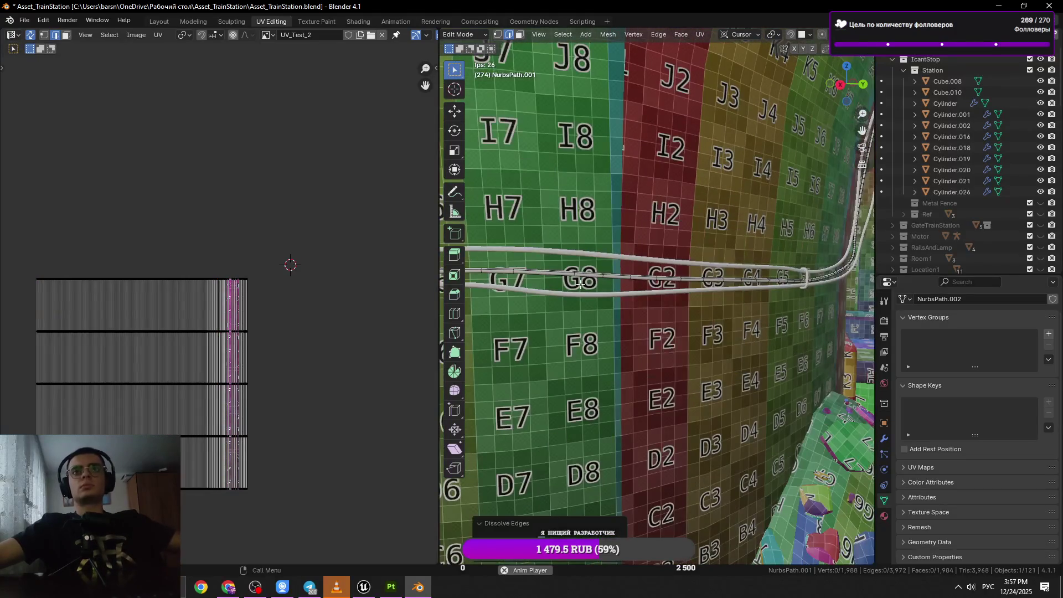
Dissolve the next cross-section ring on the middle tube.
scroll("up", 3)
left_click(571, 259)
left_click(637, 267)
key("x")
left_click(649, 290)
Dissolve two more redundant rings along the tube near the G2 and G3 tiles.
left_click(689, 273)
left_click_drag(689, 272, 664, 260)
key("x")
left_click(664, 268)
left_click(662, 257)
left_click(744, 260)
key("x")
left_click(744, 278)
Dissolve the redundant rings along the tube from the G3–G4 tiles toward G6.
left_click_drag(744, 278, 615, 286)
left_click(614, 286)
key("x")
left_click(680, 287)
left_click(703, 288)
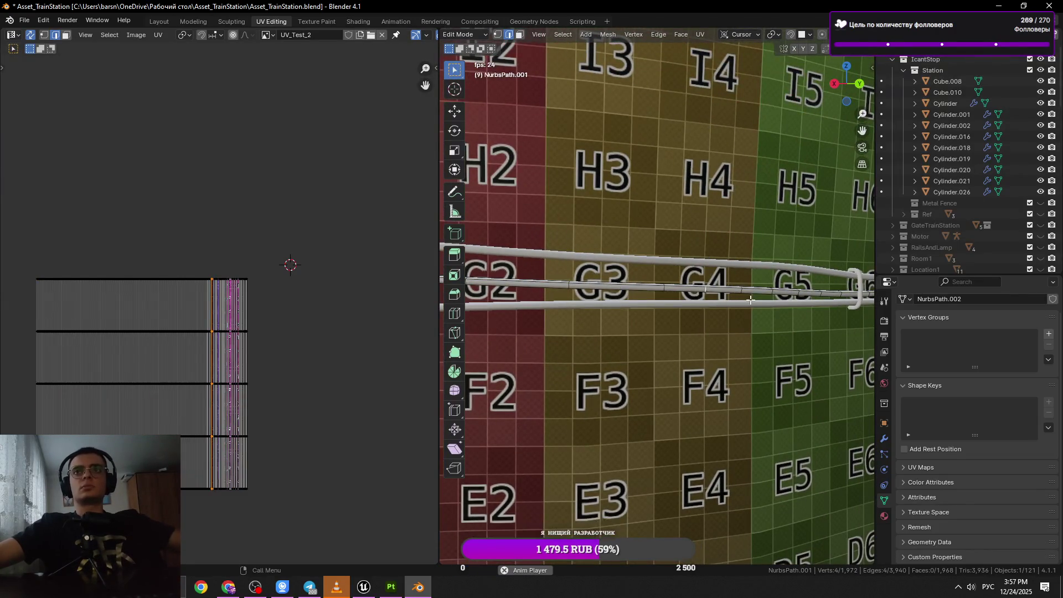
key("x")
left_click(750, 309)
left_click_drag(750, 310, 656, 310)
left_click(803, 318)
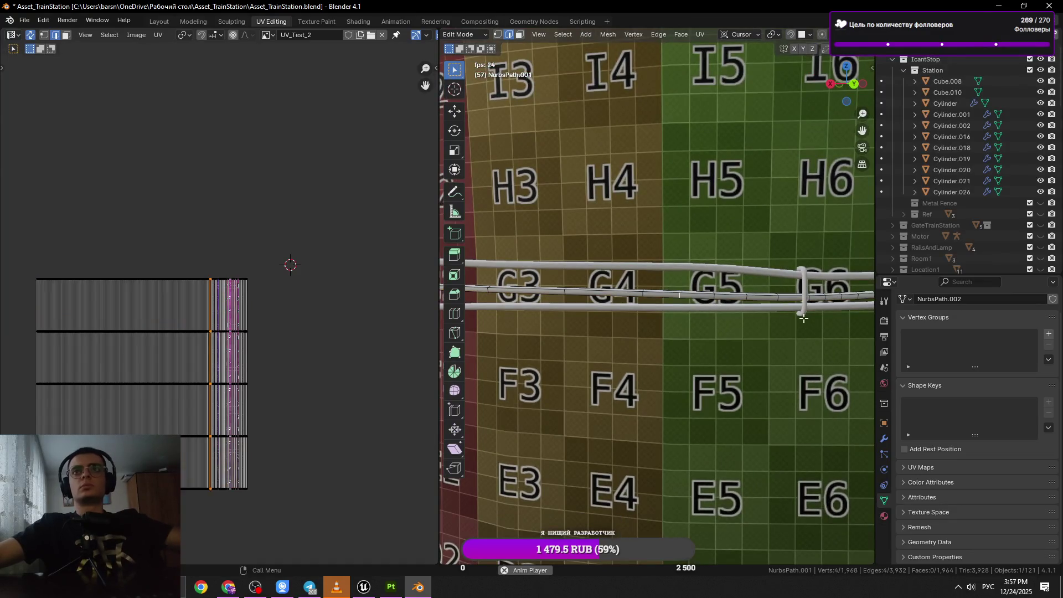
key("x")
left_click(796, 316)
Dissolve the ring beyond G6, frame an edge, and save the blend file.
left_click(745, 302)
key("x")
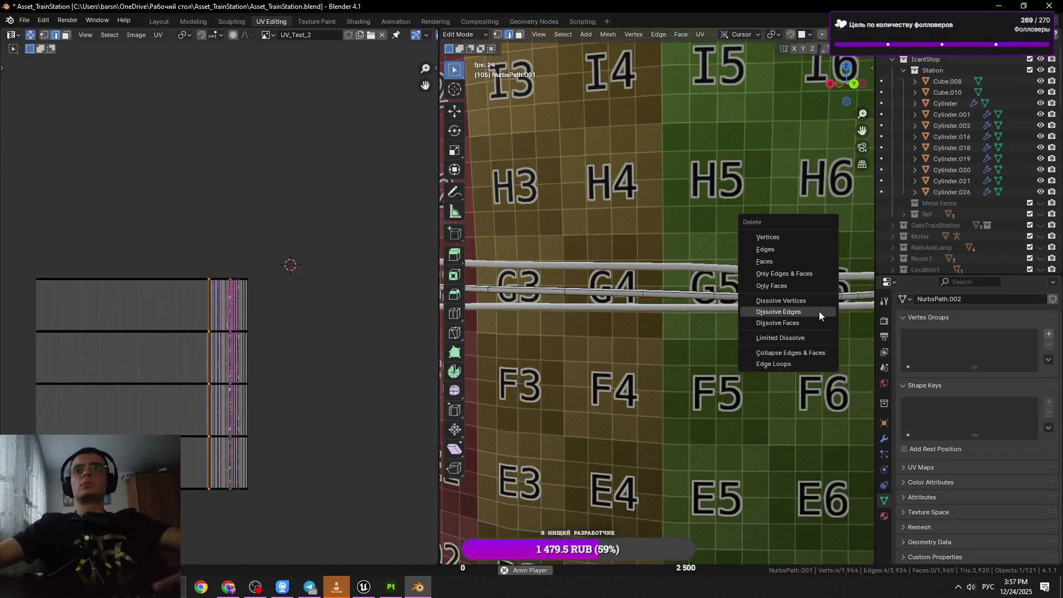
left_click(810, 312)
left_click(785, 300)
key("KP_Decimal")
key("ctrl+s")
Pick out a cross-section ring instead of a lengthwise loop and dissolve it.
scroll("down", 3)
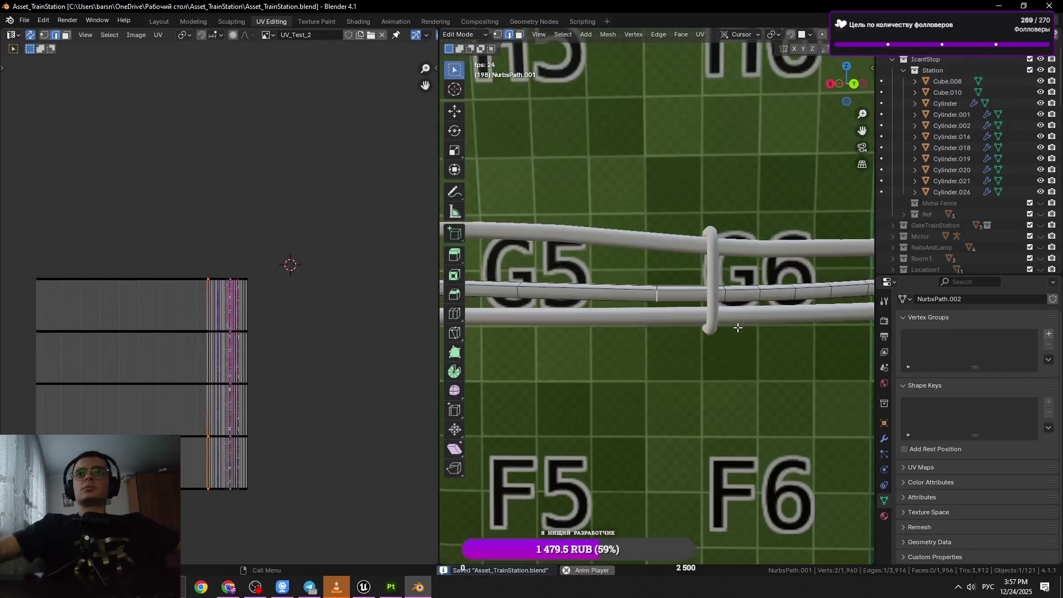
scroll("up", 3)
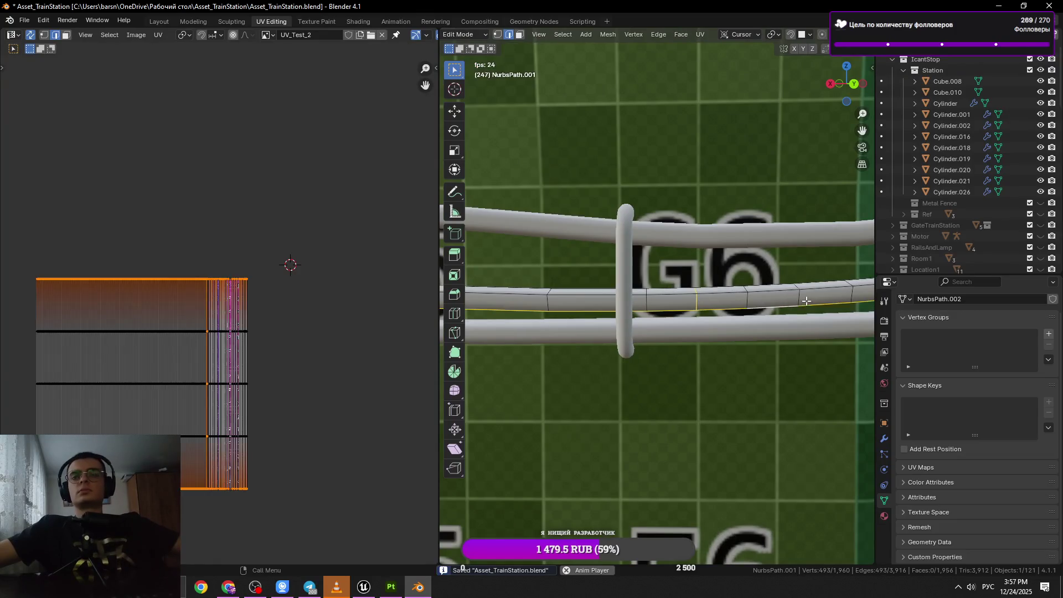
left_click(831, 315)
left_click(799, 298)
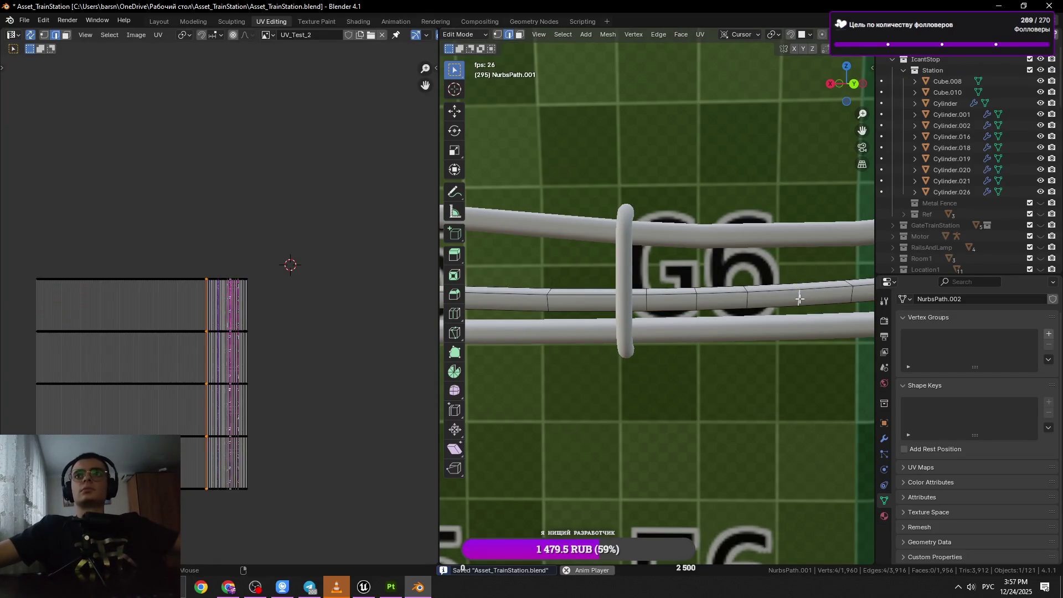
left_click(709, 302)
left_click(698, 301)
left_click(793, 305)
key("x")
left_click(715, 305)
From a new angle on the pipe, dissolve another ring around it.
scroll("down", 3)
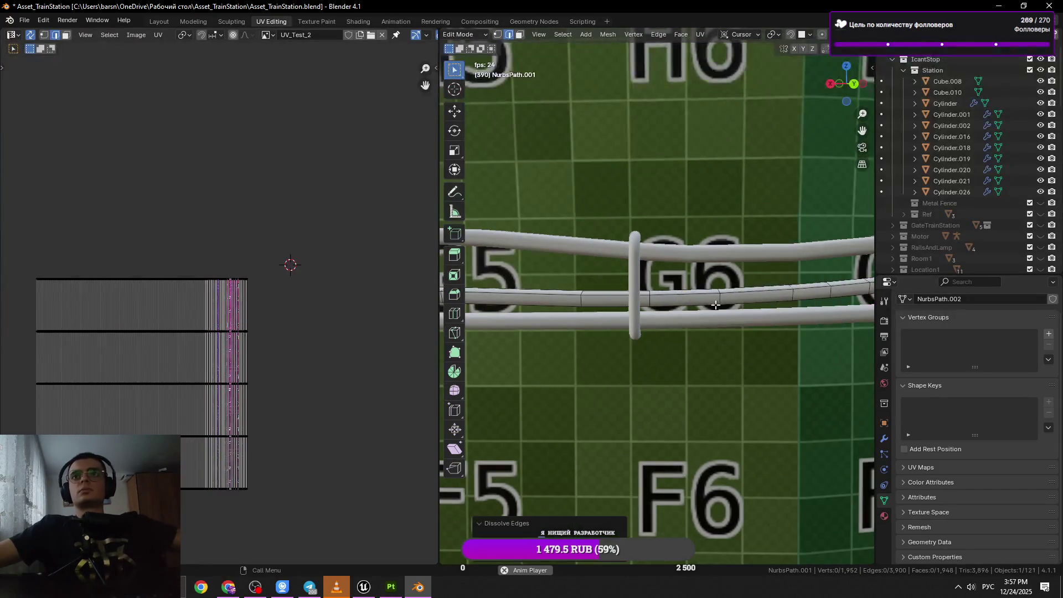
left_click_drag(715, 305, 681, 320)
left_click(681, 320)
left_click(688, 316)
left_click_drag(826, 319, 657, 337)
key("x")
left_click(814, 306)
Dissolve two rings together where the pipe curves past G8.
left_click(671, 326)
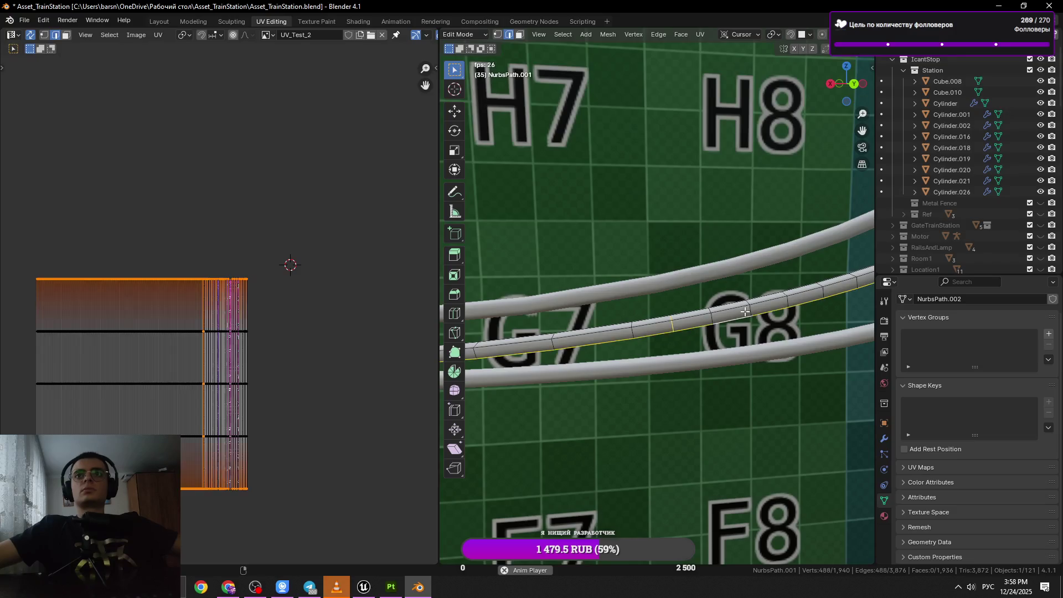
left_click_drag(798, 317, 734, 310)
left_click(734, 310)
left_click_drag(851, 284, 769, 291)
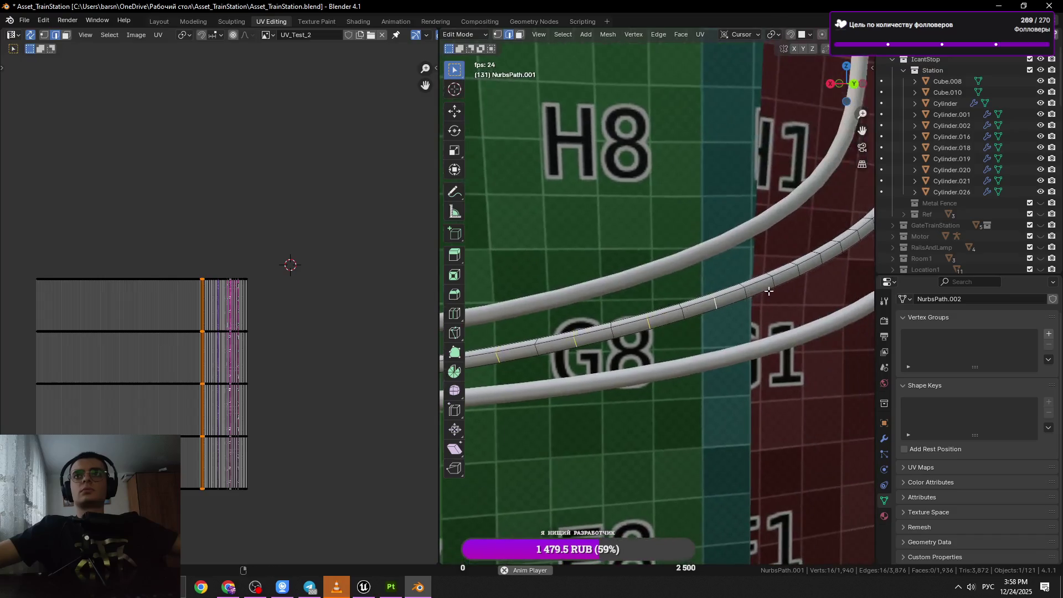
key("x")
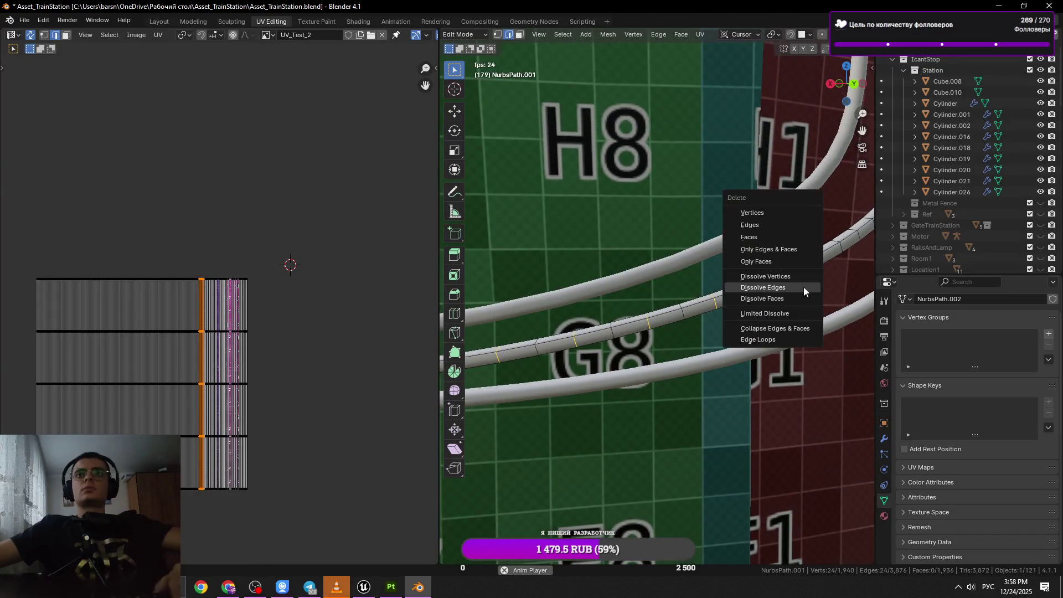
left_click(802, 287)
Return the tube to Object Mode and pan toward the J and K columns.
scroll("down", 3)
key("Tab")
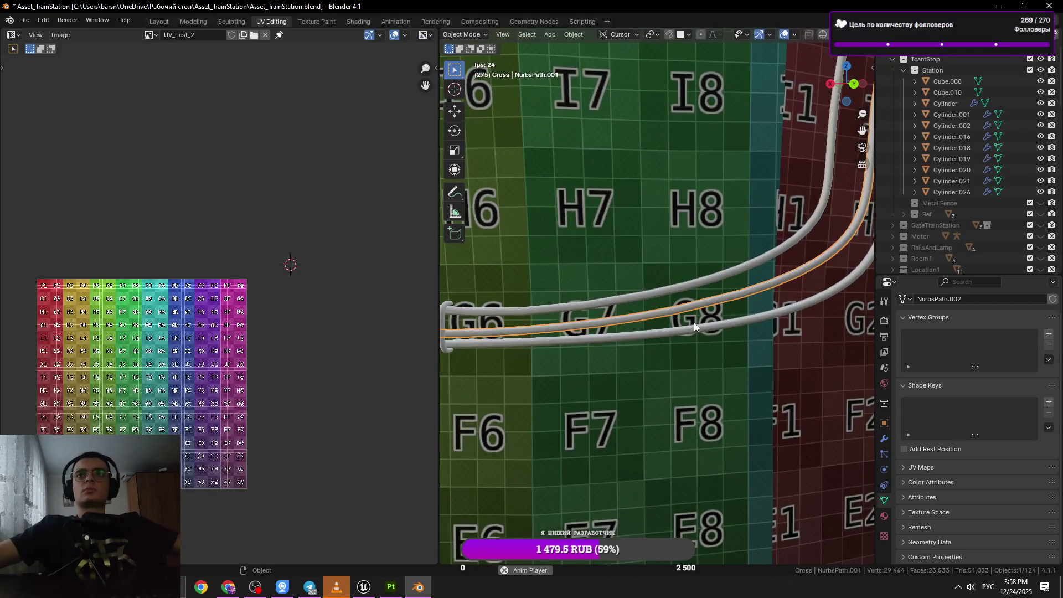
left_click_drag(684, 321, 712, 348)
Back in Edit Mode, dissolve one ring on the tube climbing past I2 and J2.
key("Tab")
scroll("up", 3)
left_click(671, 327)
key("x")
left_click(684, 323)
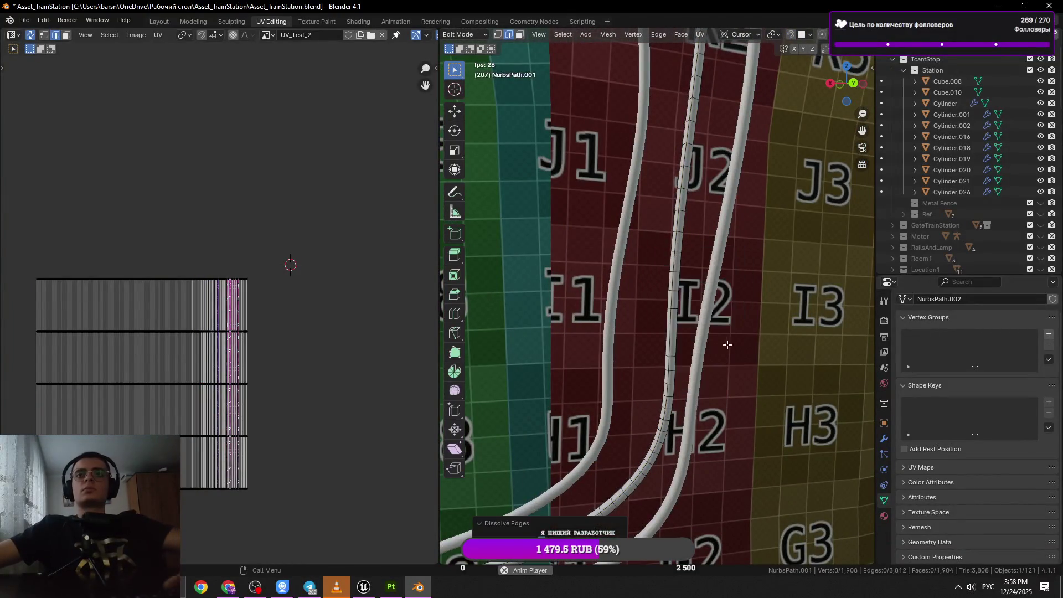
left_click(676, 285)
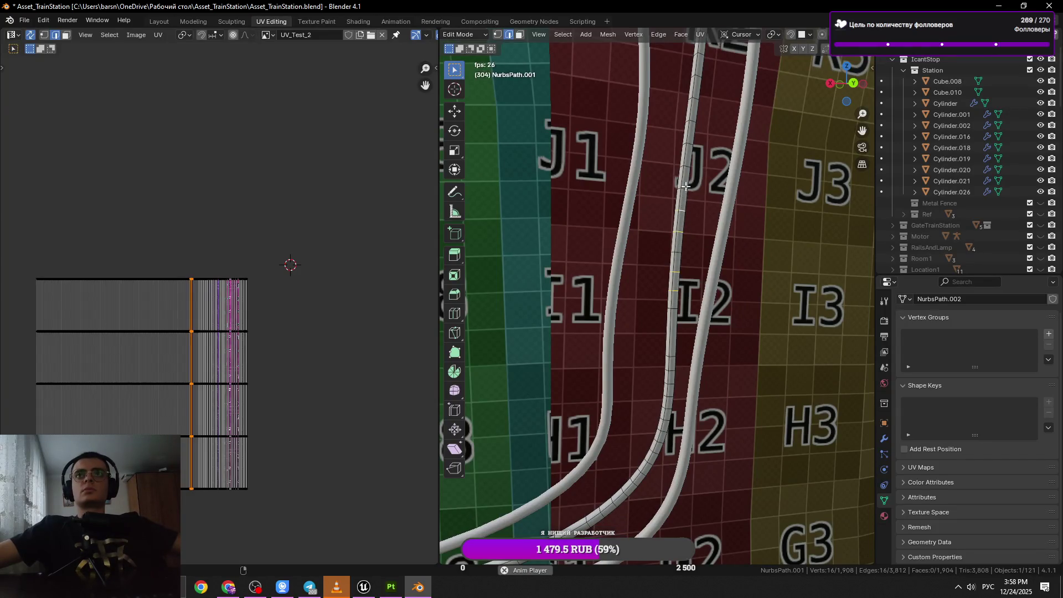
left_click_drag(707, 138, 659, 281)
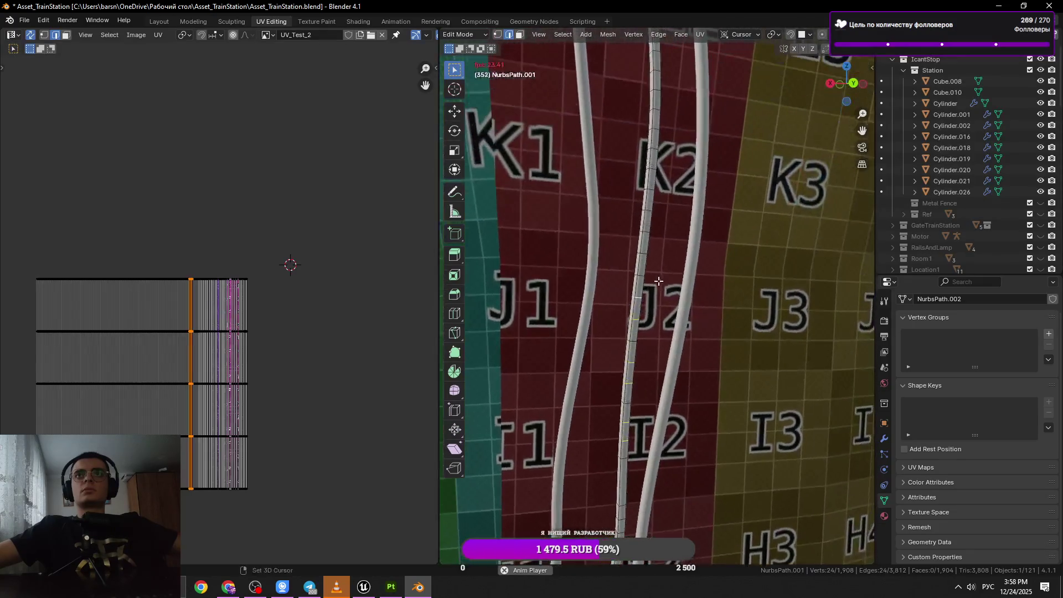
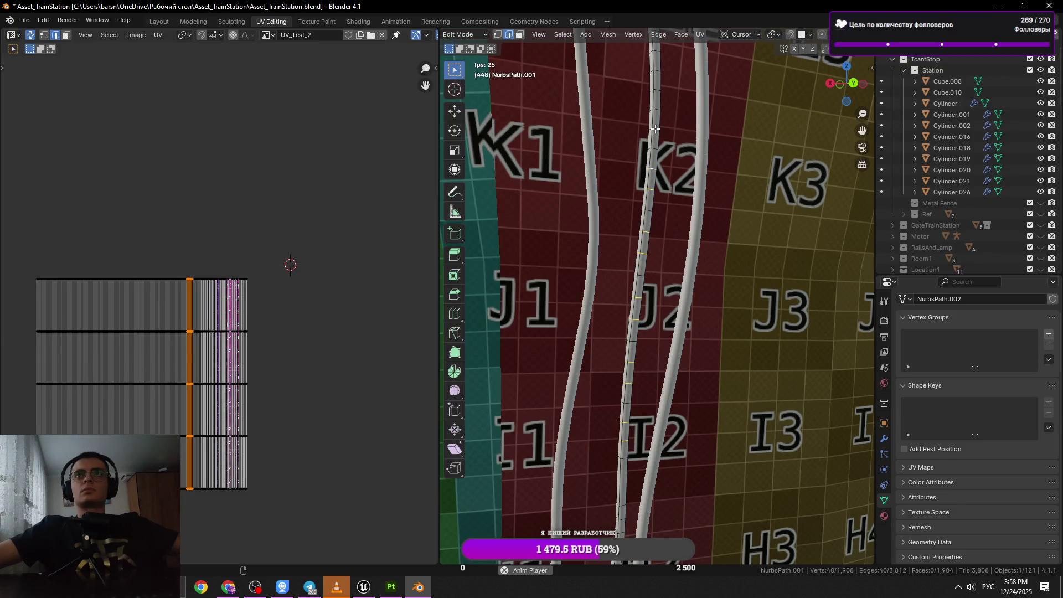
Dissolve the first redundant ring loop on the cable section by row L, then save the scene.
left_click_drag(675, 165, 666, 239)
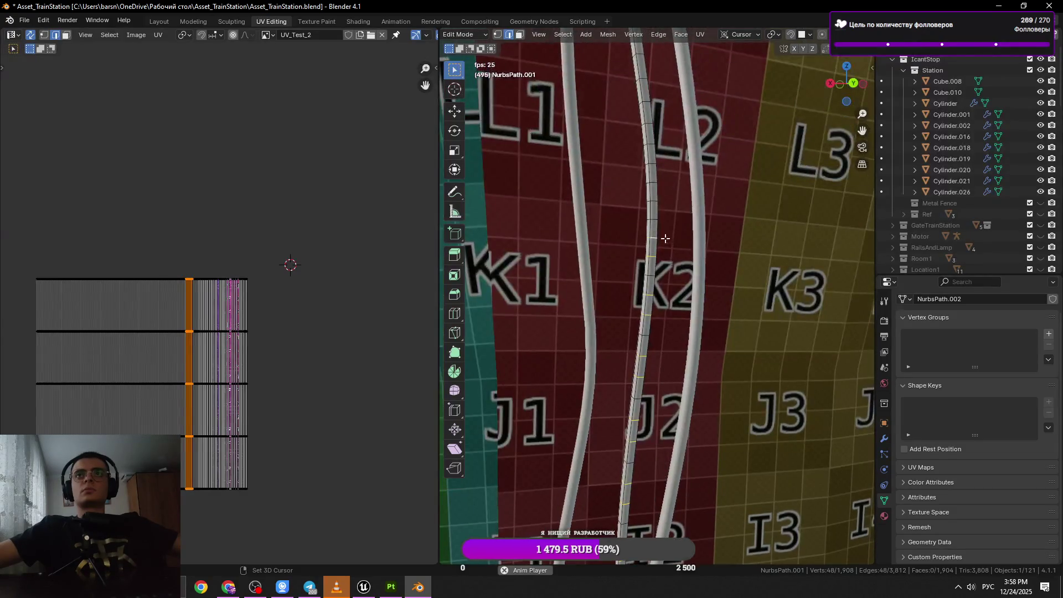
key("x")
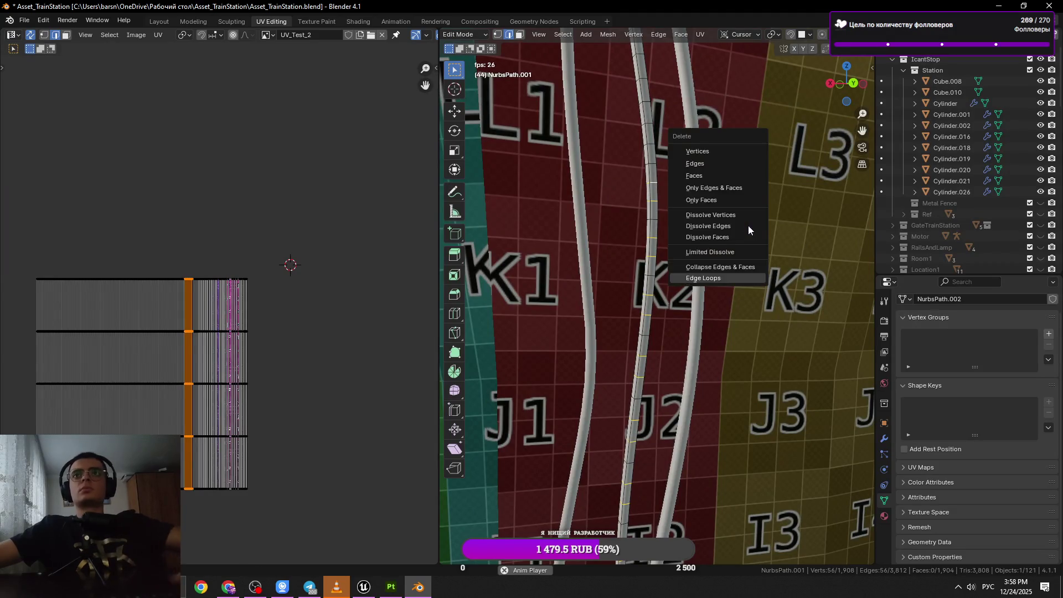
left_click(748, 225)
key("ctrl+s")
Dissolve the next ring loop across the cable with Dissolve Edges.
scroll("down", 3)
scroll("up", 3)
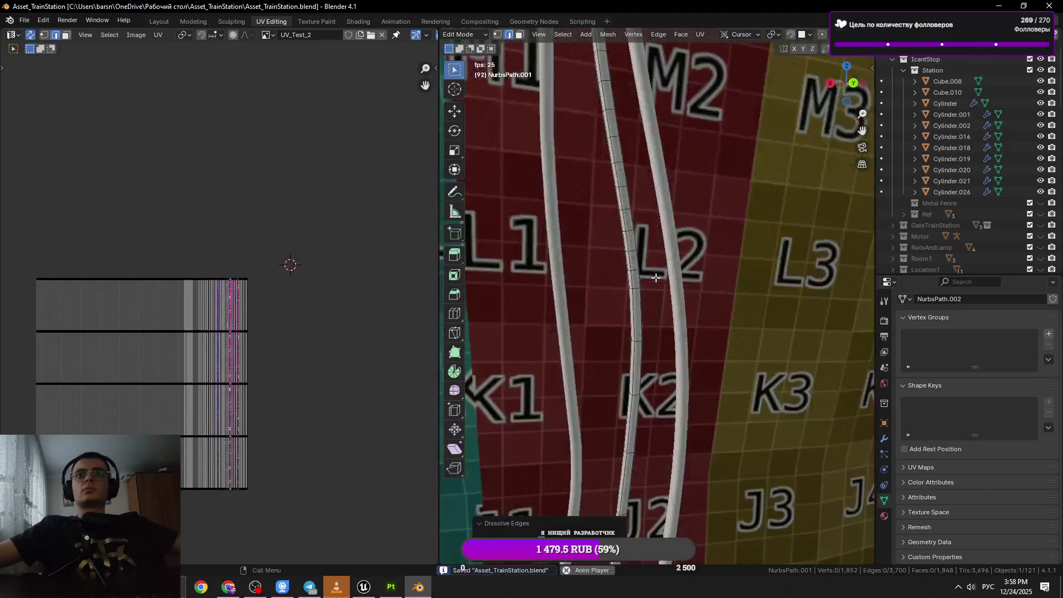
left_click(637, 269)
left_click(637, 266)
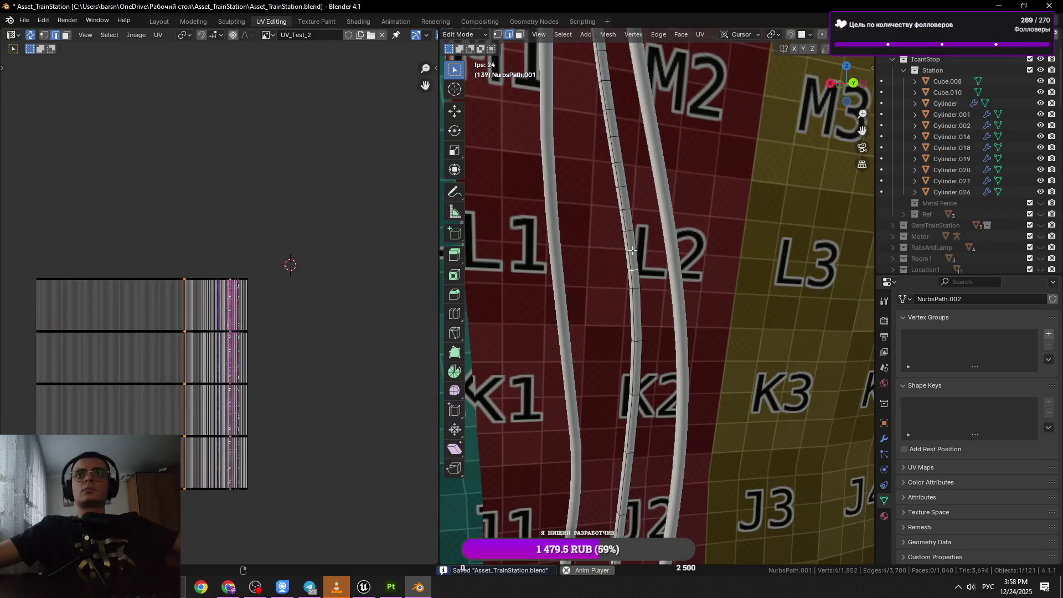
key("x")
left_click(745, 250)
Further up the cable, dissolve the redundant loops near M1.
scroll("up", 3)
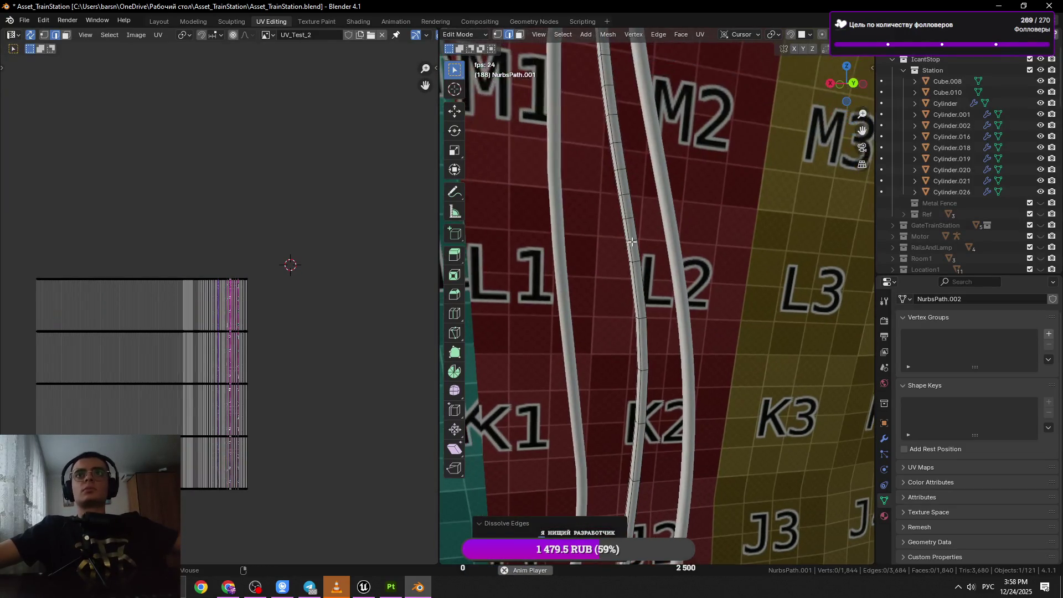
left_click_drag(678, 158, 719, 304)
key("x")
left_click(676, 296)
left_click(662, 272)
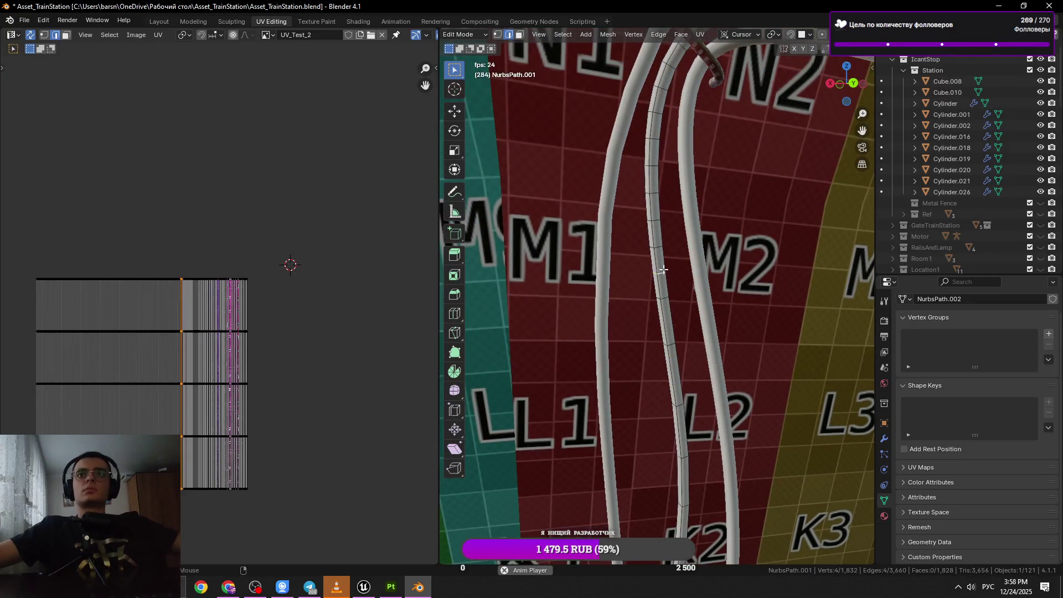
key("x")
left_click(747, 267)
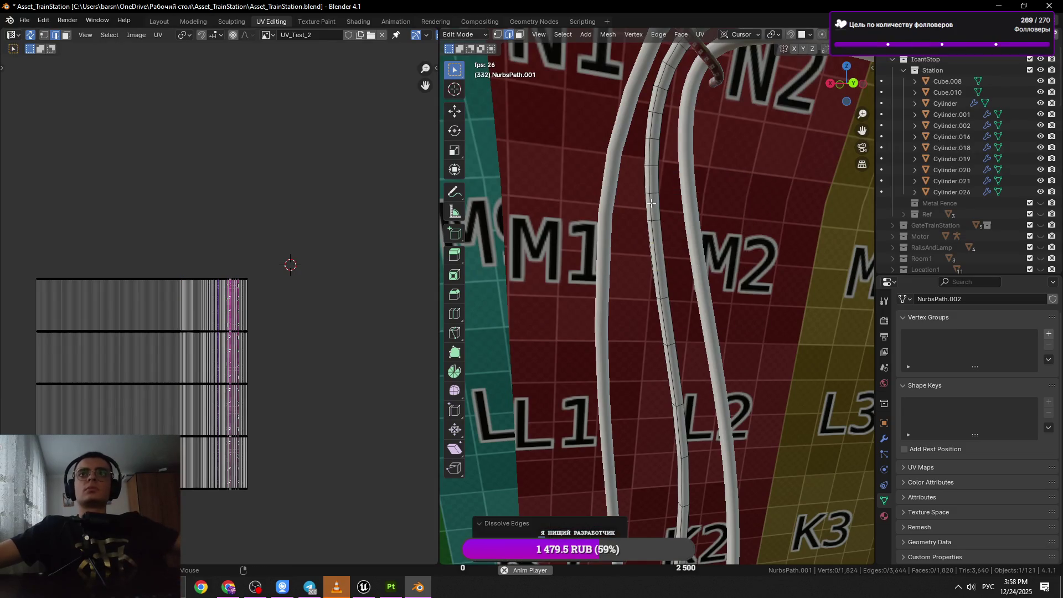
Dissolve a loop higher on the cable and edge-slide a neighbouring loop to even the spacing.
left_click(653, 192)
left_click(655, 167)
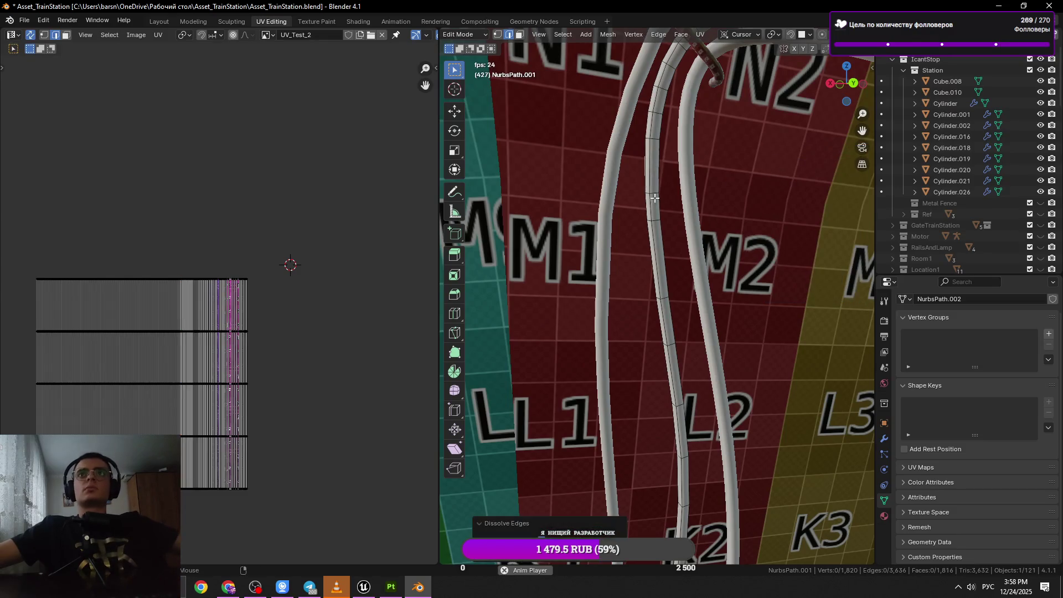
key("ctrl+x")
key("g")
key("g")
left_click(651, 185)
Dissolve a loop at the cable's upper bend and slide the remaining loop into position.
left_click_drag(651, 189, 652, 209)
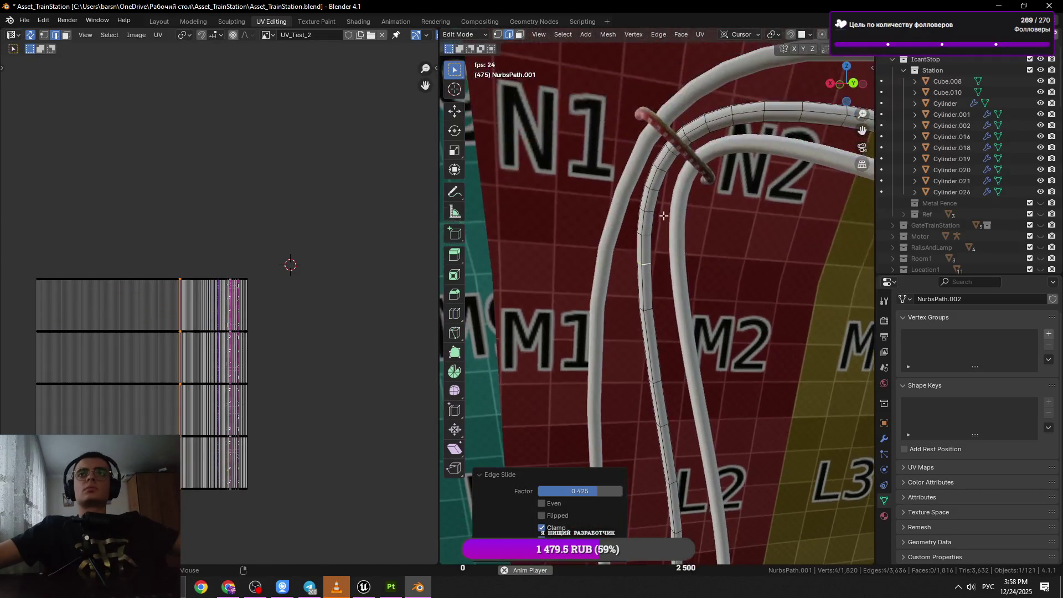
key("x")
left_click(726, 221)
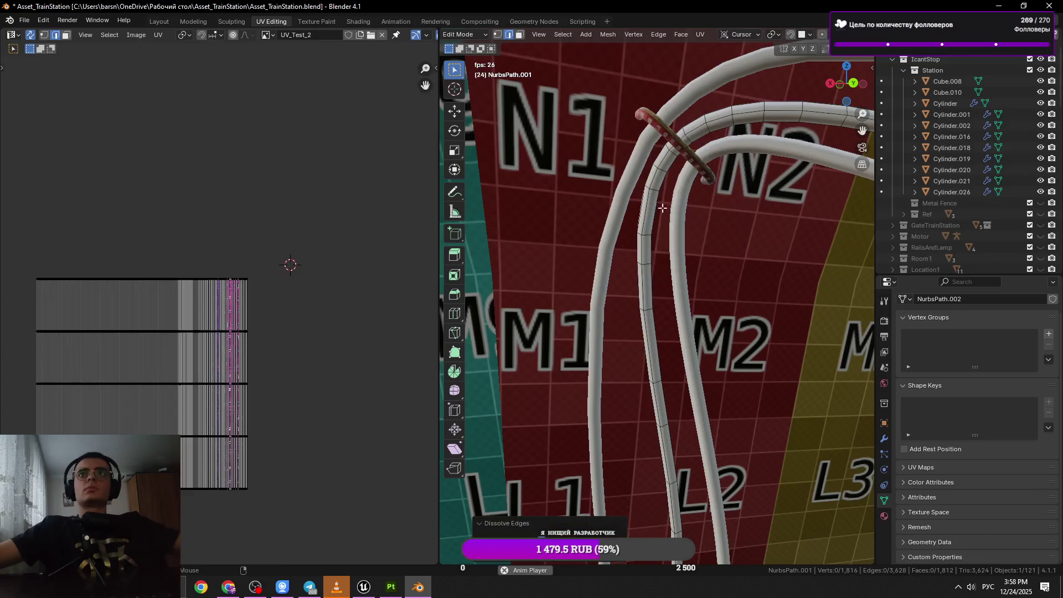
key("g")
key("g")
left_click(681, 210)
left_click_drag(681, 210, 642, 254)
Dissolve the redundant ring loops near the cable bend.
key("x")
left_click(642, 253)
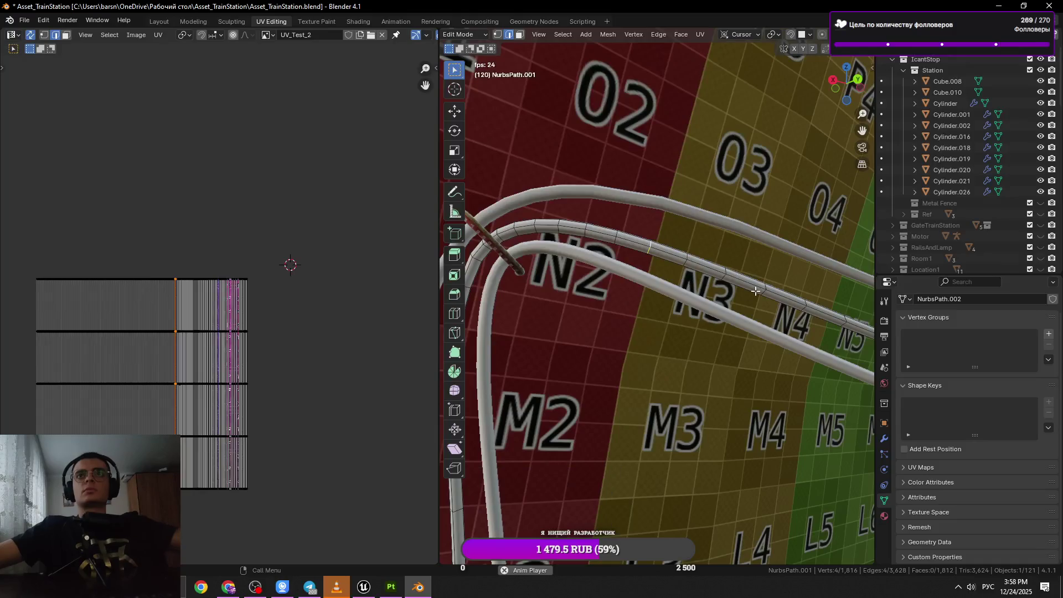
scroll("up", 3)
left_click(681, 267)
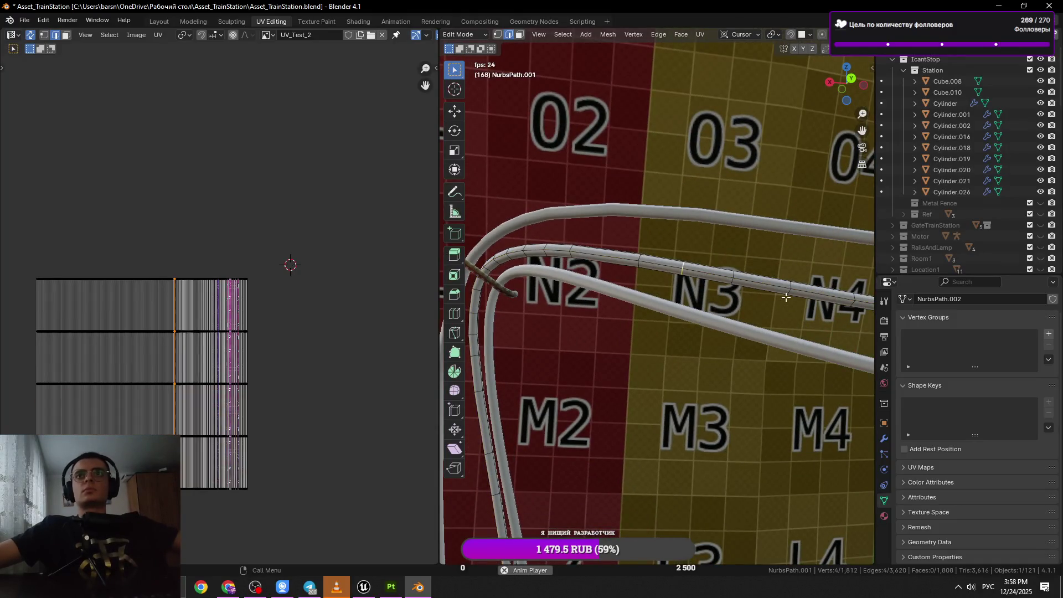
key("x")
left_click(790, 296)
Dissolve further ring loops while working along the cable toward N5.
scroll("up", 3)
left_click(769, 302)
key("ctrl+x")
left_click_drag(769, 301, 709, 317)
left_click(708, 317)
left_click(653, 317)
left_click_drag(814, 330, 692, 327)
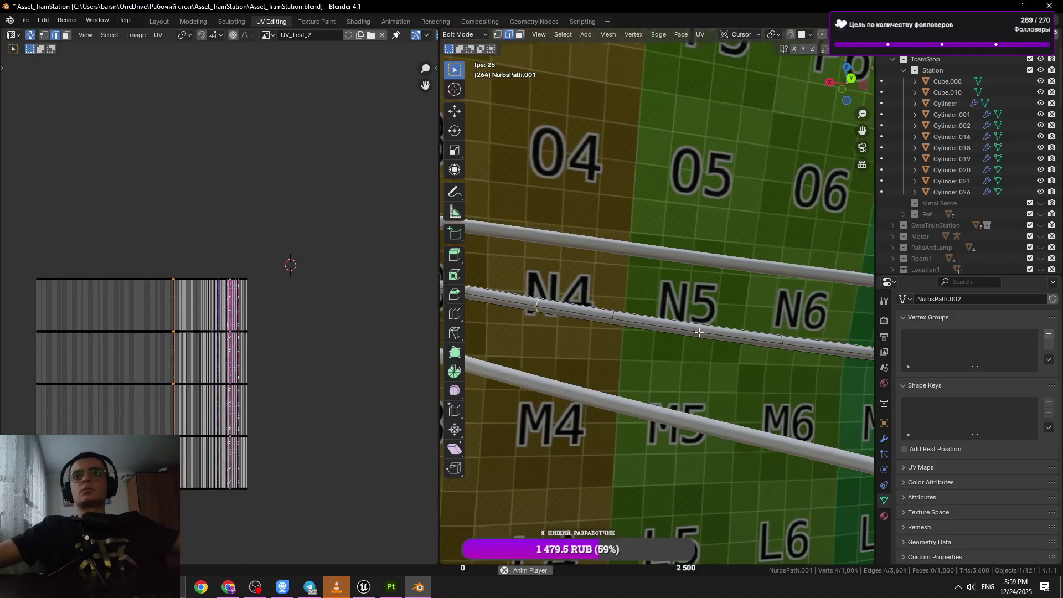
key("ctrl+x")
Dissolve the next cross-section loop and save the scene file.
left_click_drag(821, 340, 703, 339)
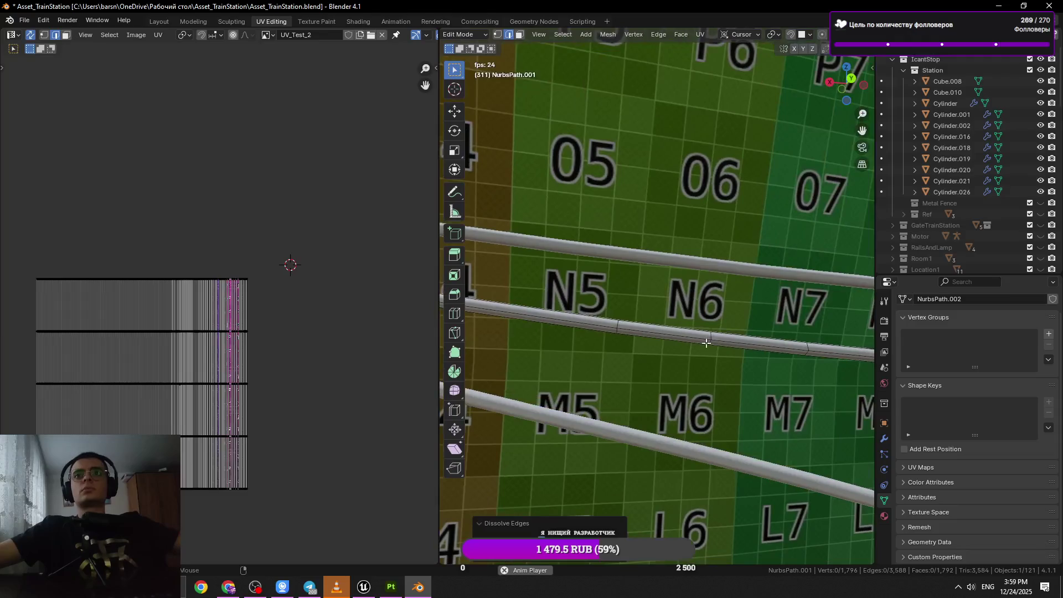
left_click(692, 340)
left_click_drag(775, 356, 675, 356)
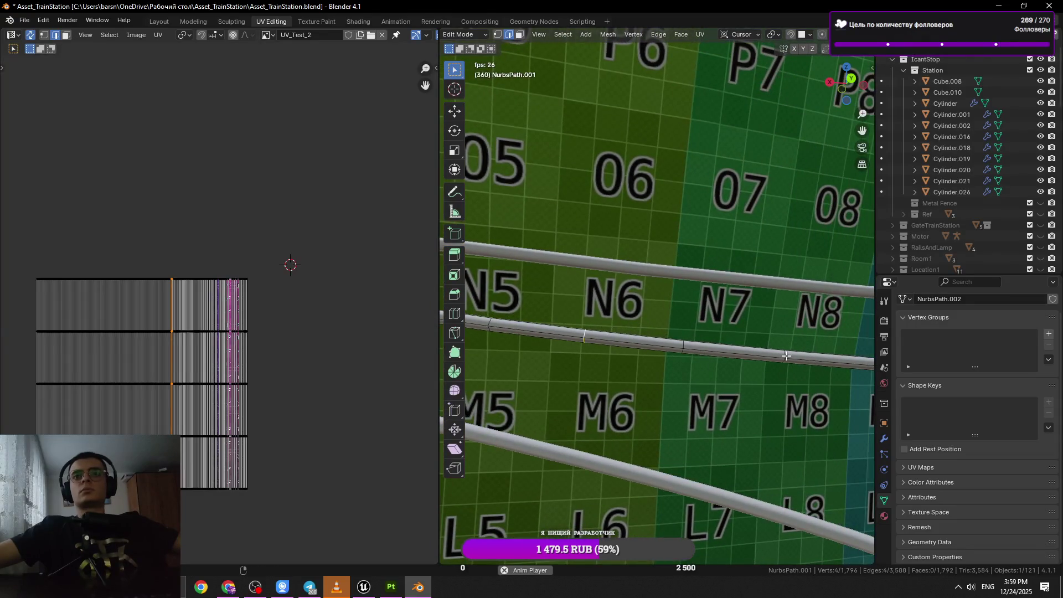
key("ctrl+x")
key("ctrl+s")
Following the cable's turn, dissolve another ring loop across it.
left_click_drag(807, 363, 717, 362)
left_click(764, 353)
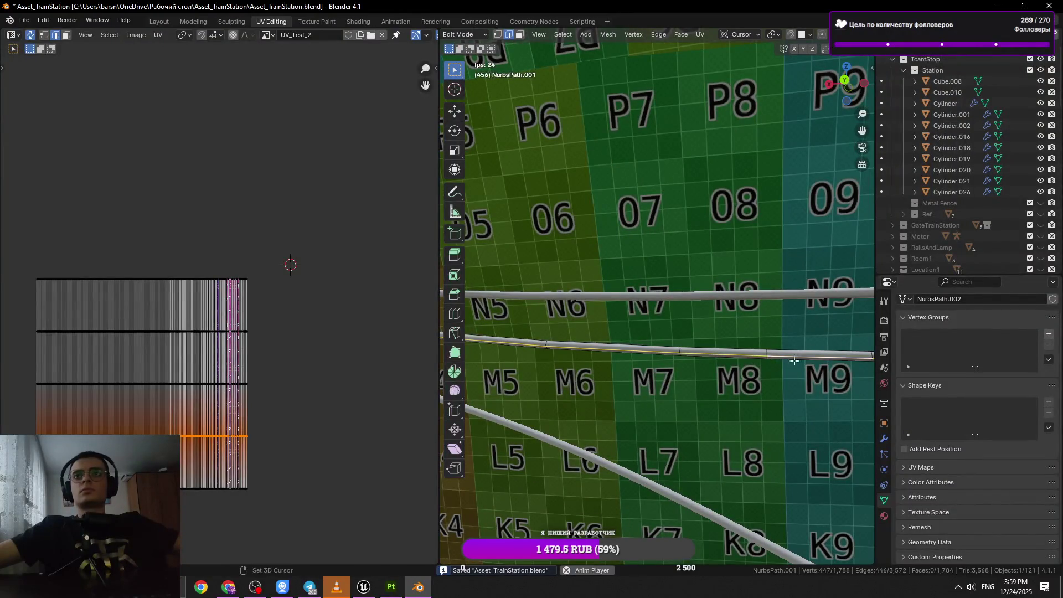
left_click(766, 356)
key("x")
left_click_drag(766, 356, 721, 329)
left_click(752, 359)
Dissolve two more consecutive ring loops on this stretch of cable.
left_click(709, 318)
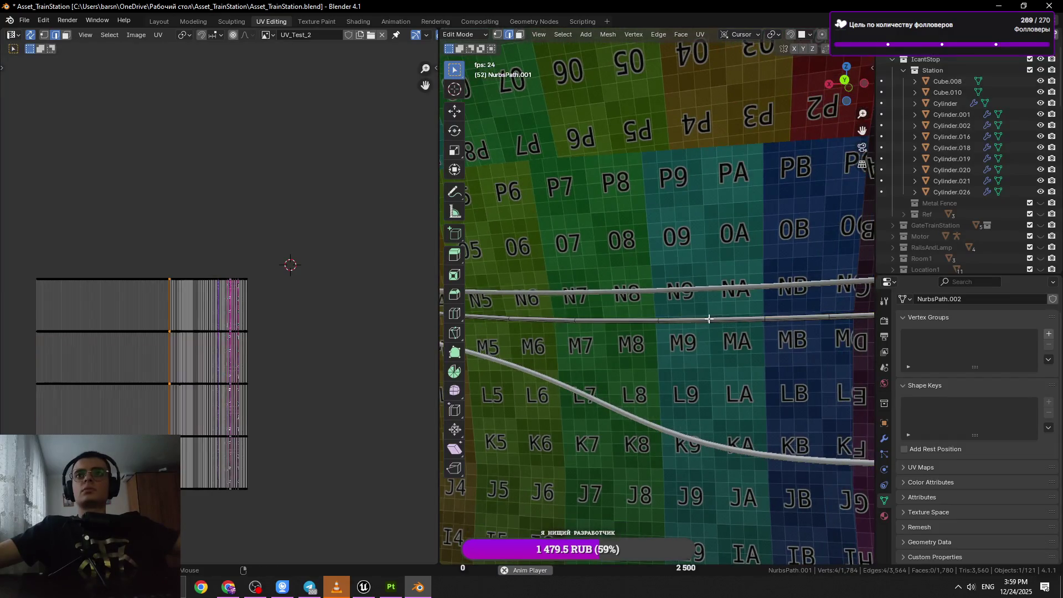
scroll("up", 3)
key("x")
left_click(742, 354)
left_click_drag(742, 354, 723, 364)
left_click(764, 367)
key("x")
left_click(765, 367)
Select a full loop around the cable and dissolve it.
left_click(738, 331)
scroll("up", 3)
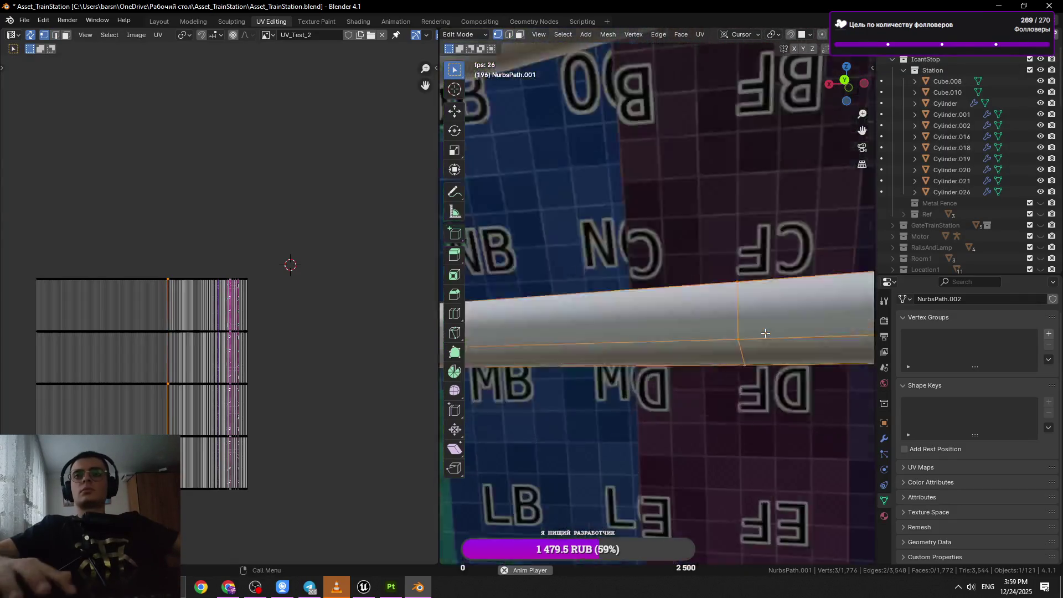
left_click(736, 324)
scroll("down", 3)
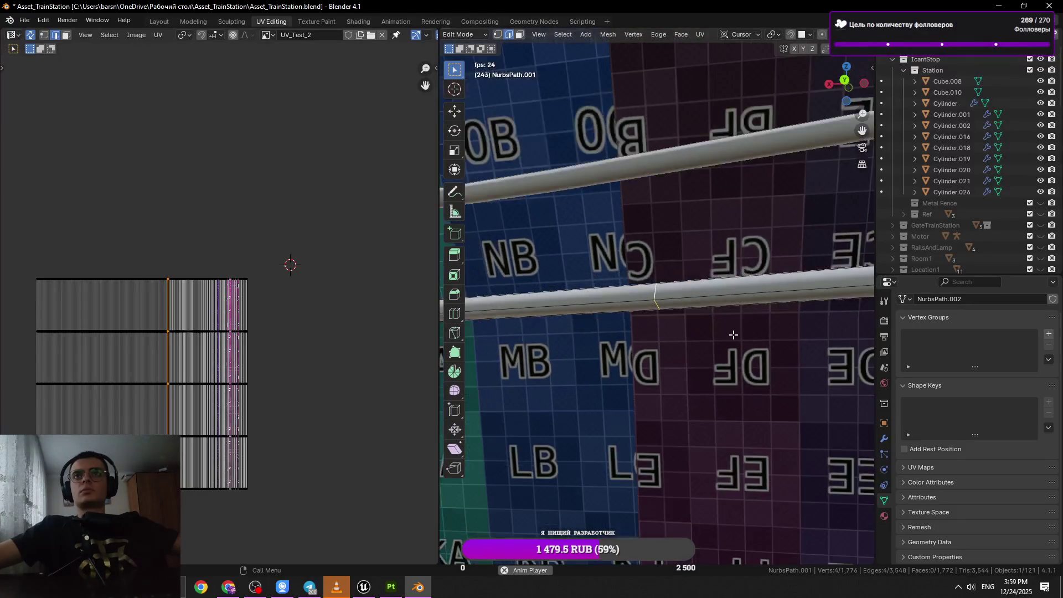
key("x")
left_click(733, 339)
scroll("down", 3)
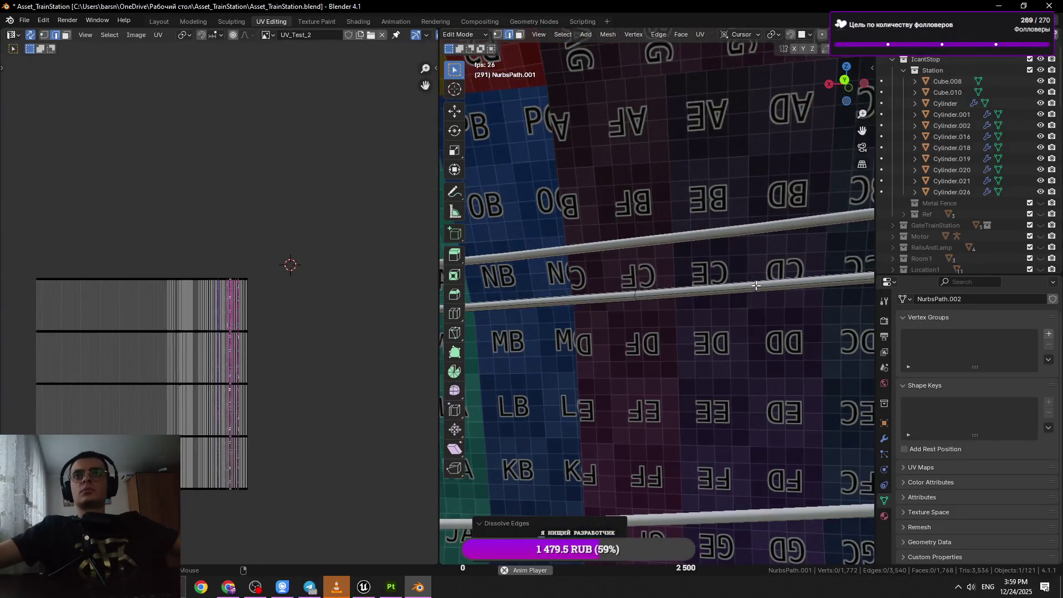
scroll("down", 3)
Dissolve the next two cross-section loops along the cable.
left_click(753, 324)
scroll("down", 3)
key("x")
left_click(743, 325)
scroll("up", 3)
left_click(706, 329)
left_click(721, 332)
key("x")
left_click(719, 335)
Moving further along, dissolve two more redundant ring loops.
left_click_drag(825, 332, 730, 341)
left_click(728, 341)
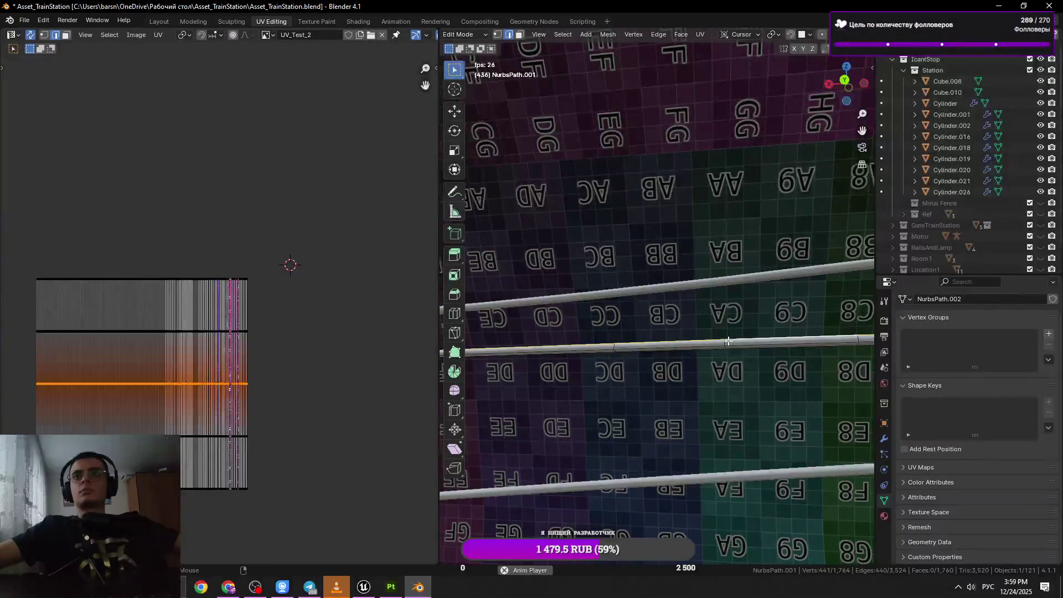
left_click(721, 344)
left_click(727, 344)
key("x")
left_click(766, 349)
left_click_drag(857, 352, 703, 369)
left_click(798, 356)
key("x")
left_click(798, 352)
Dissolve another pair of adjacent loops across the cable.
left_click(735, 349)
key("x")
left_click(737, 351)
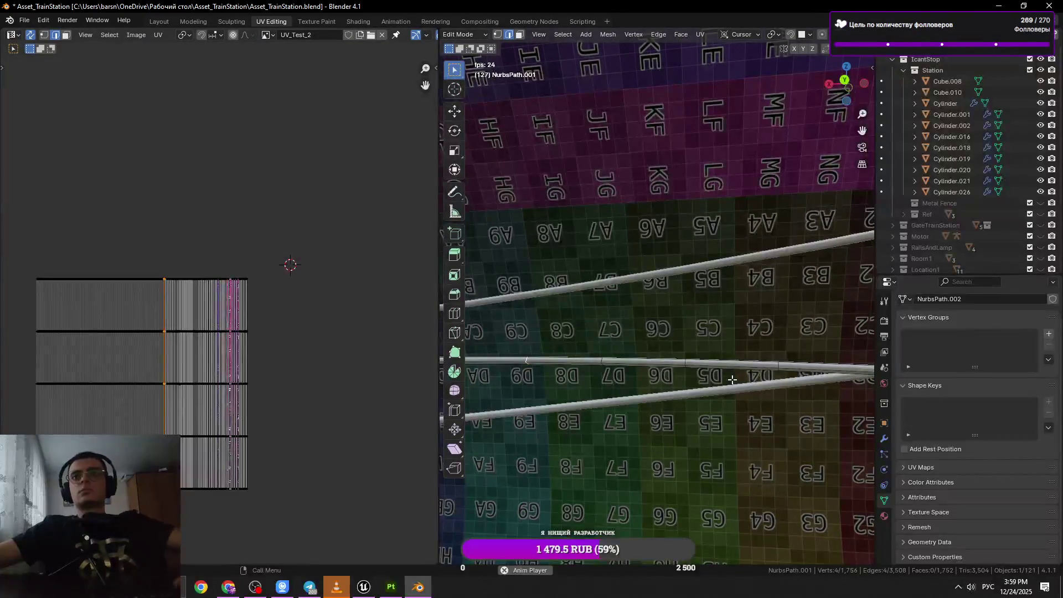
left_click(687, 362)
key("x")
left_click(781, 374)
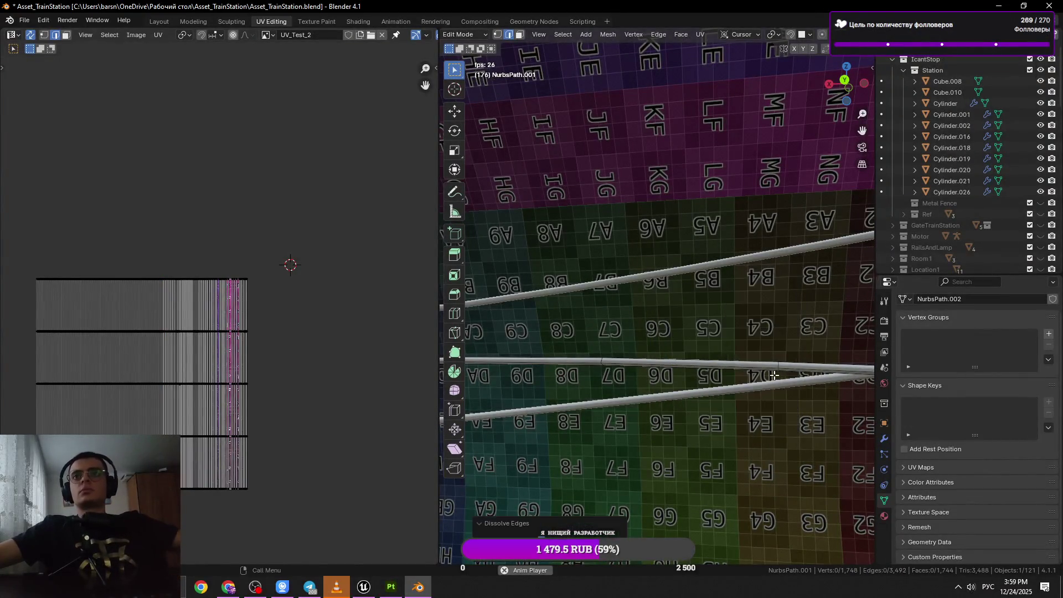
Further down the cable, dissolve three more ring loops, including two together.
left_click_drag(782, 374, 664, 364)
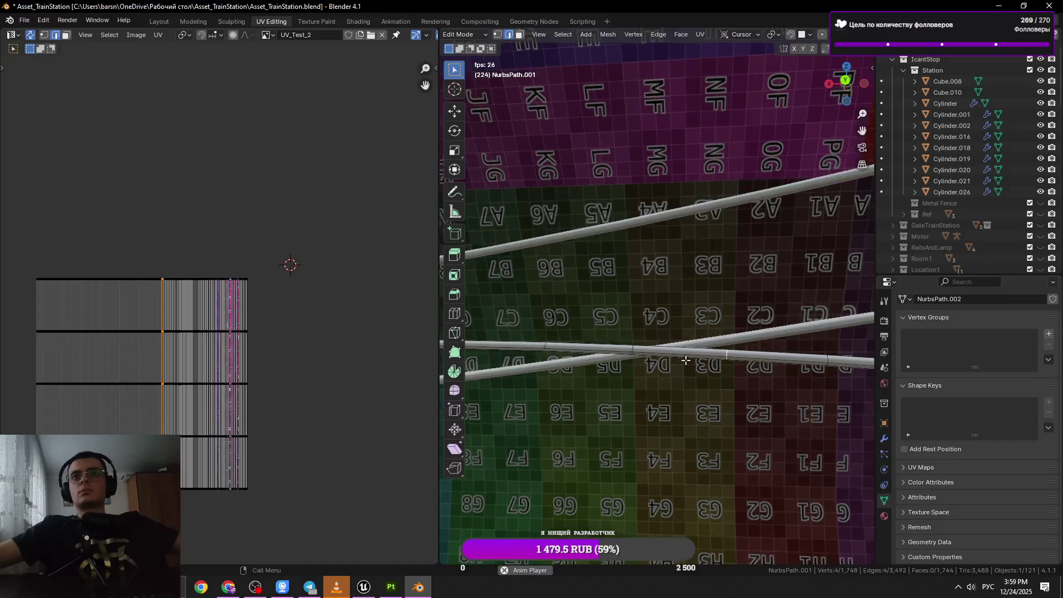
left_click(634, 347)
left_click(635, 346)
key("x")
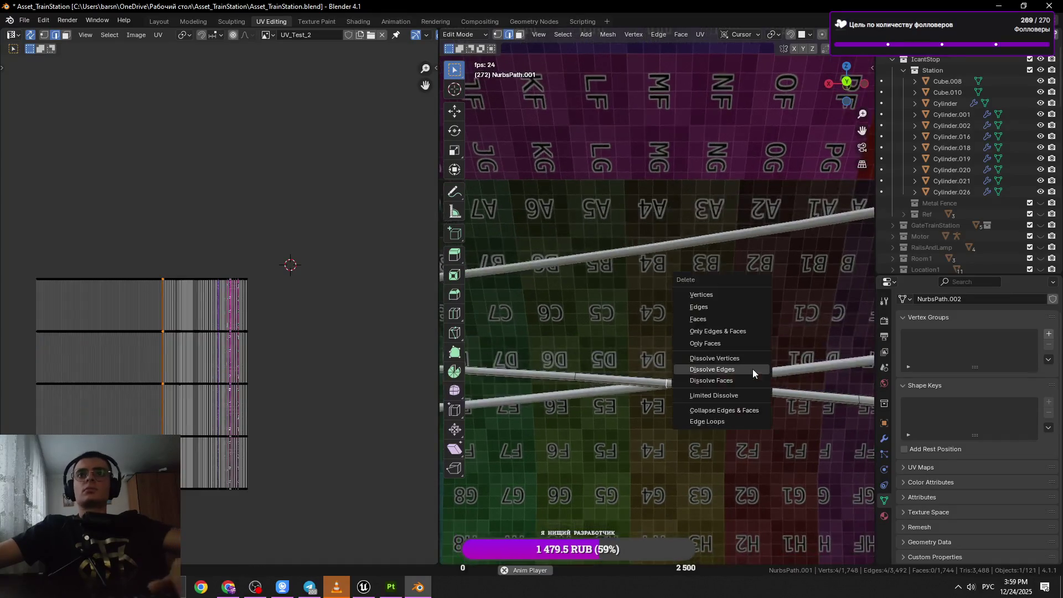
left_click(755, 372)
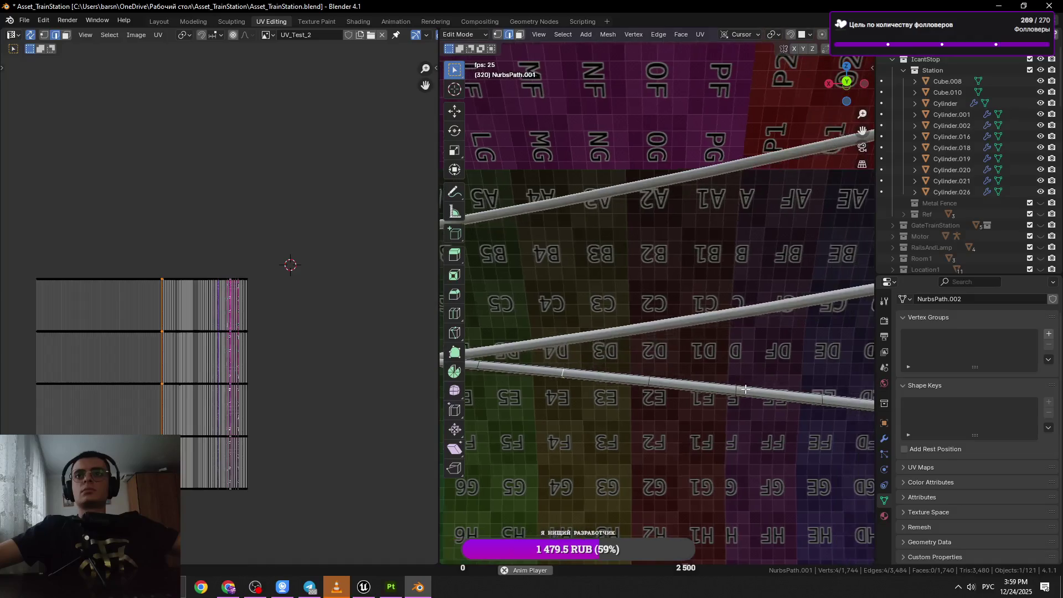
left_click(739, 388)
key("ctrl+x")
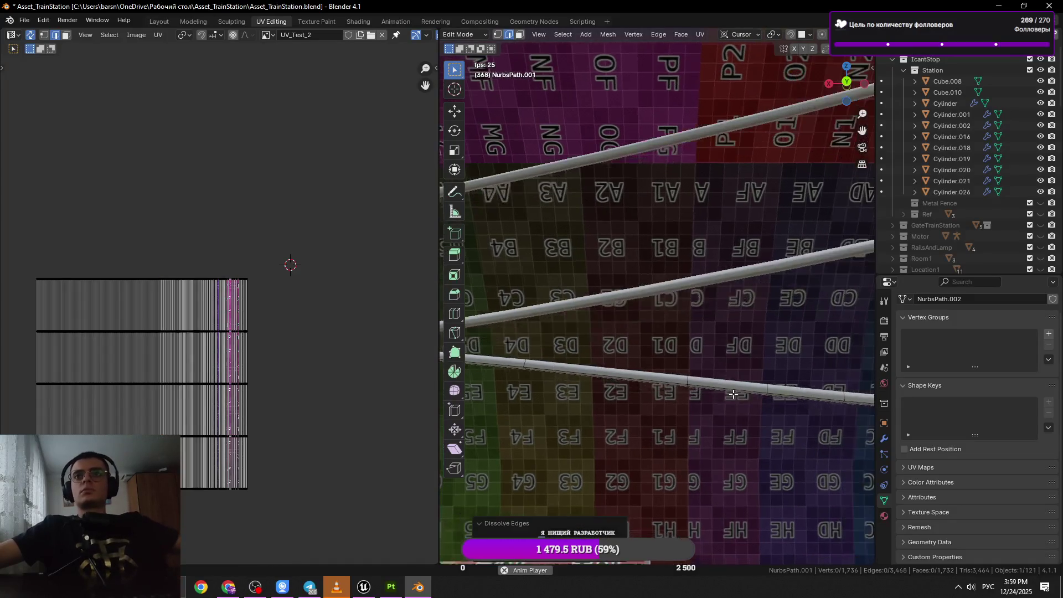
left_click(765, 390)
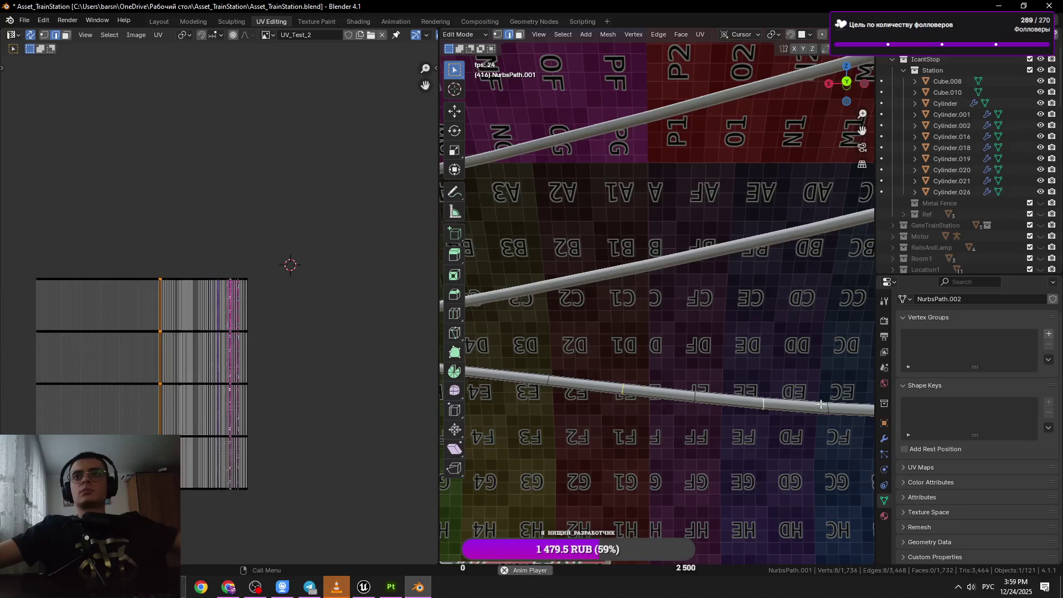
key("ctrl+x")
Dissolve the last redundant edge rings, saving Asset_TrainStation.blend, bringing the cable to 1,720 faces.
left_click(603, 392)
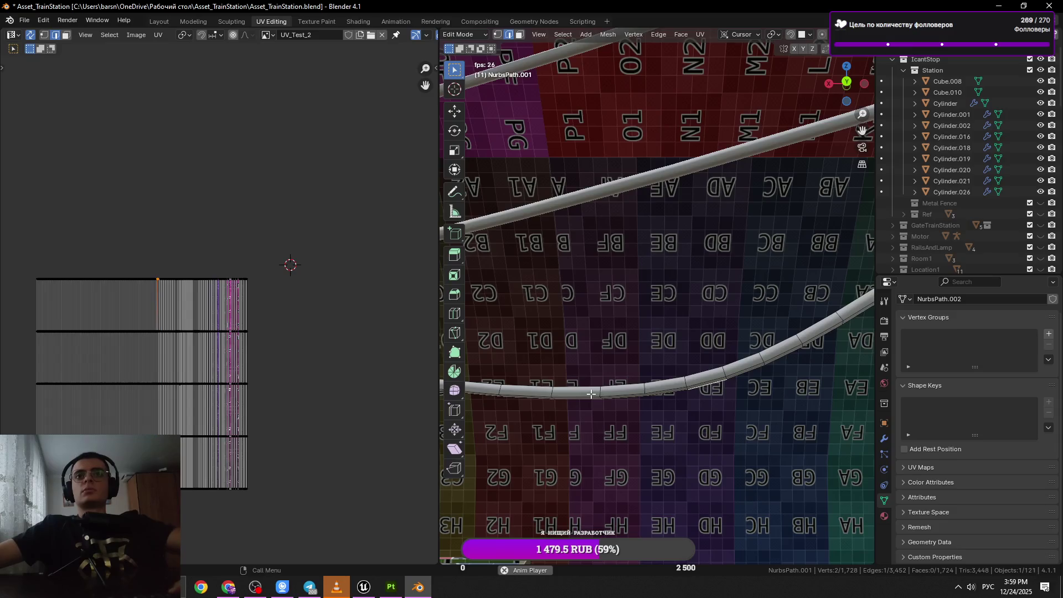
key("x")
left_click(686, 398)
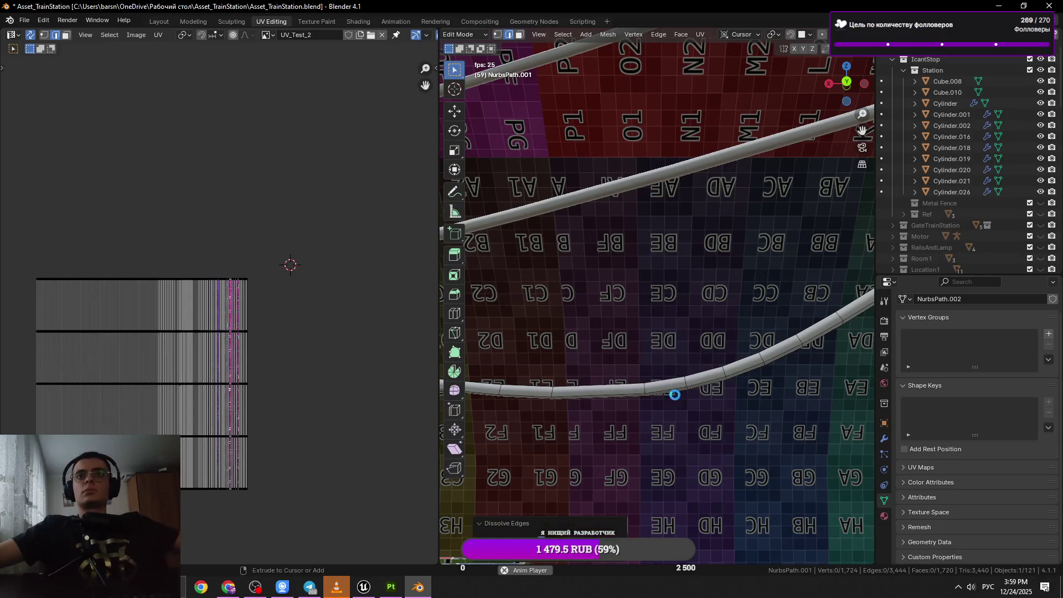
key("ctrl+s")
key("x")
left_click(754, 364)
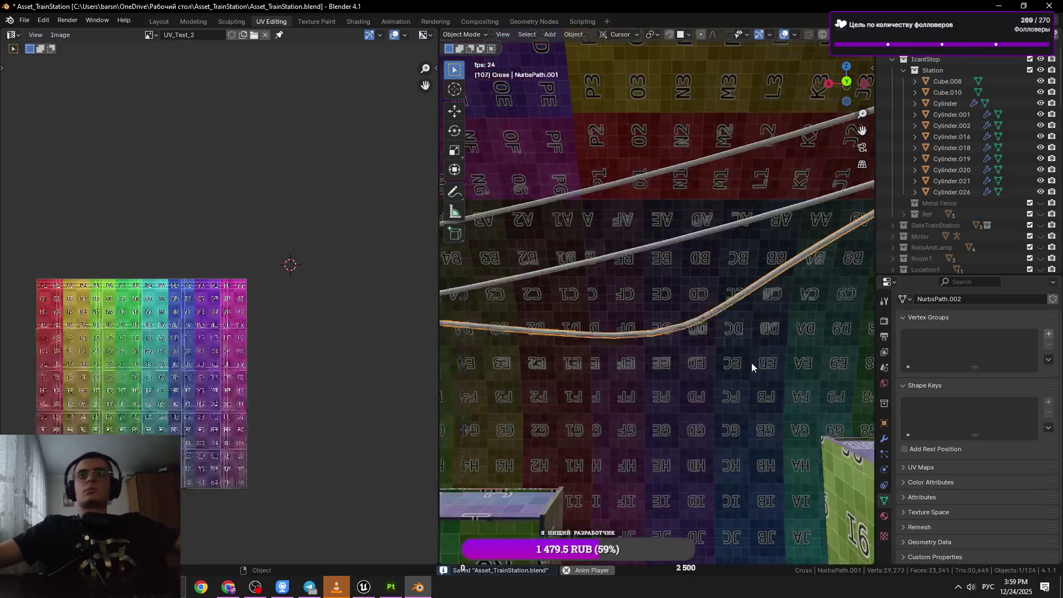
Dissolve a redundant edge ring on the NurbsPath.001 cable.
key("Tab")
left_click_drag(737, 357, 741, 315)
key("Tab")
left_click(724, 308)
left_click(724, 308)
scroll("up", 3)
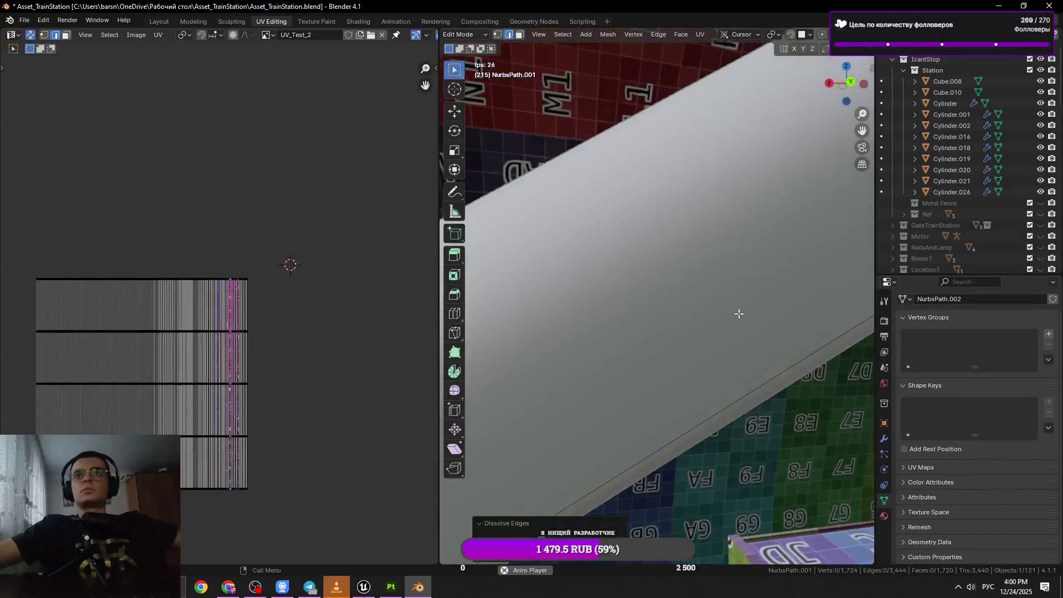
scroll("down", 3)
key("x")
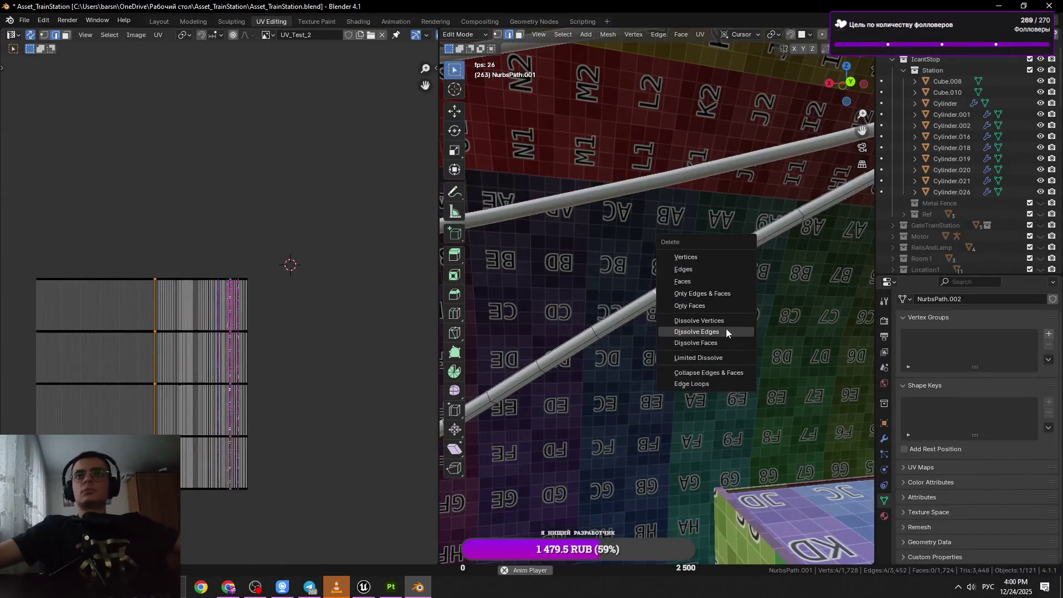
left_click(725, 328)
Dissolve the next edge ring along the cable and save Asset_TrainStation.blend.
key("Tab")
left_click_drag(674, 317, 595, 315)
key("Tab")
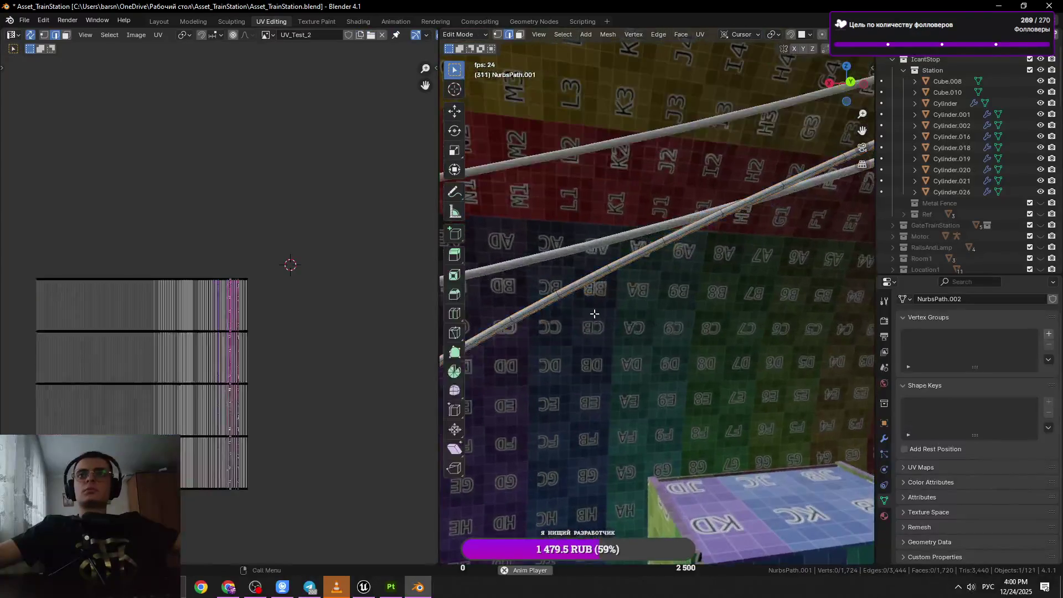
key("x")
left_click(732, 291)
left_click_drag(733, 291, 654, 357)
key("Tab")
key("ctrl+s")
Dissolve another ring across the cable instead of a lengthwise loop.
scroll("up", 3)
scroll("up", 3)
key("Tab")
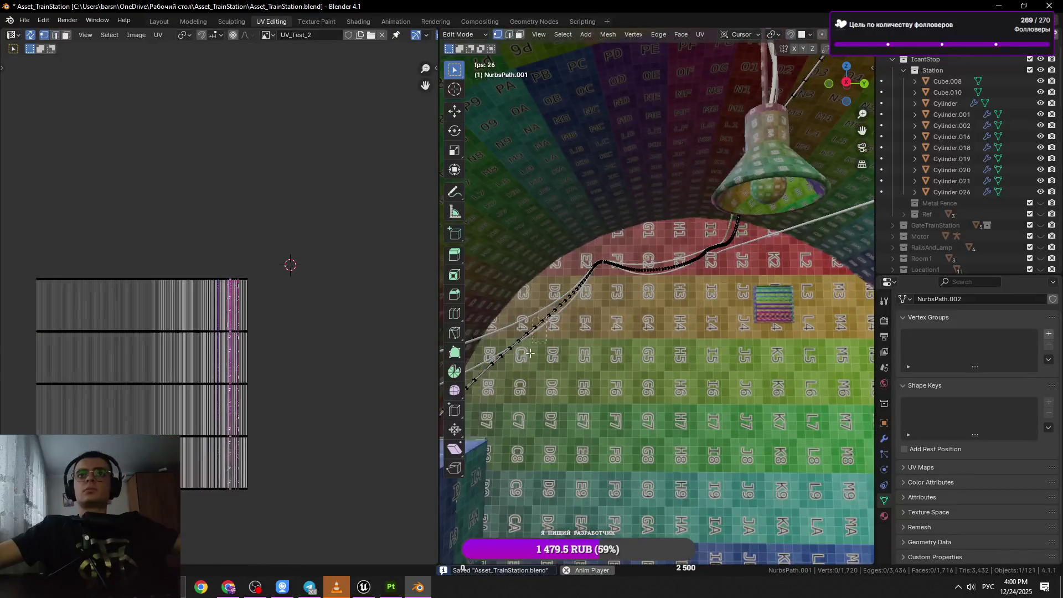
scroll("up", 3)
left_click_drag(530, 348, 504, 387)
left_click(607, 330)
left_click(607, 329)
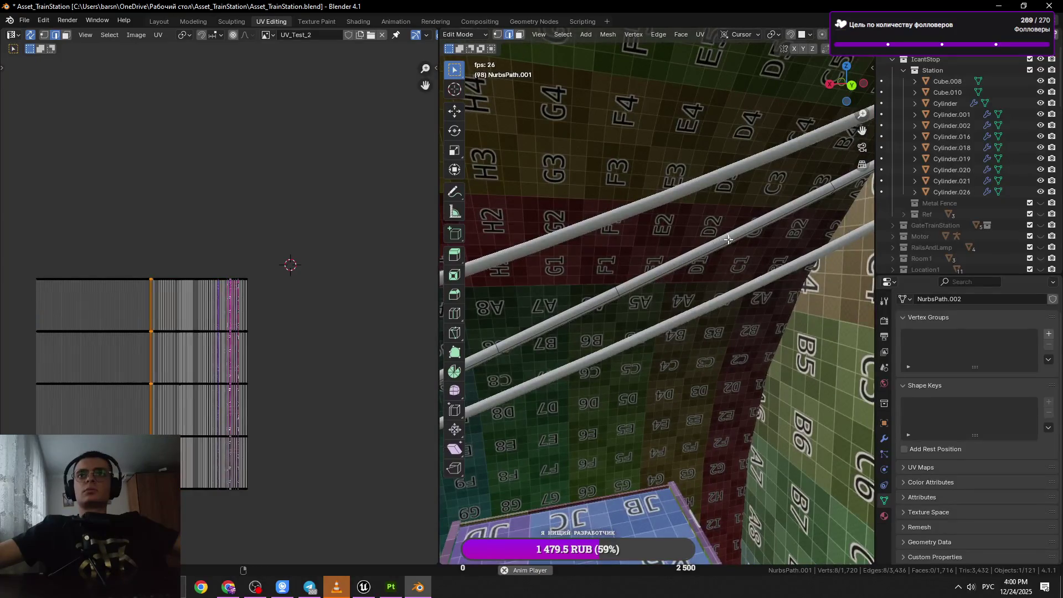
key("x")
left_click(802, 299)
Dissolve two more redundant rings further along the cable, then save the file.
left_click_drag(802, 299, 714, 323)
left_click_drag(632, 329, 659, 319)
left_click(658, 331)
key("x")
left_click(739, 334)
left_click_drag(739, 334, 682, 317)
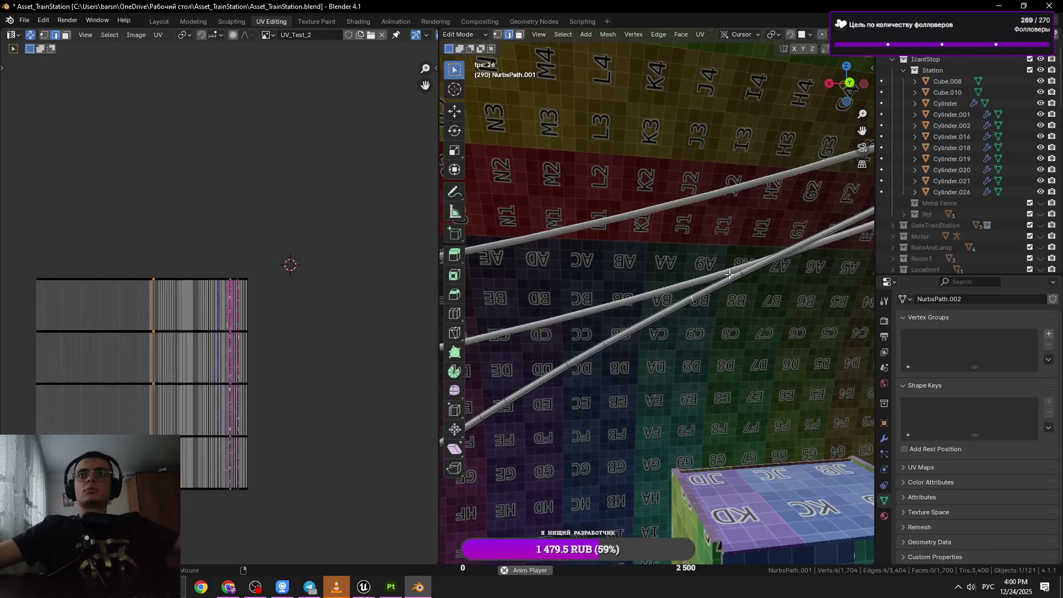
left_click_drag(741, 271, 688, 325)
key("x")
left_click(680, 323)
key("ctrl+s")
Edge-slide one remaining ring to even the spacing, cancel a stray move, and save.
key("Tab")
key("Tab")
key("g")
key("g")
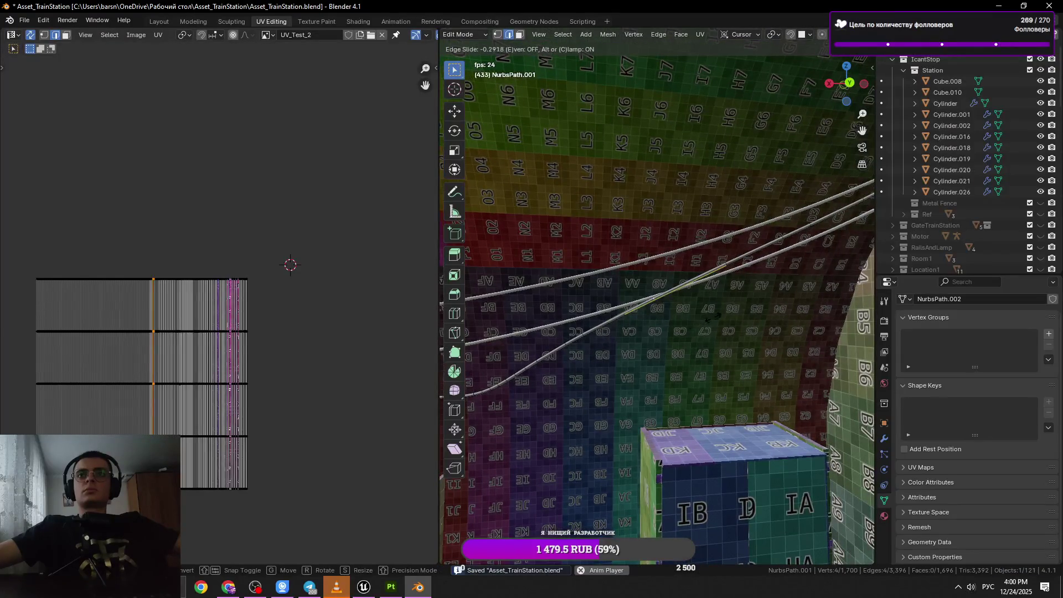
left_click(712, 317)
key("g")
right_click(716, 322)
key("Tab")
left_click_drag(716, 321, 824, 314)
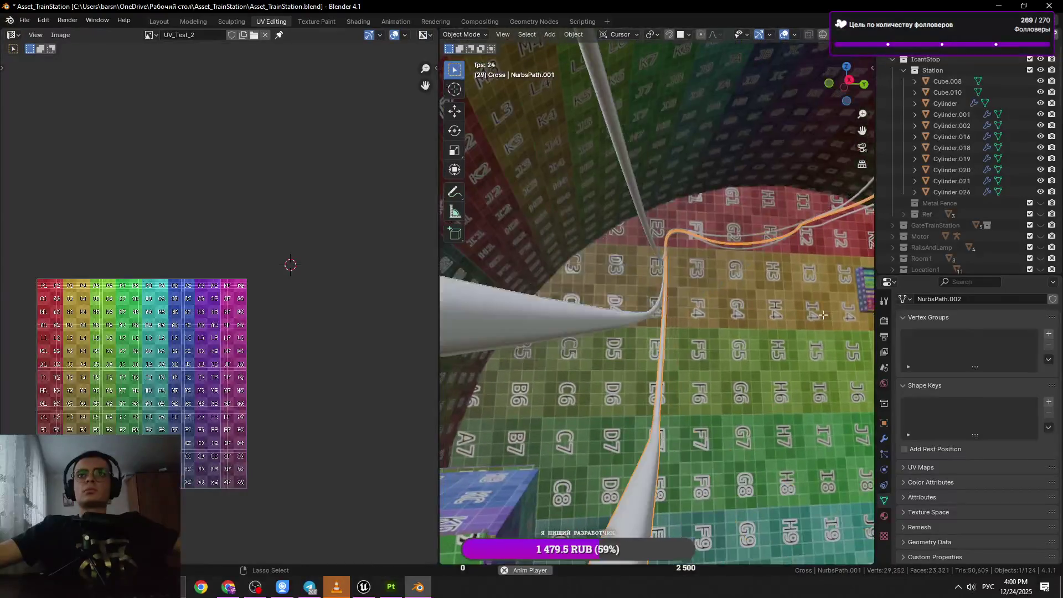
key("Tab")
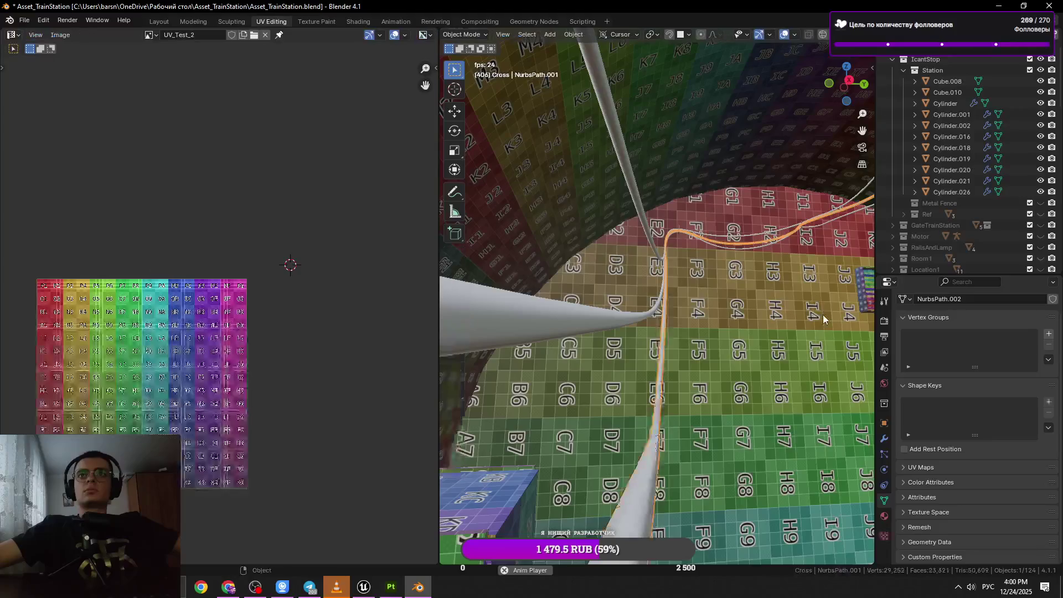
key("ctrl+s")
Dissolve one more edge ring, leaving the cable at 1,696 faces.
key("x")
left_click(695, 349)
key("Tab")
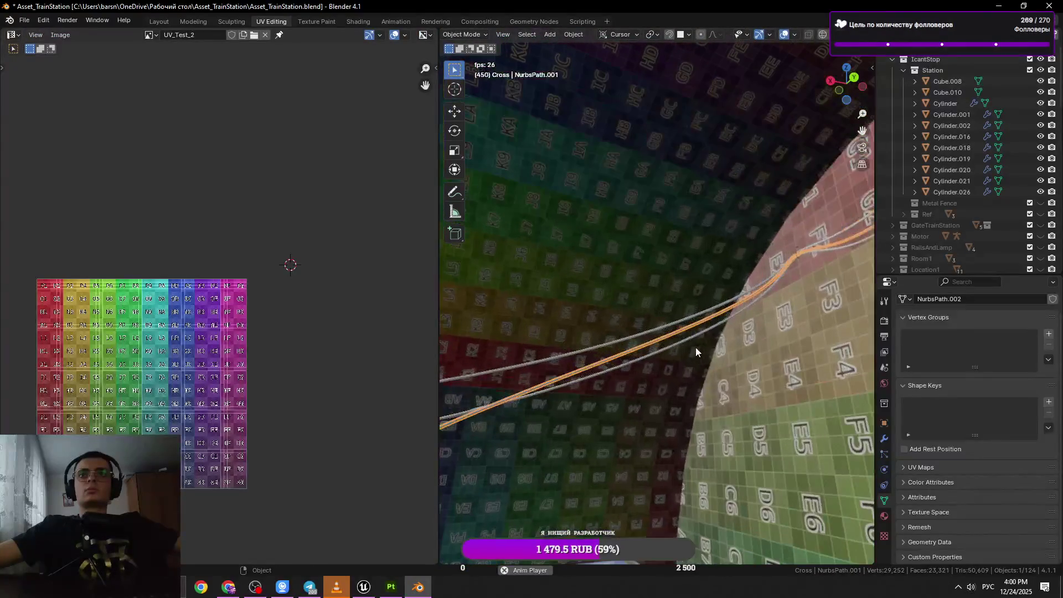
key("Tab")
left_click(767, 298)
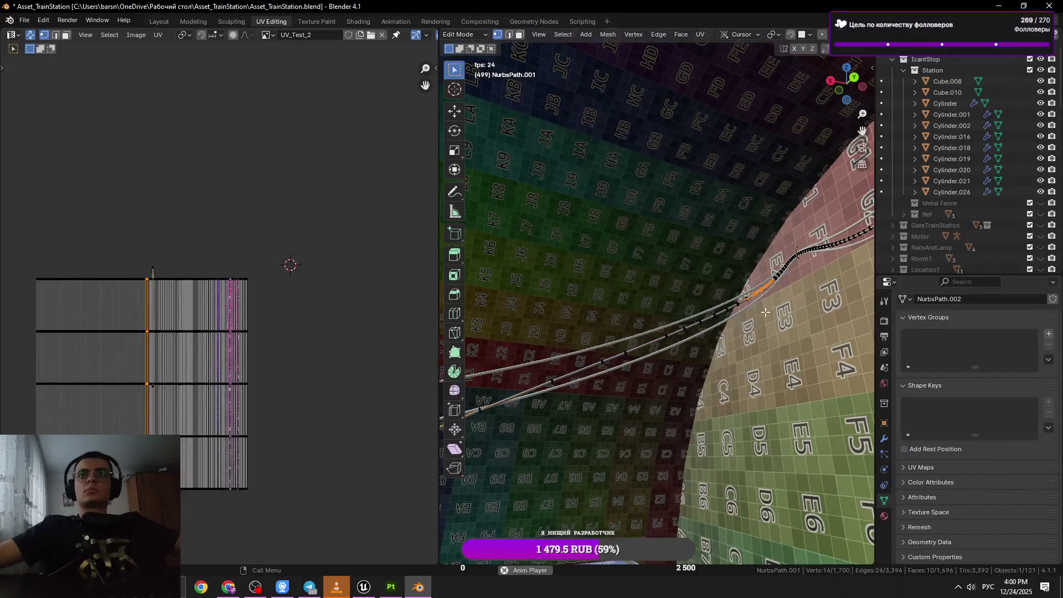
In edge select mode, dissolve two redundant rings together and save the file.
key("2")
left_click(627, 352)
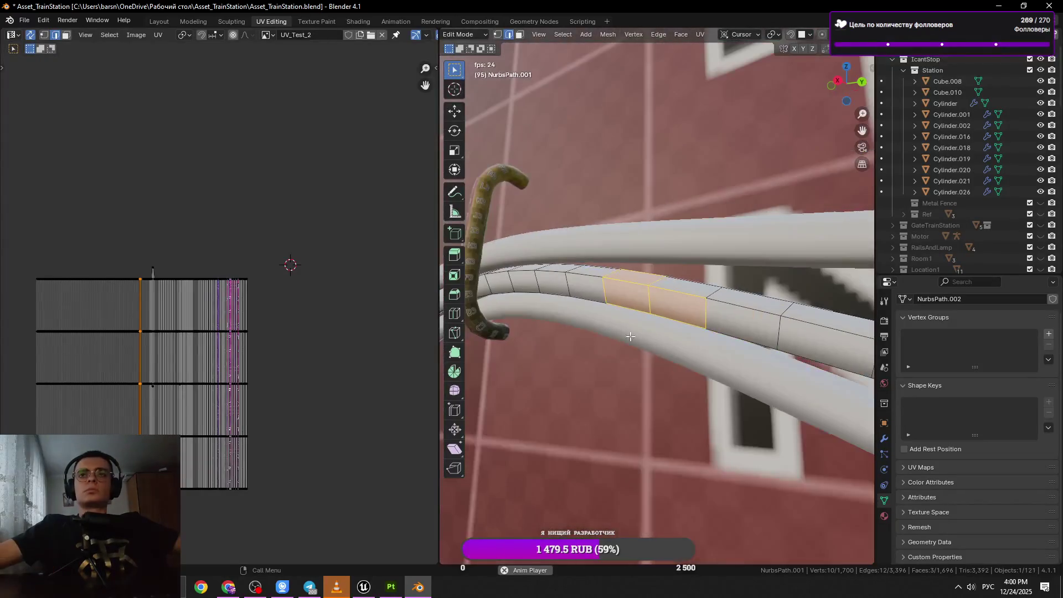
left_click(689, 321)
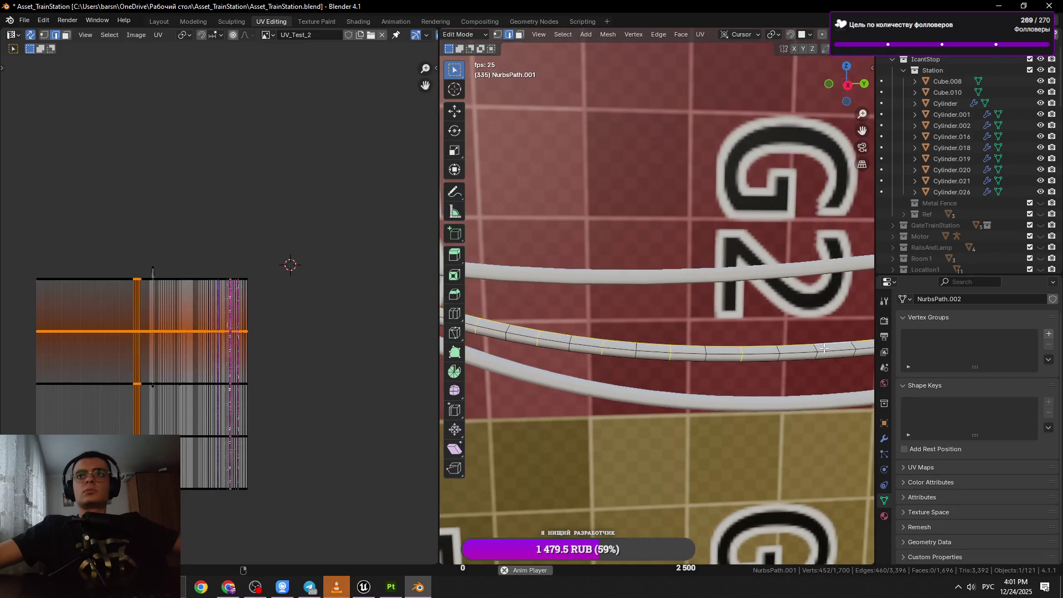
left_click(826, 350)
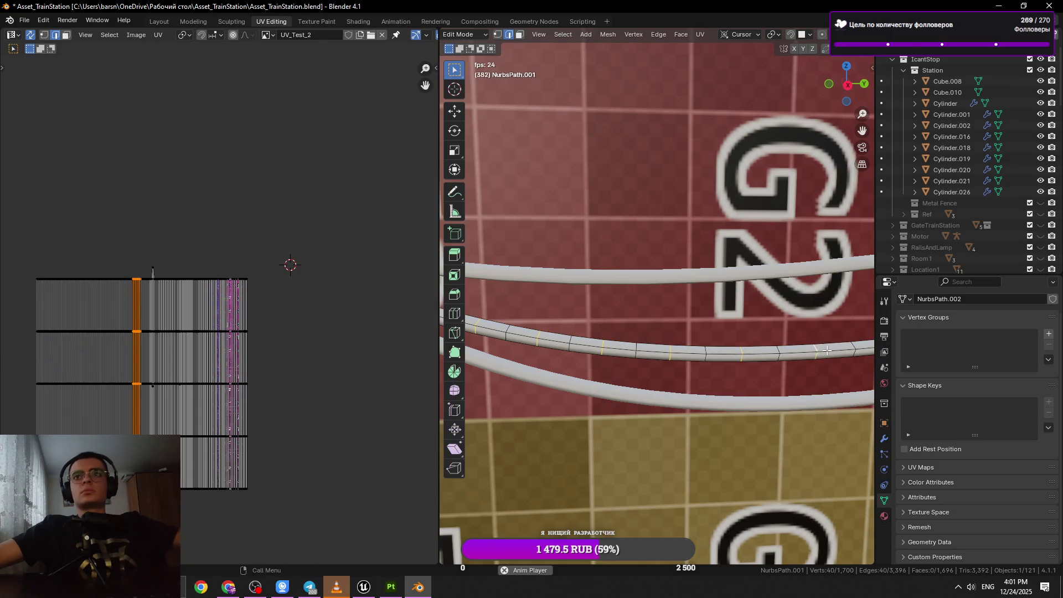
key("x")
left_click(820, 350)
key("ctrl+s")
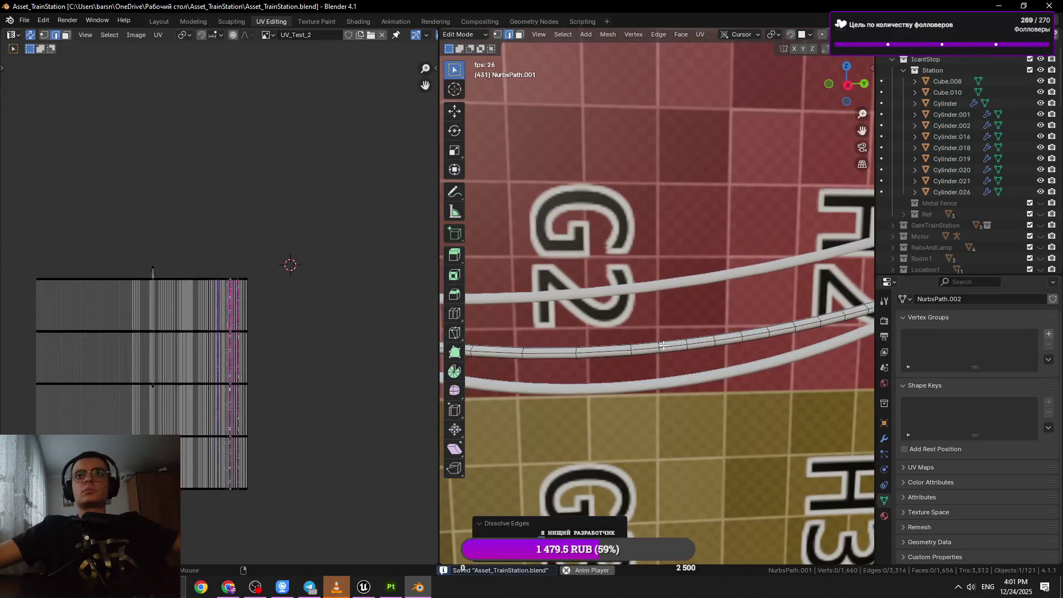
Dissolve one more ring, then another pair of rings along the cable.
left_click(661, 346)
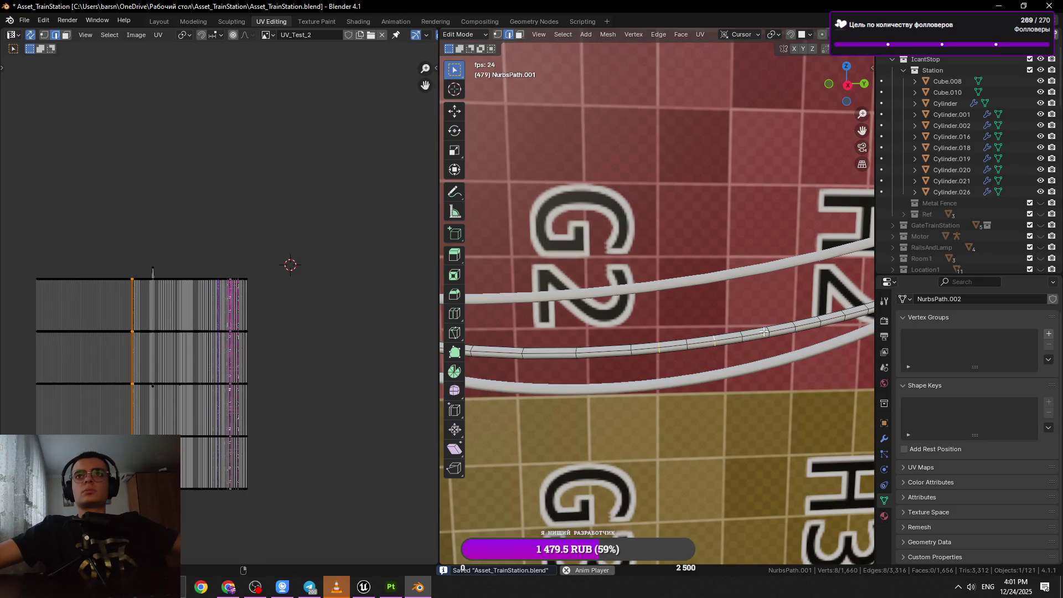
key("x")
left_click(750, 335)
left_click(717, 351)
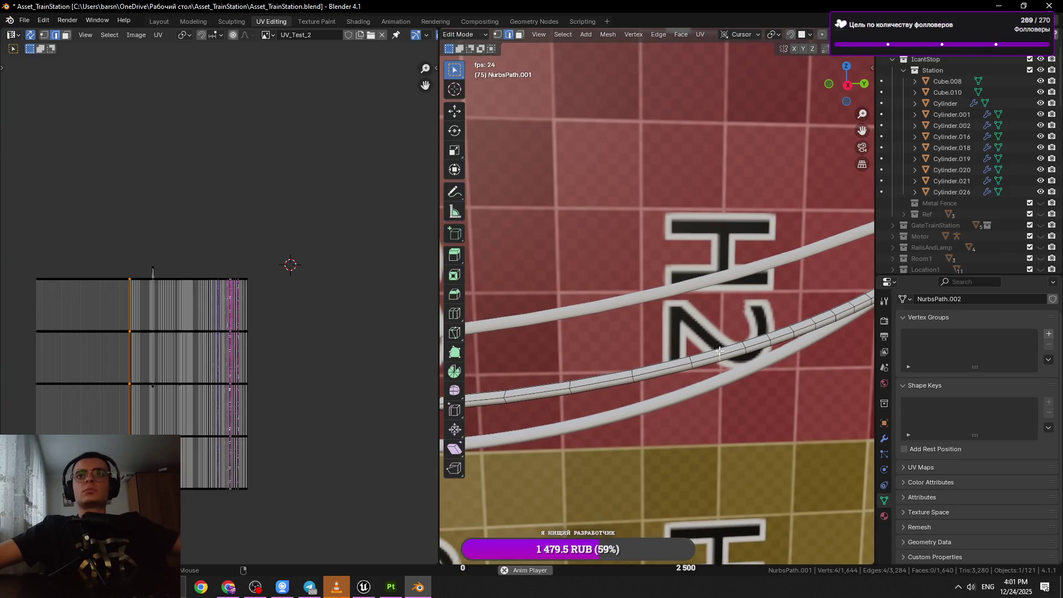
left_click(768, 338)
left_click_drag(767, 338, 702, 358)
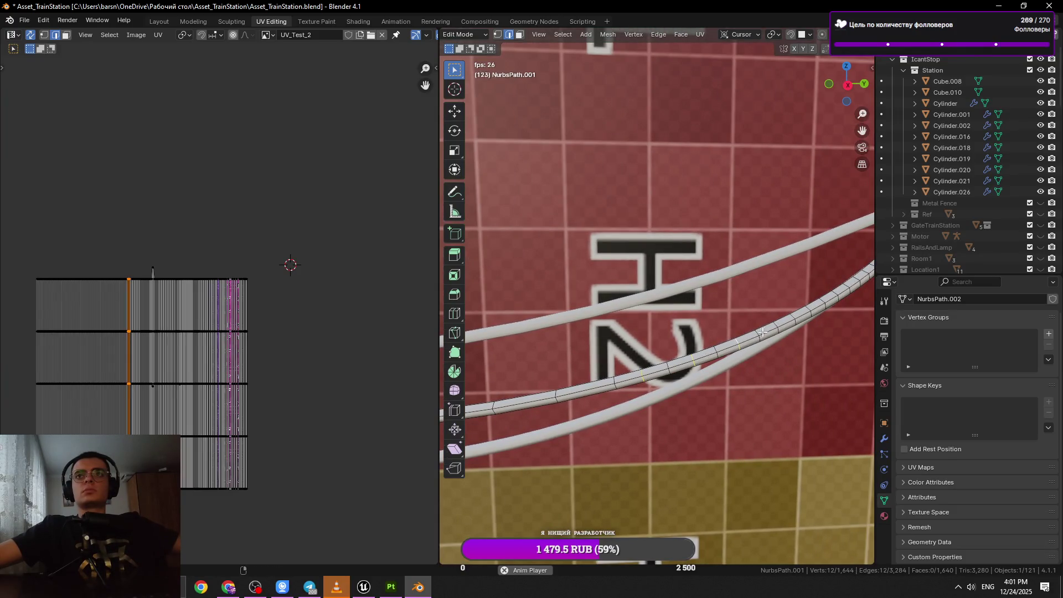
left_click_drag(773, 326, 751, 336)
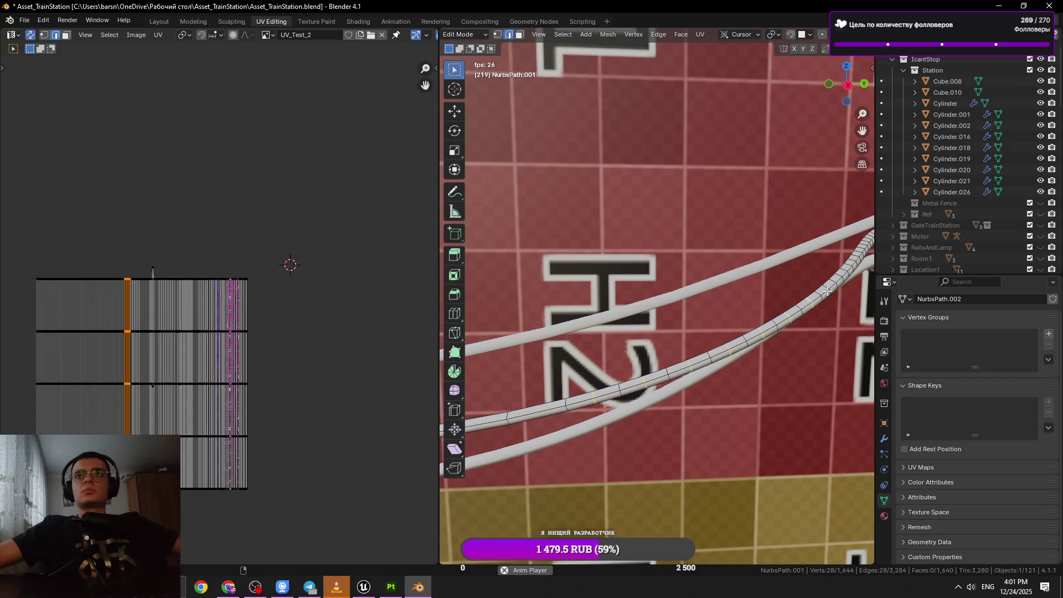
left_click_drag(832, 301, 746, 369)
key("x")
left_click(755, 363)
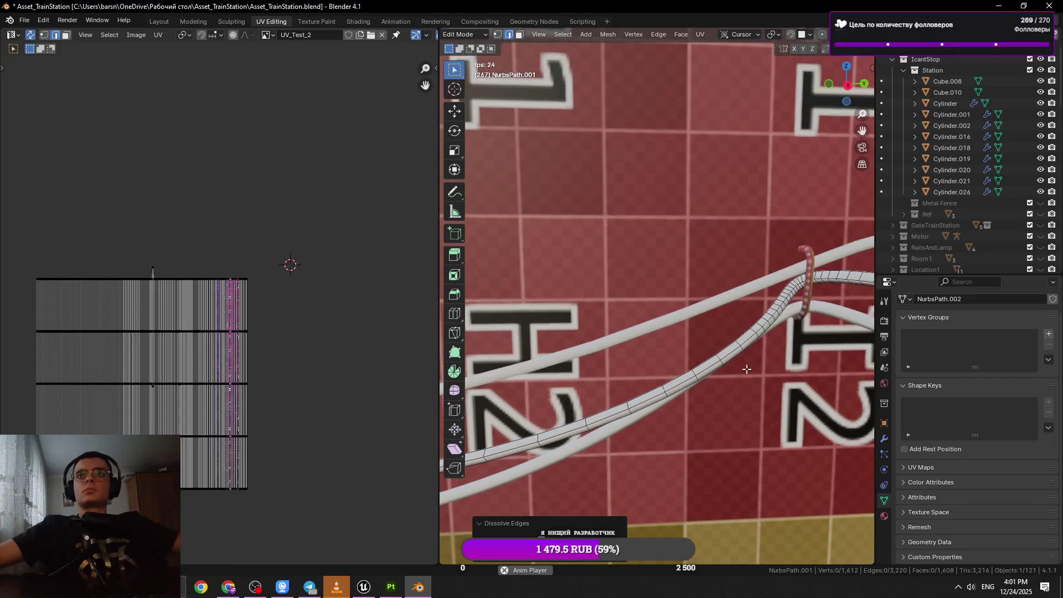
Dissolve four more redundant edge rings one at a time along the cable.
left_click(766, 321)
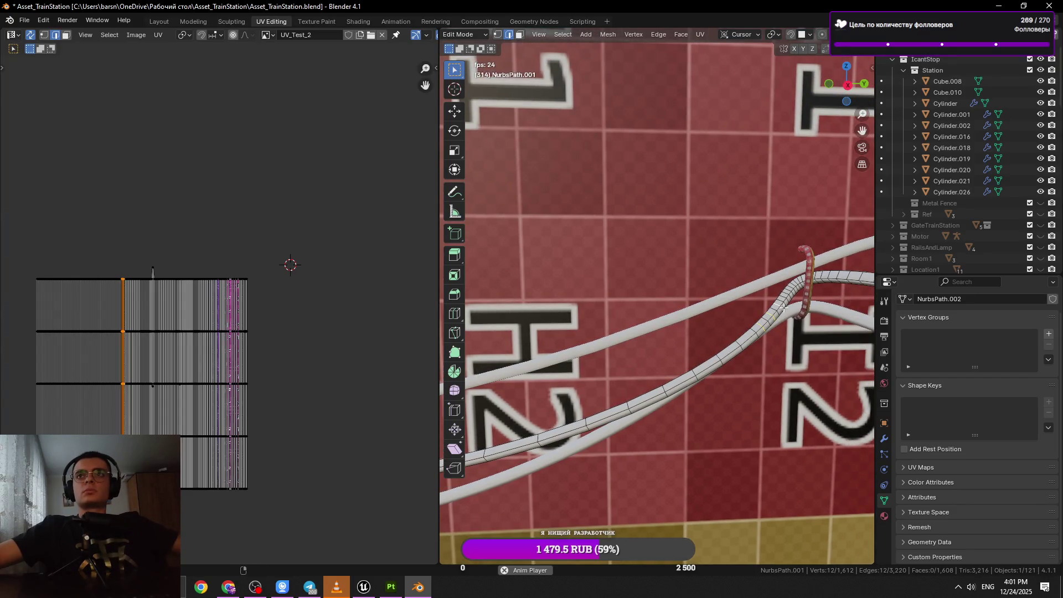
key("ctrl+Tab")
key("x")
left_click(825, 311)
left_click(805, 327)
key("x")
left_click(804, 327)
left_click(789, 337)
key("x")
left_click(789, 337)
Slide one ring along the cable, then dissolve a neighbouring redundant ring.
left_click(694, 374)
left_click(694, 375)
key("g")
key("g")
left_click(715, 385)
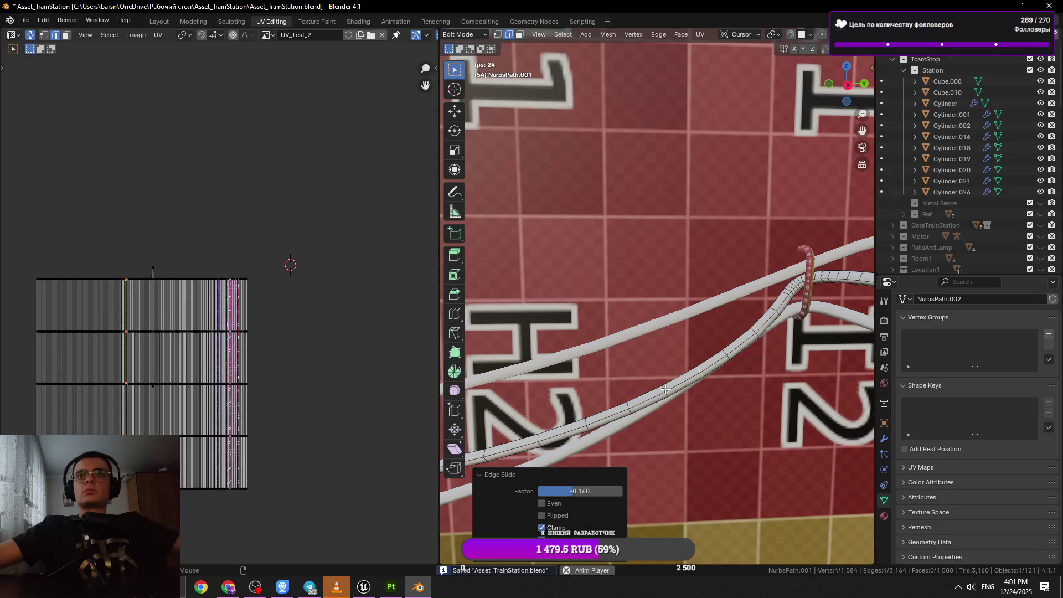
left_click(665, 390)
key("x")
left_click(742, 404)
scroll("down", 3)
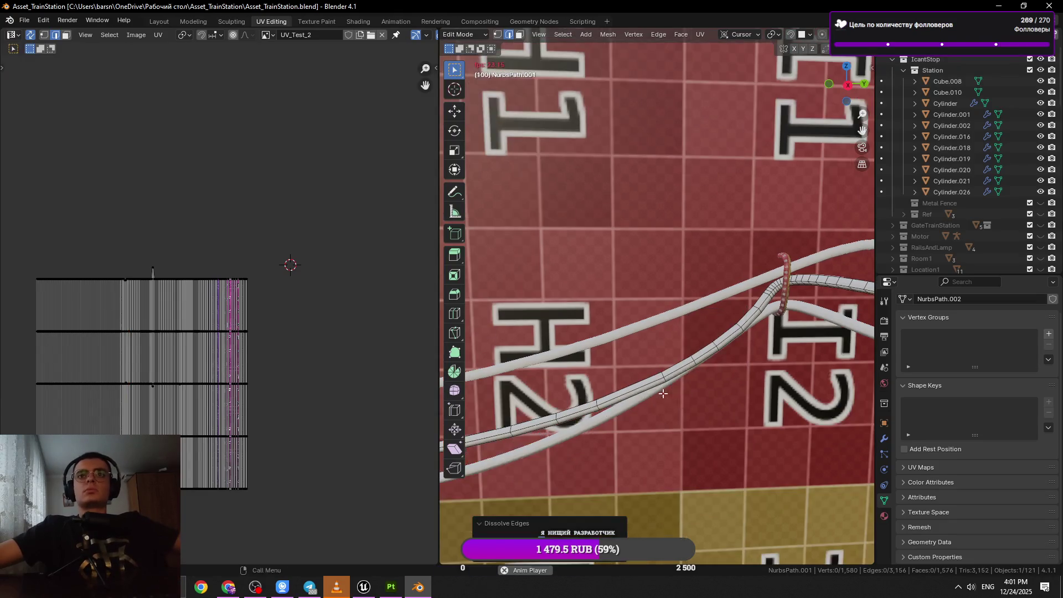
In edge select mode, select two edge rings at the cable bend and dissolve them.
key("2")
scroll("up", 3)
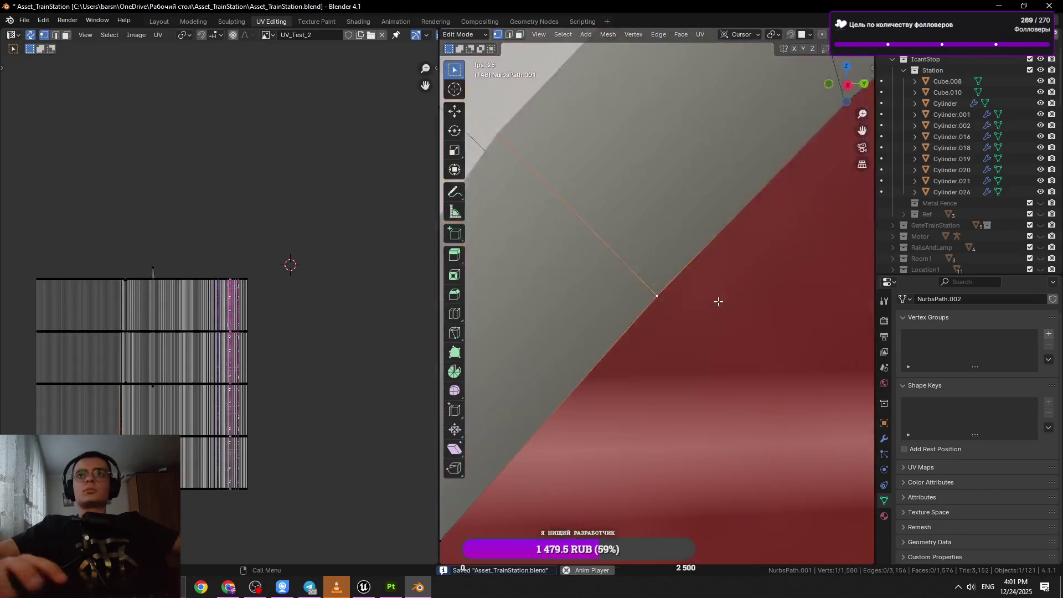
left_click_drag(716, 302, 636, 339)
scroll("down", 3)
scroll("up", 3)
scroll("up", 3)
left_click(617, 276)
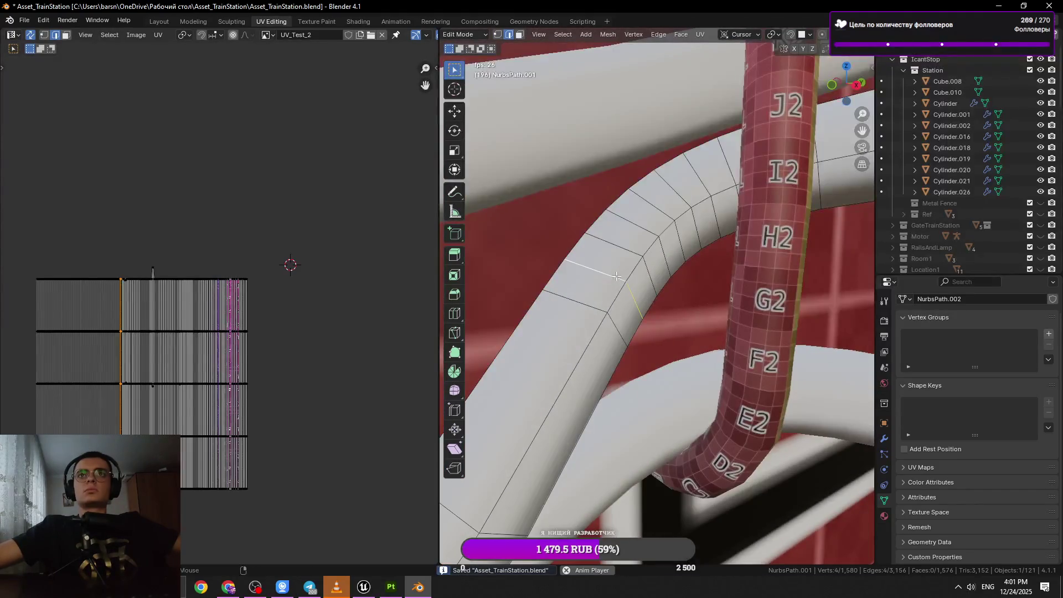
left_click_drag(733, 190, 694, 260)
left_click(691, 265)
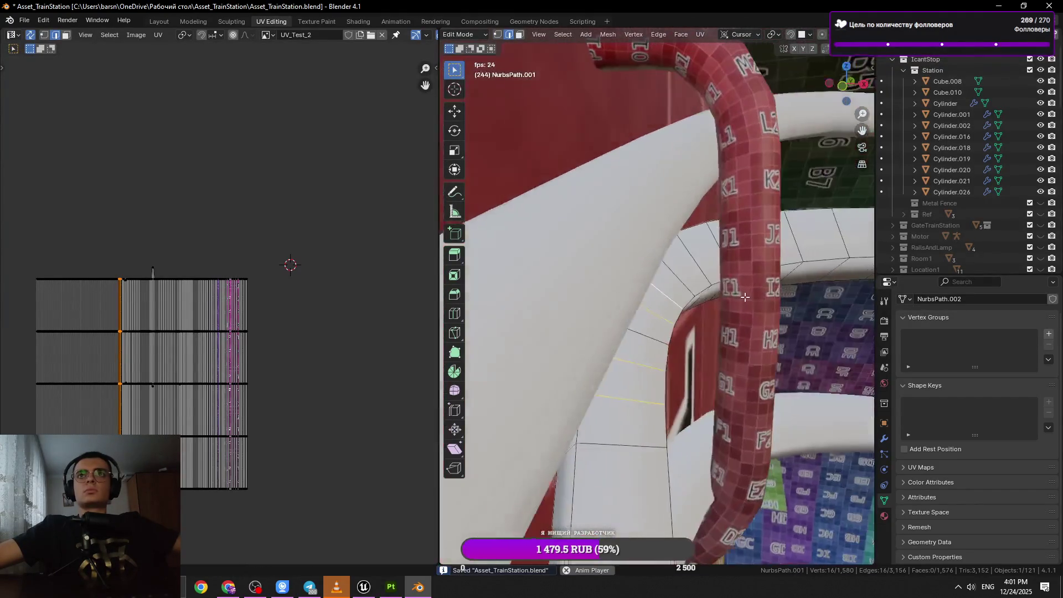
scroll("down", 3)
key("u")
left_click(769, 286)
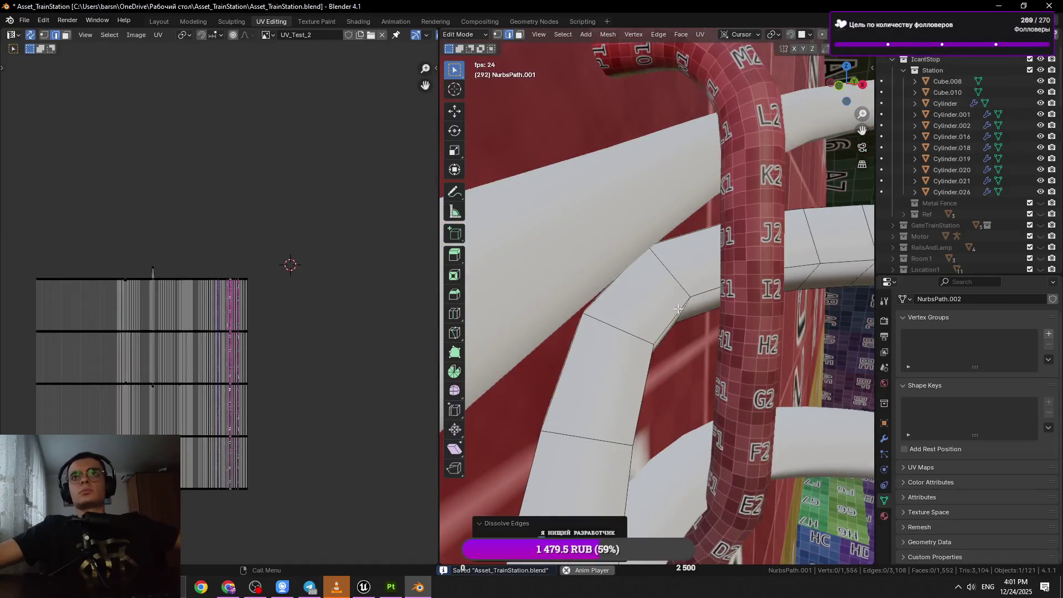
Leave and re-enter Edit Mode on the cable, then dissolve one redundant edge ring.
key("Tab")
scroll("down", 3)
scroll("down", 3)
scroll("up", 3)
key("Tab")
left_click_drag(704, 306, 671, 324)
scroll("up", 3)
left_click(692, 327)
key("x")
left_click(748, 338)
Dissolve three more redundant edge rings one by one along the cable.
left_click(748, 339)
left_click_drag(748, 338, 705, 382)
key("x")
left_click(718, 349)
left_click(719, 349)
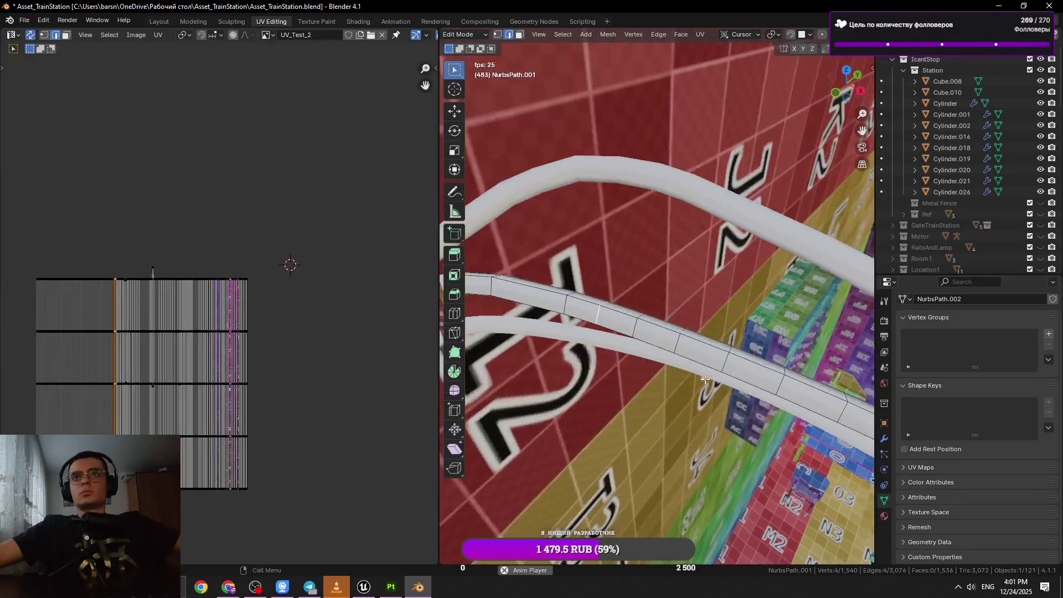
left_click_drag(631, 324, 674, 362)
key("x")
left_click(670, 332)
left_click(675, 362)
key("x")
left_click(788, 367)
left_click_drag(789, 366, 695, 350)
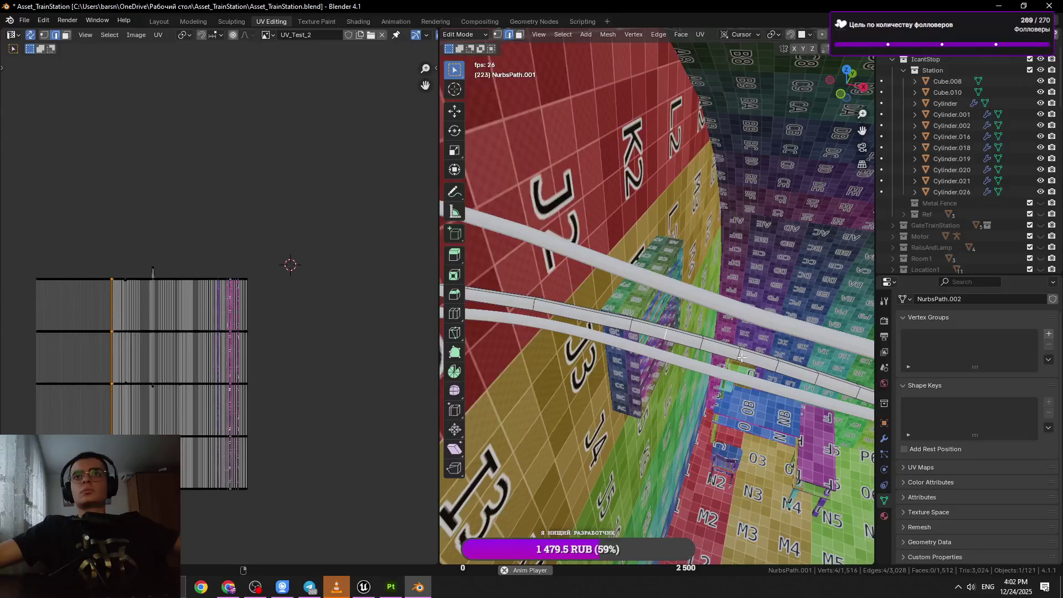
Select seven more cable edge loops and dissolve them together.
left_click_drag(815, 381, 761, 387)
left_click(800, 383)
left_click(804, 388)
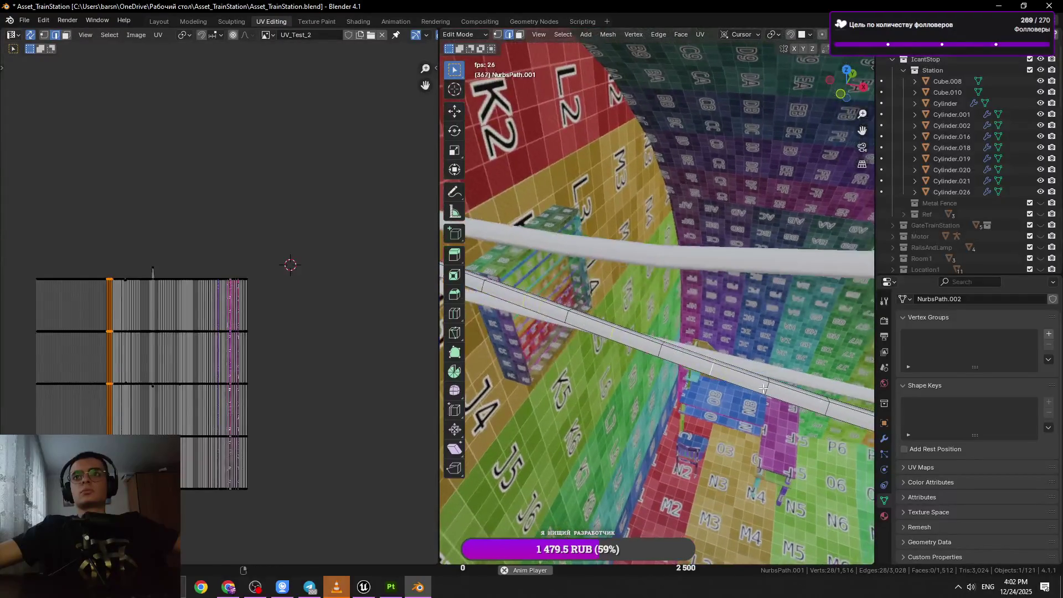
left_click(822, 409)
left_click_drag(821, 410, 725, 382)
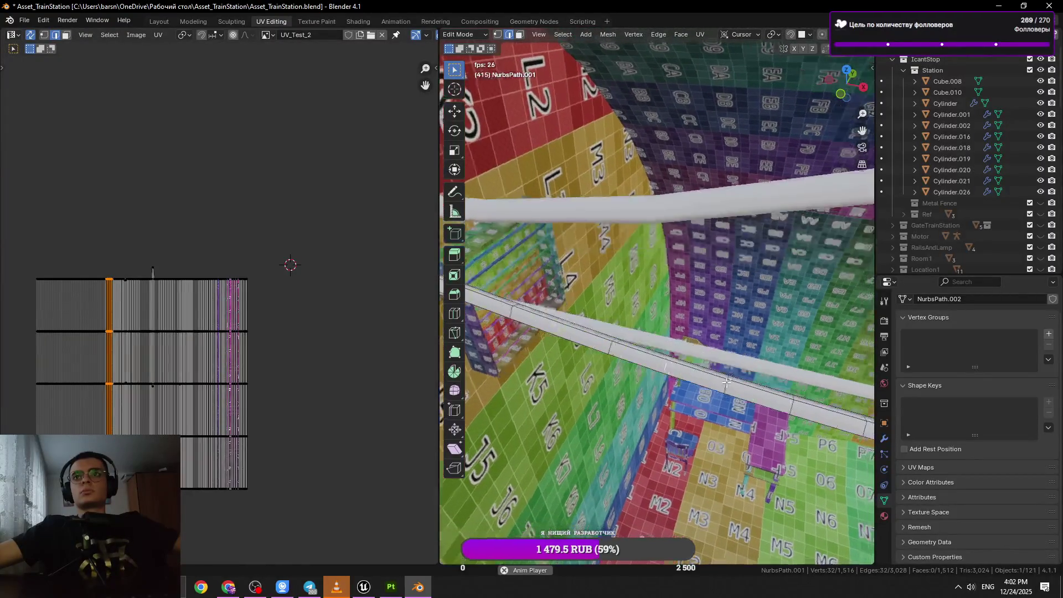
left_click(793, 408)
left_click_drag(793, 408, 720, 389)
left_click(781, 413)
left_click_drag(780, 412, 735, 354)
left_click(799, 377)
left_click(778, 388)
right_click(781, 357)
left_click(780, 358)
Select further cross-section loops, excluding the lengthwise loop, and dissolve them.
left_click(751, 346)
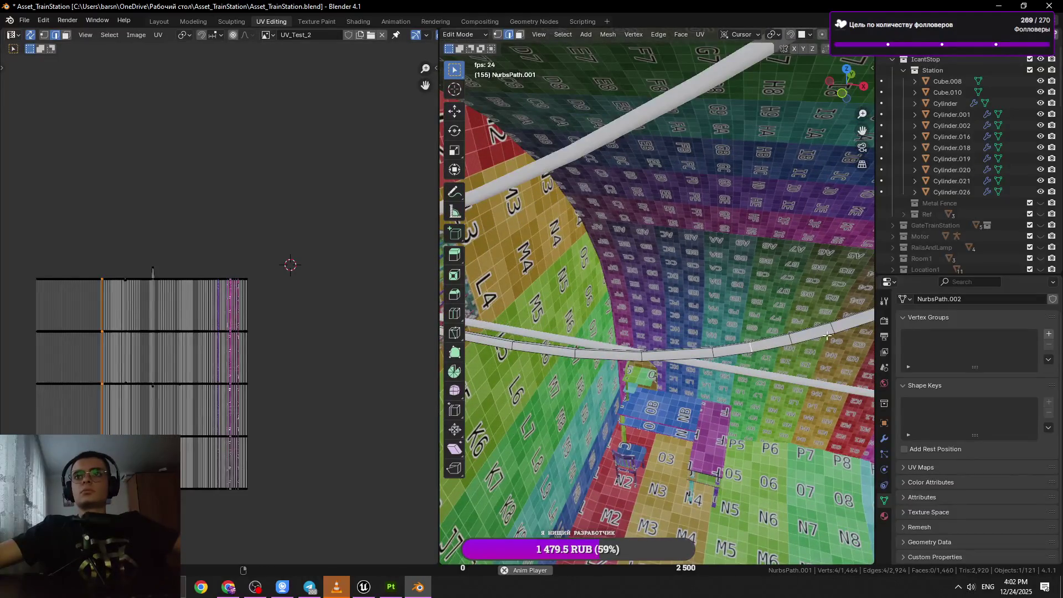
left_click_drag(837, 334, 720, 344)
left_click(806, 325)
scroll("up", 3)
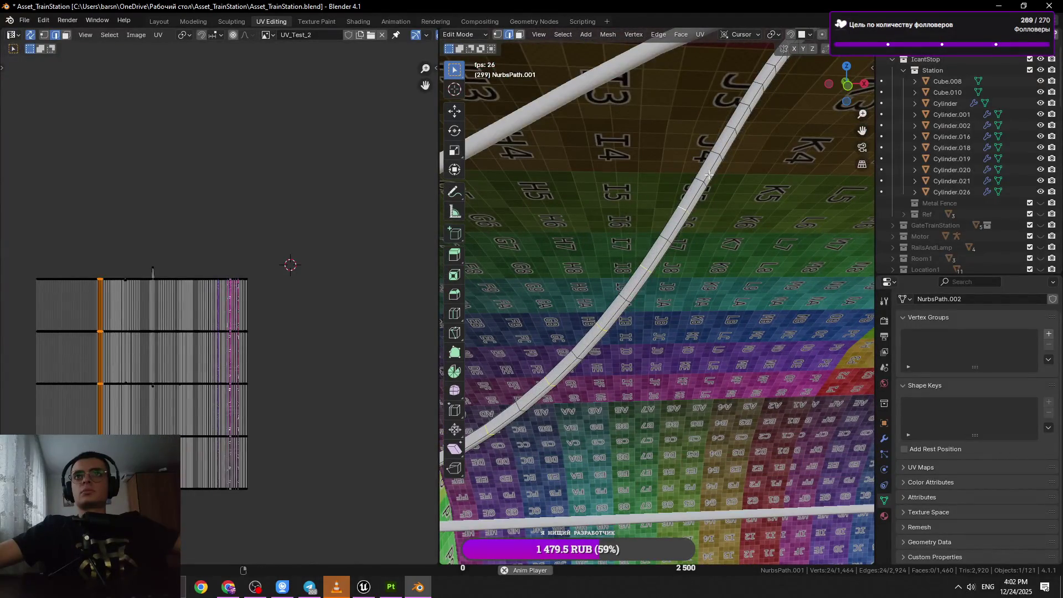
left_click(722, 157)
left_click(720, 156)
left_click(718, 154)
left_click(717, 154)
left_click(705, 176)
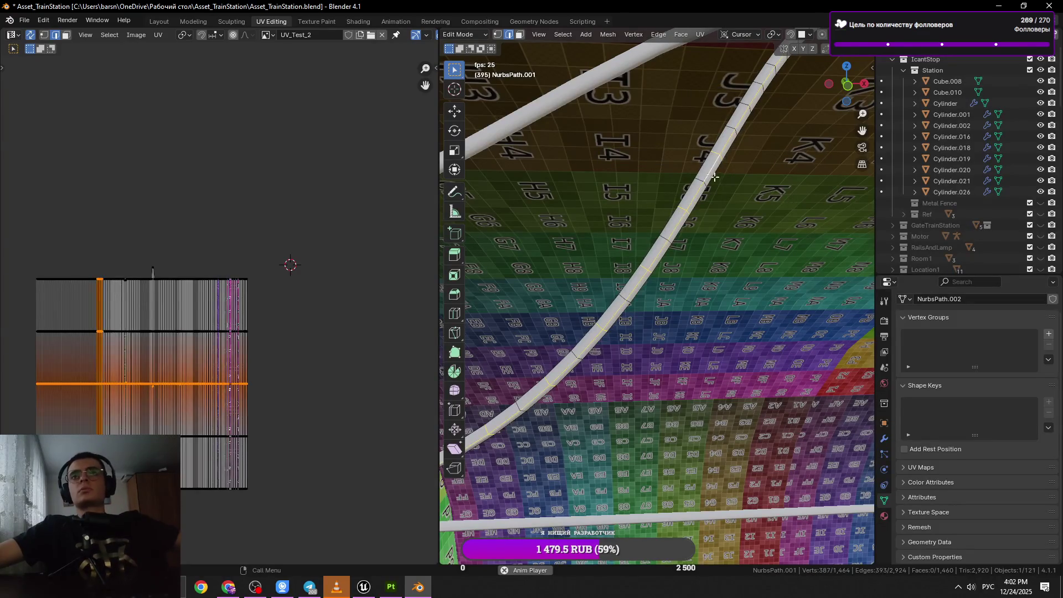
left_click(697, 182)
right_click(719, 166)
left_click(791, 229)
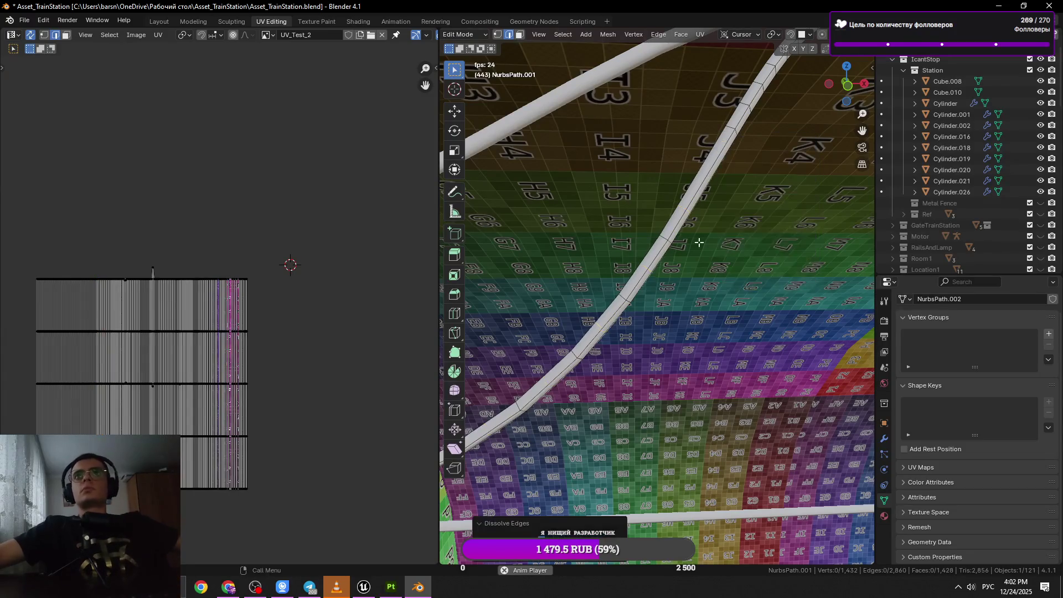
Try sliding a remaining edge loop along the cable to even the spacing, undoing attempts.
key("g")
key("g")
left_click(659, 297)
key("ctrl+z")
key("g")
key("g")
left_click(688, 311)
key("ctrl+z")
key("ctrl+z")
key("ctrl+z")
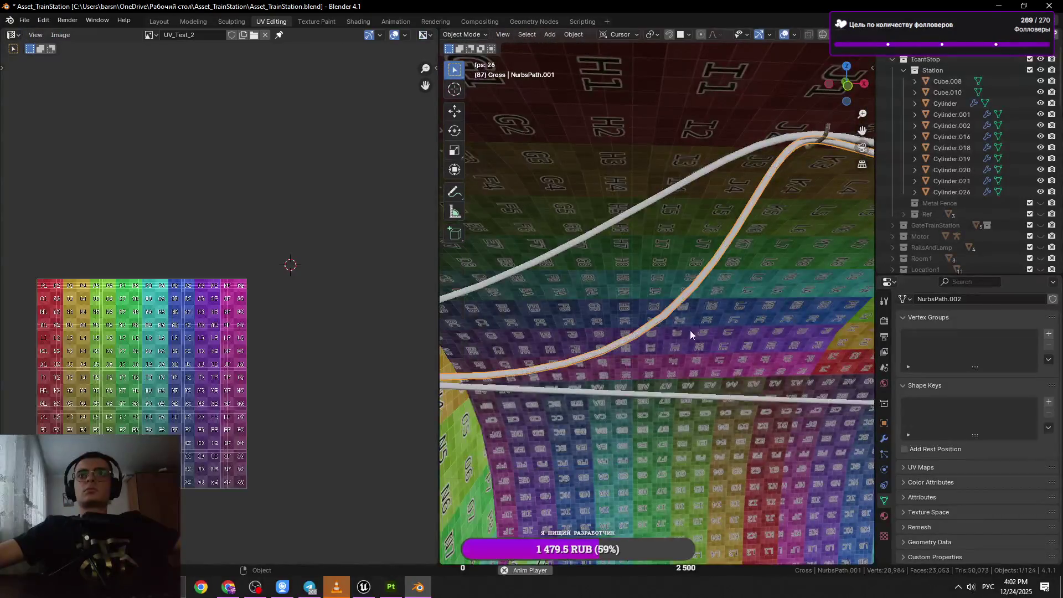
In Edit Mode on the cable, dissolve the first pair of edge loops and save.
left_click_drag(677, 339, 660, 338)
key("Tab")
left_click(634, 282)
left_click(636, 284)
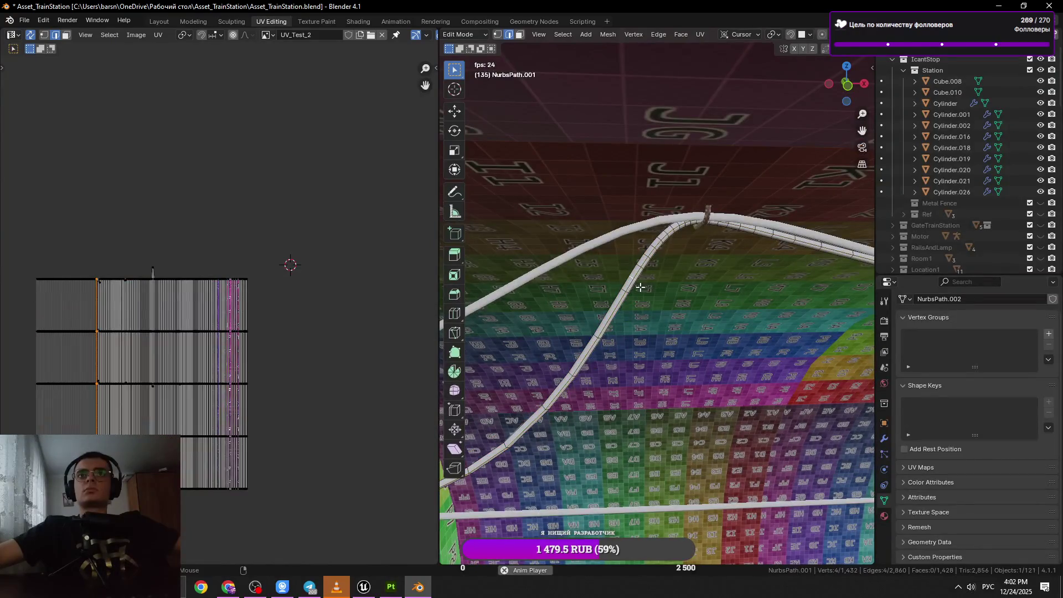
key("x")
left_click(636, 285)
scroll("up", 3)
scroll("down", 3)
key("ctrl+s")
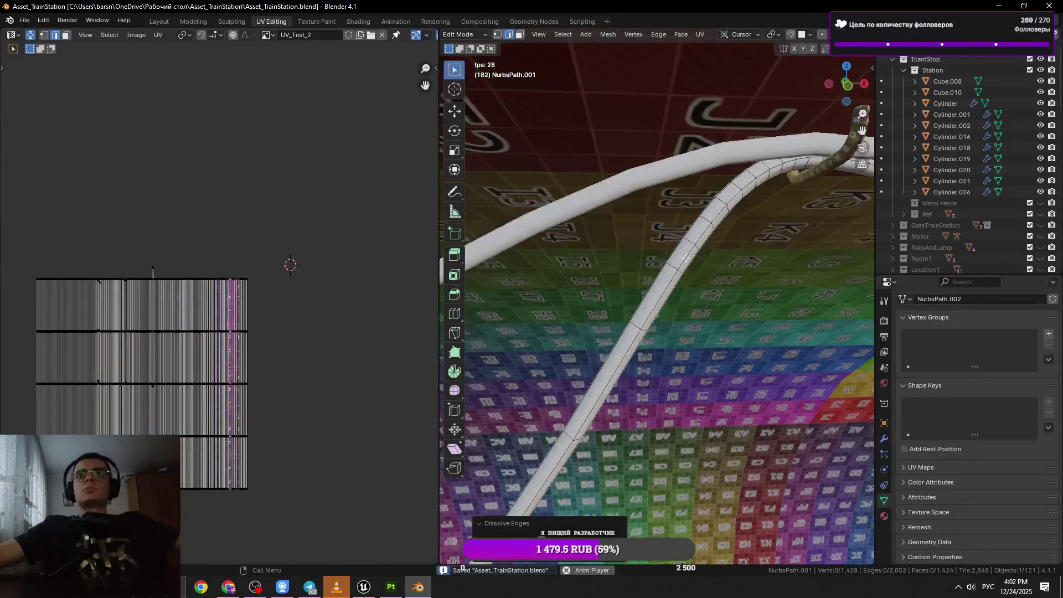
Dissolve two more cross-section loops on the NurbsPath.001 cable.
left_click(726, 217)
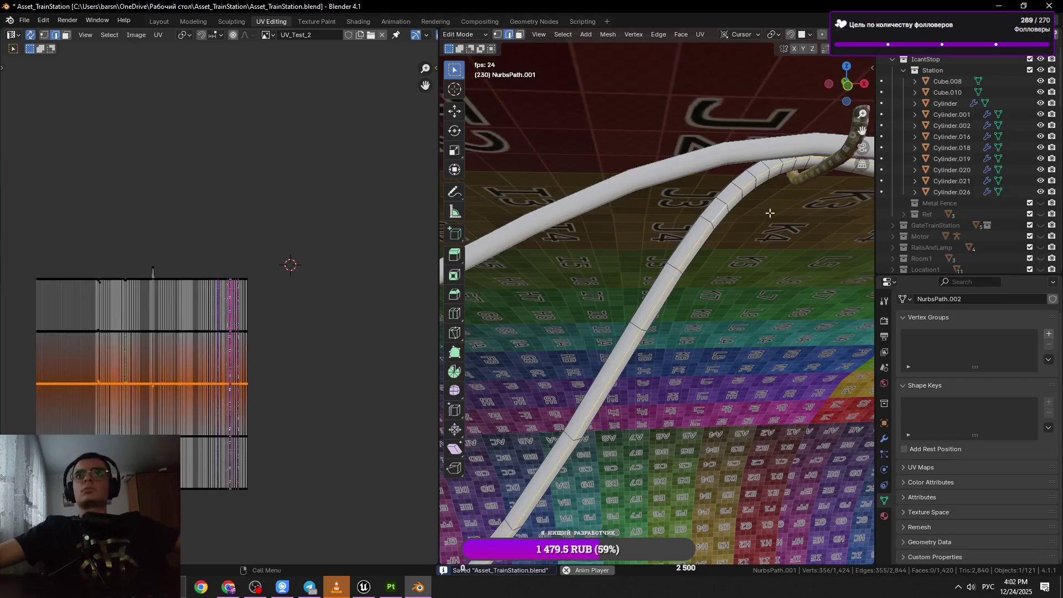
left_click_drag(718, 202, 715, 277)
key("x")
left_click(715, 280)
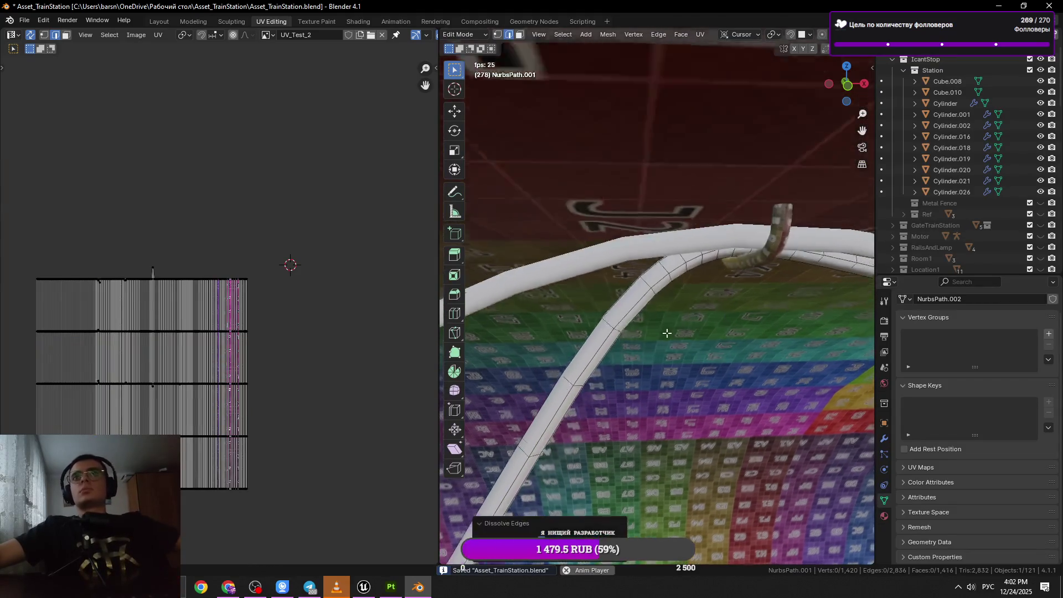
scroll("up", 3)
left_click(680, 270)
left_click_drag(680, 271, 732, 306)
key("x")
left_click(796, 325)
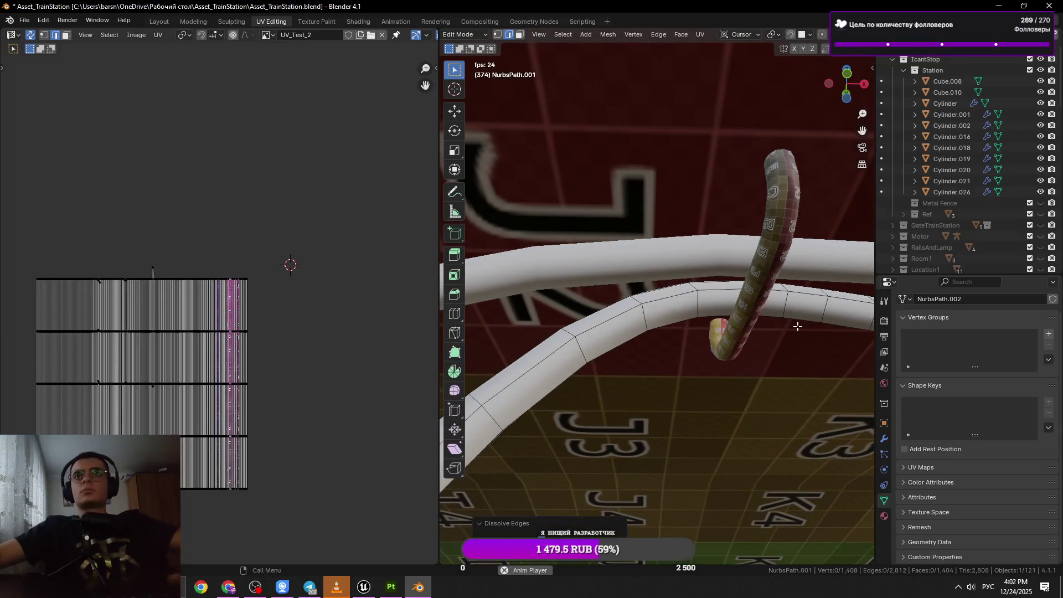
Dissolve the next few cross-section rings further along the cable.
left_click_drag(795, 325, 656, 331)
left_click_drag(719, 324, 783, 342)
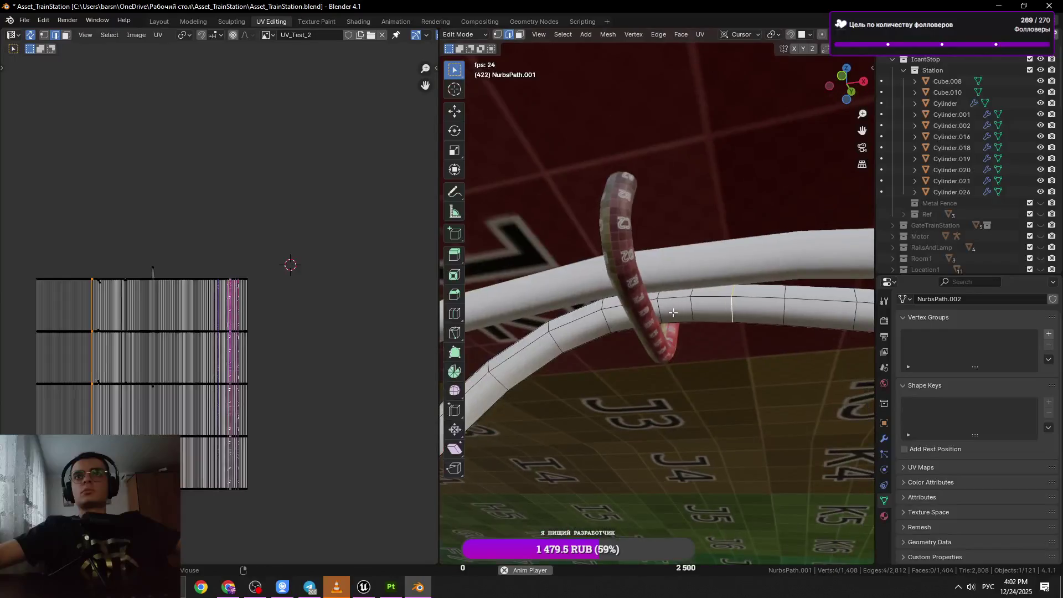
key("x")
left_click(783, 341)
key("x")
left_click(818, 321)
left_click_drag(818, 322, 705, 325)
key("x")
left_click(660, 324)
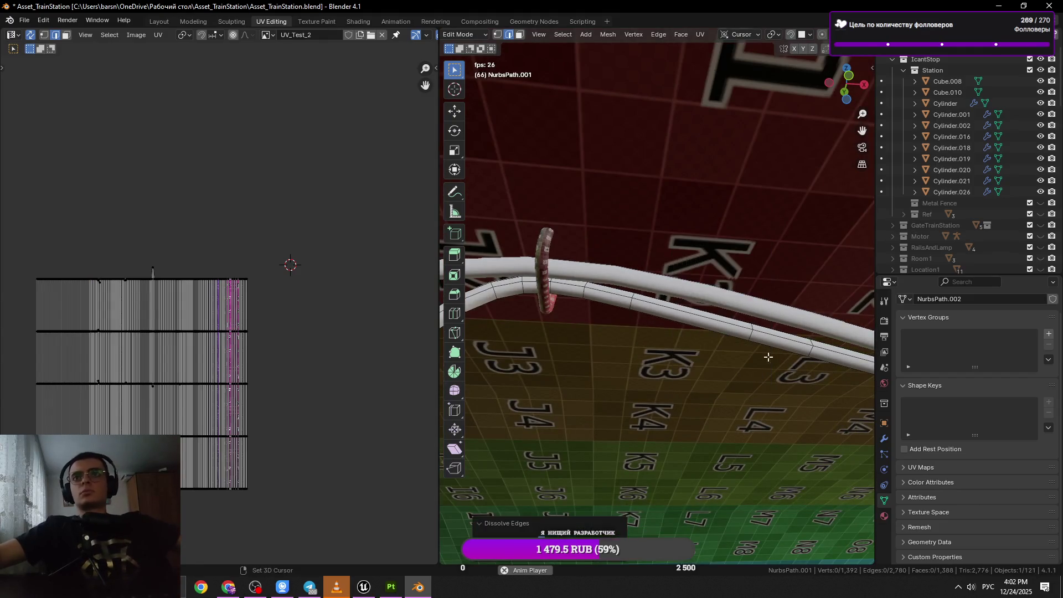
Keep dissolving successive rings along the cable one at a time.
left_click_drag(768, 354, 693, 335)
key("x")
left_click(765, 354)
left_click_drag(765, 354, 680, 352)
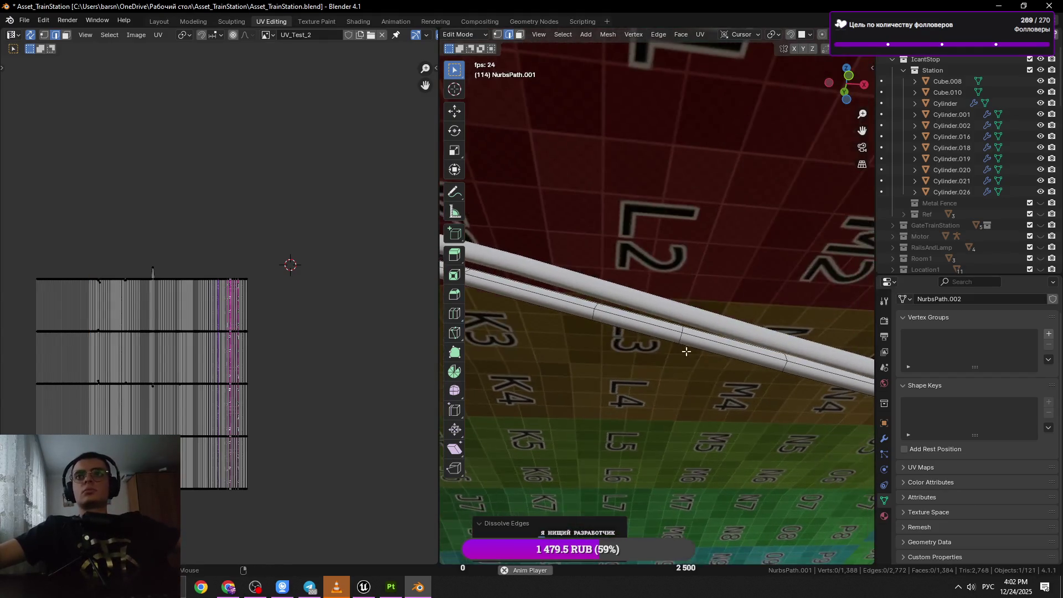
key("x")
left_click(762, 352)
left_click_drag(761, 352, 728, 351)
left_click(703, 350)
key("x")
left_click(752, 354)
key("x")
left_click(761, 350)
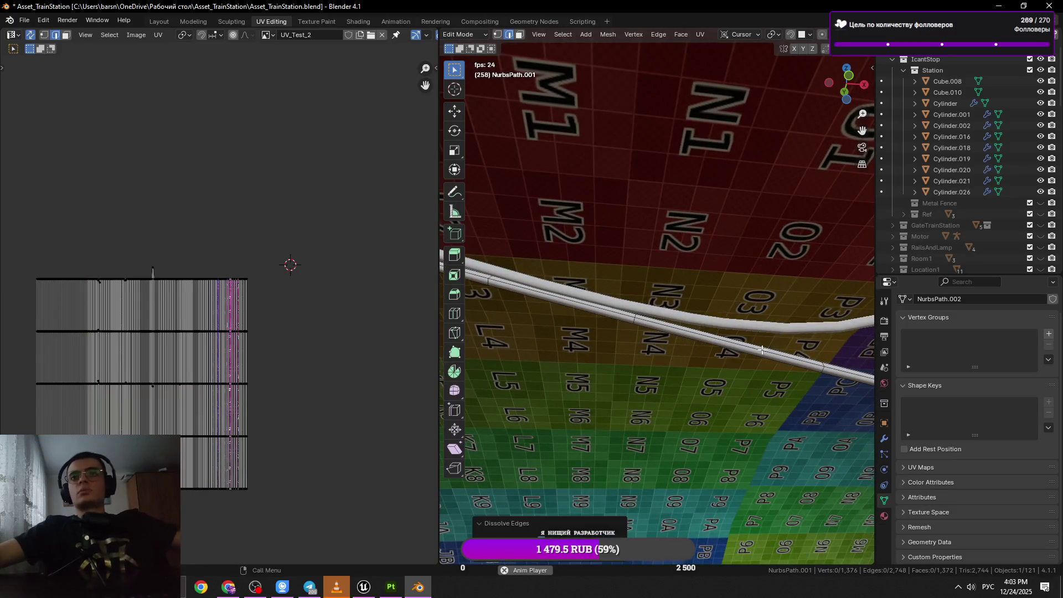
In edge select mode and Solid shading, dissolve a single cross-section edge.
left_click_drag(762, 349, 666, 367)
left_click(670, 353)
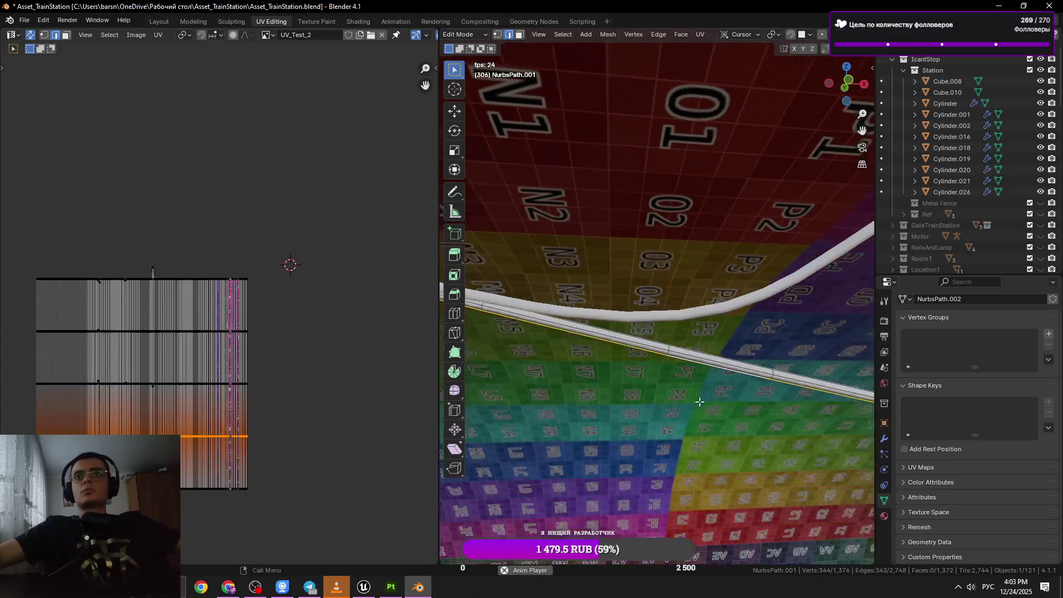
left_click(606, 342)
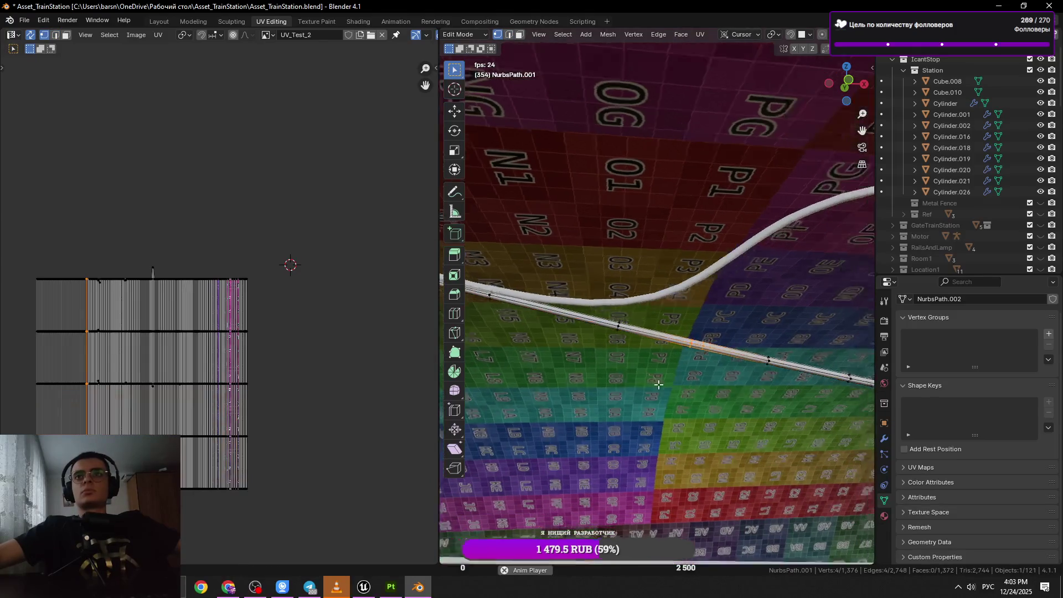
key("2")
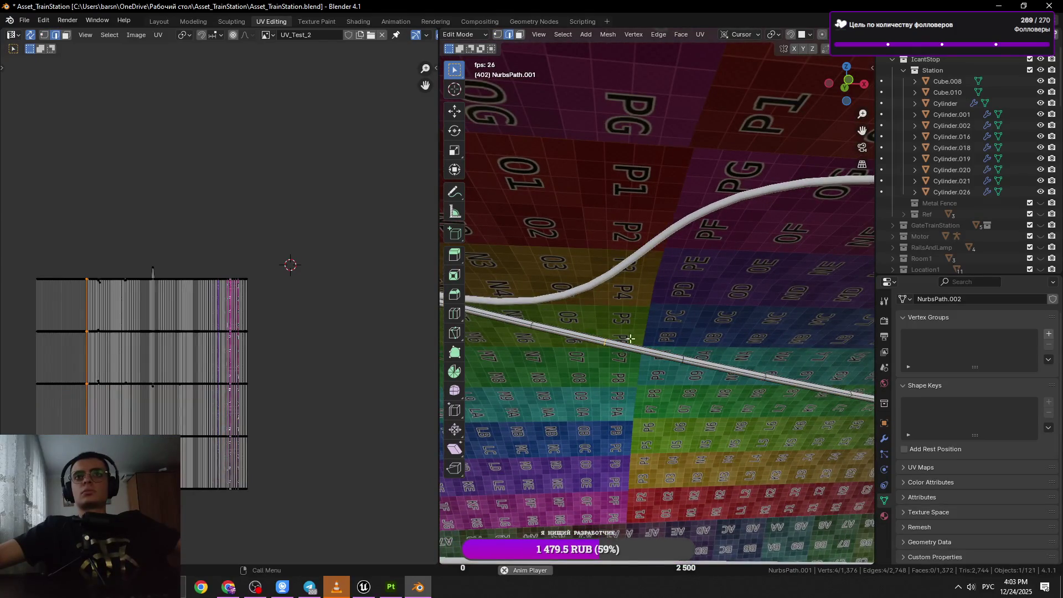
left_click_drag(645, 392, 587, 354)
left_click_drag(653, 405, 585, 313)
scroll("down", 3)
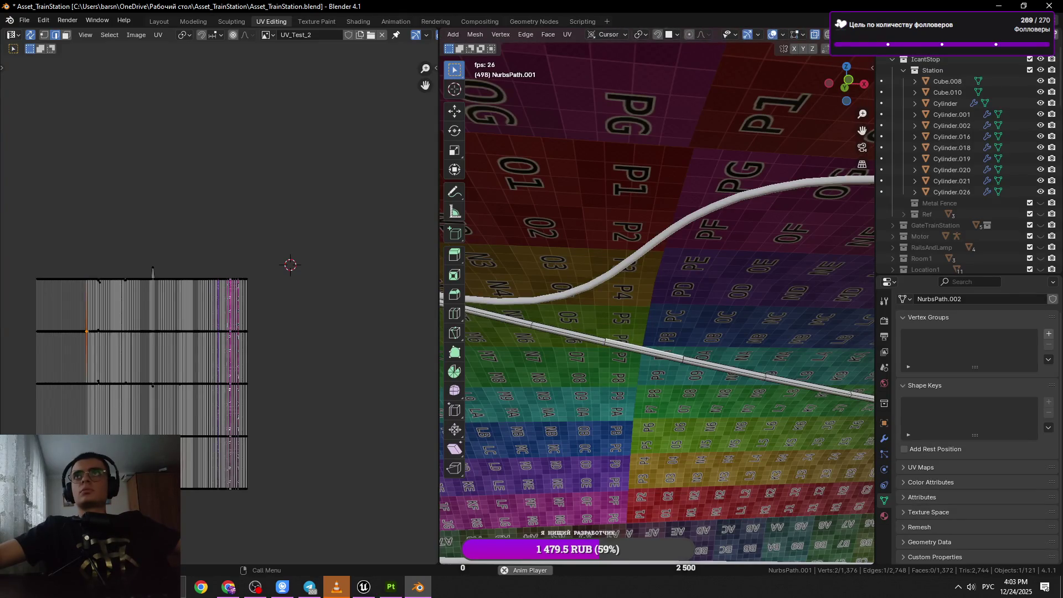
left_click(853, 34)
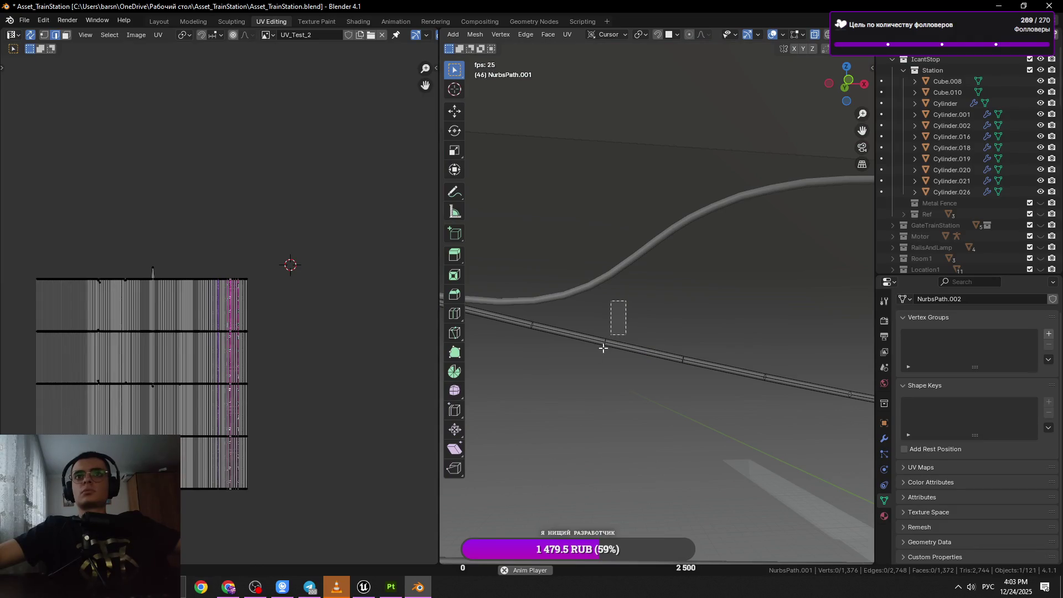
key("x")
left_click(674, 371)
Select three more loops and dissolve them as edges, undoing an accidental vertex dissolve.
left_click(627, 361)
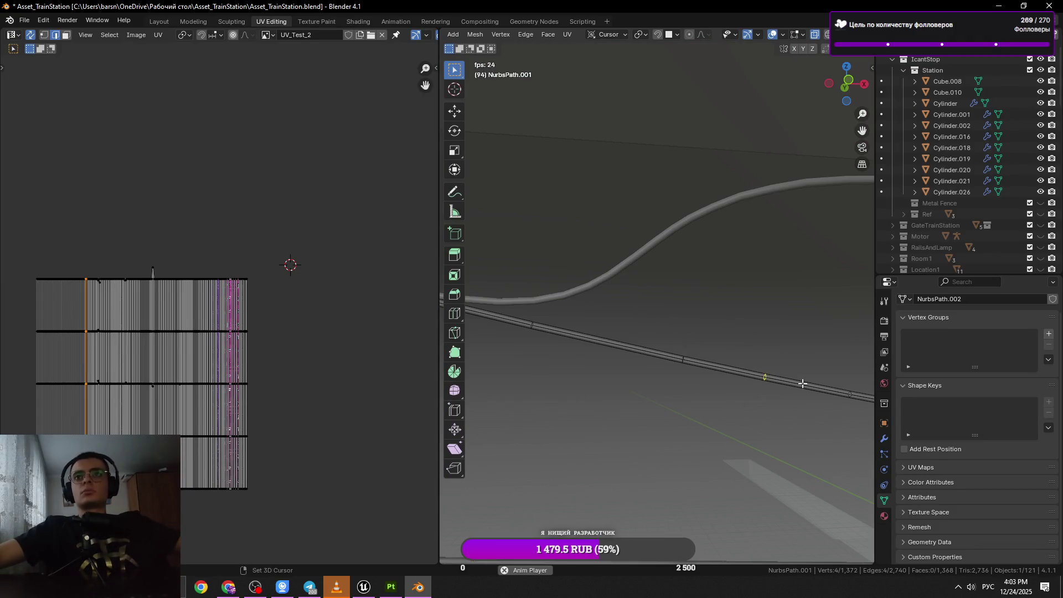
left_click_drag(627, 362, 639, 375)
left_click_drag(719, 375, 646, 396)
left_click(799, 364)
left_click(750, 367)
left_click_drag(749, 367, 644, 415)
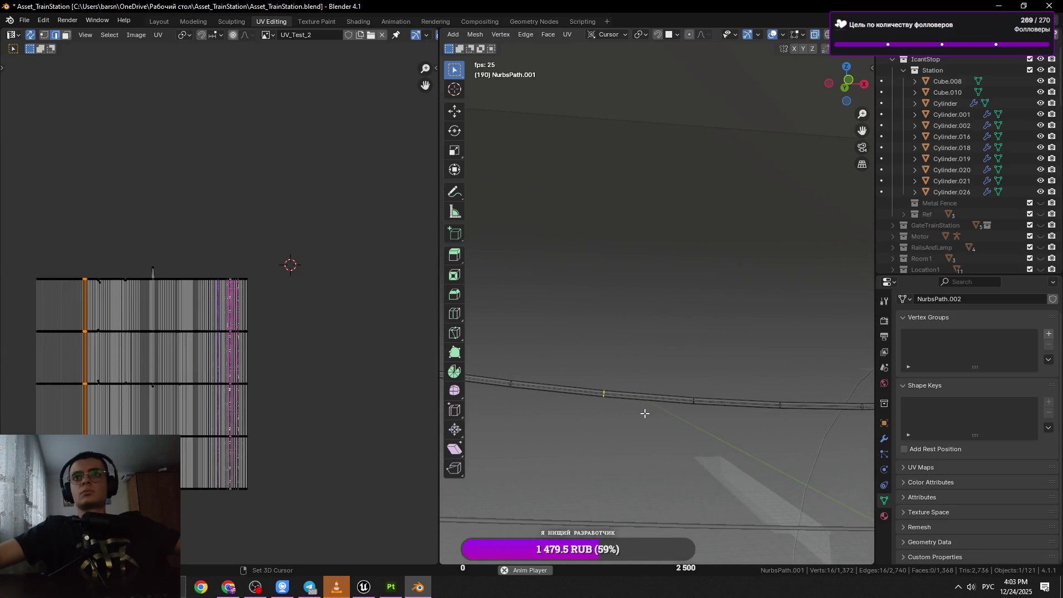
left_click_drag(753, 426, 736, 404)
key("x")
left_click(778, 409)
key("ctrl+z")
key("x")
left_click(773, 429)
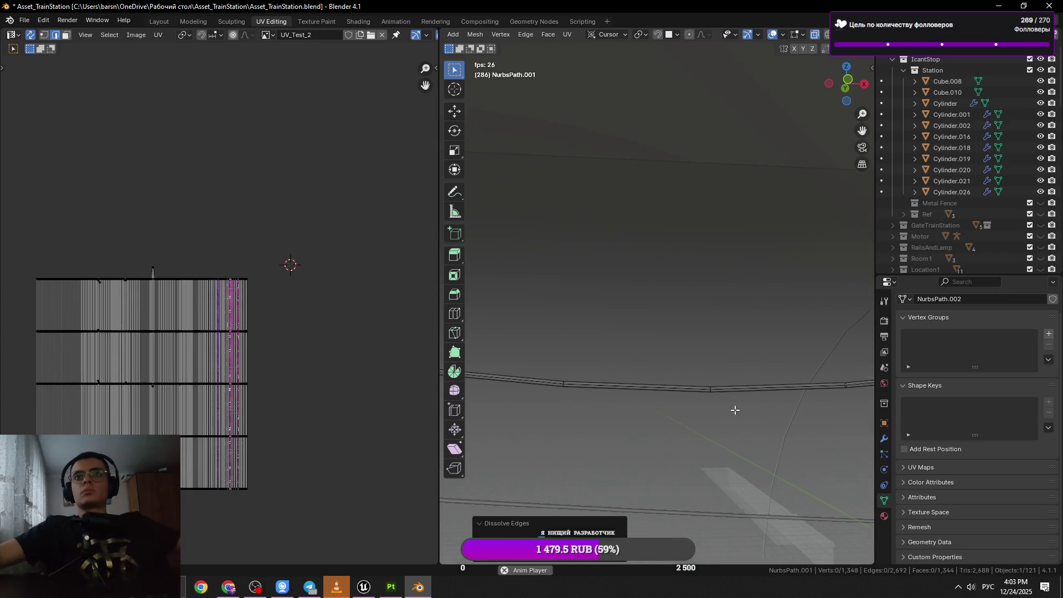
Clear the selection and box-select about six cross-section rings along the cable.
left_click_drag(748, 408, 599, 407)
left_click(689, 350)
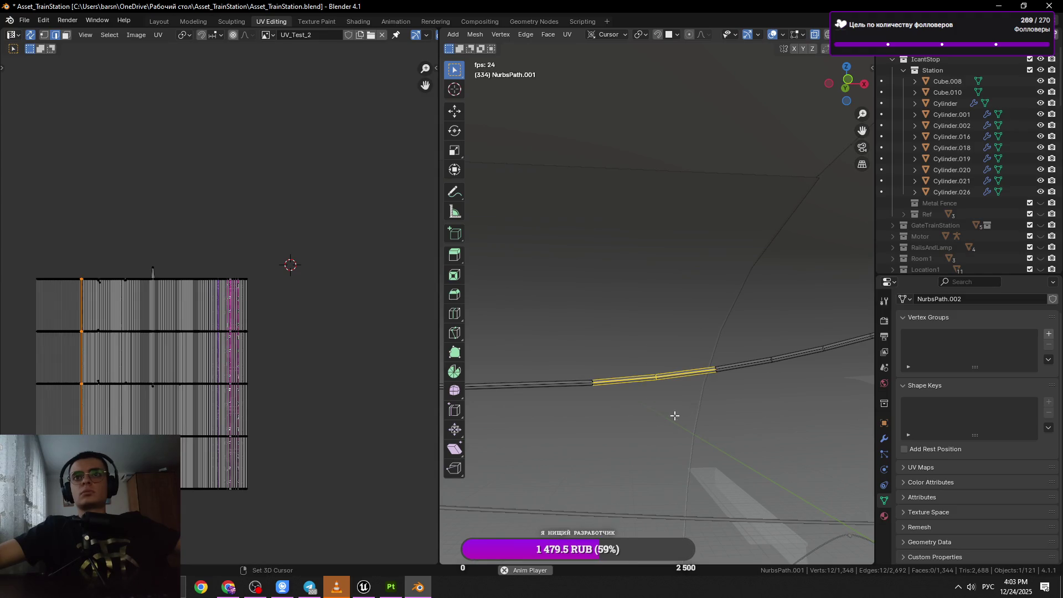
key("alt+a")
left_click_drag(678, 332, 643, 386)
left_click_drag(777, 319, 757, 387)
left_click_drag(757, 382, 702, 380)
left_click_drag(772, 339, 764, 360)
left_click_drag(764, 360, 706, 403)
left_click_drag(730, 360, 742, 384)
left_click_drag(742, 385, 758, 357)
left_click_drag(799, 337, 763, 359)
left_click_drag(763, 359, 783, 385)
Dissolve the box-selected rings, redoing the dissolve after an undo.
key("x")
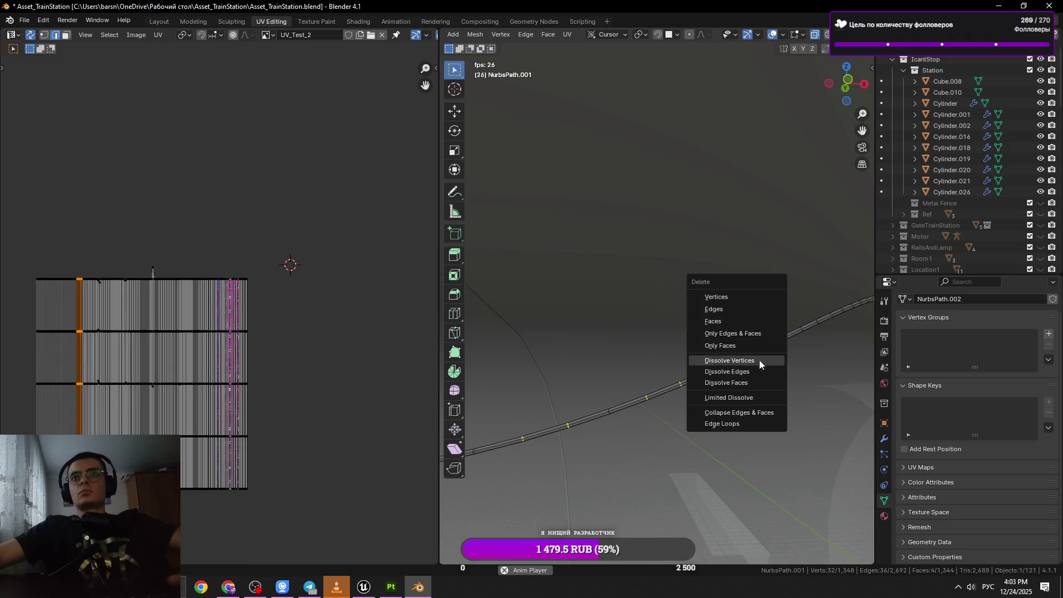
left_click(751, 369)
key("ctrl+z")
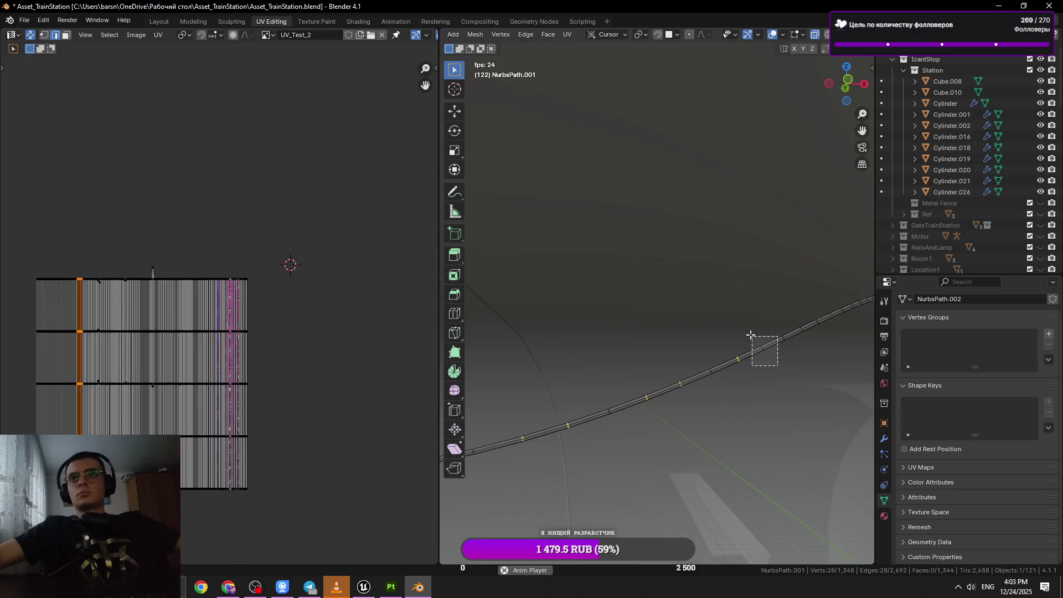
key("x")
left_click(792, 369)
Dissolve two more rings and save Asset_TrainStation.blend.
left_click_drag(790, 370, 692, 377)
left_click(692, 376)
left_click(729, 351)
key("x")
left_click(785, 360)
key("ctrl+s")
scroll("up", 3)
Select a batch of edge loops along the cable, undoing a stray face selection.
left_click_drag(781, 332, 695, 331)
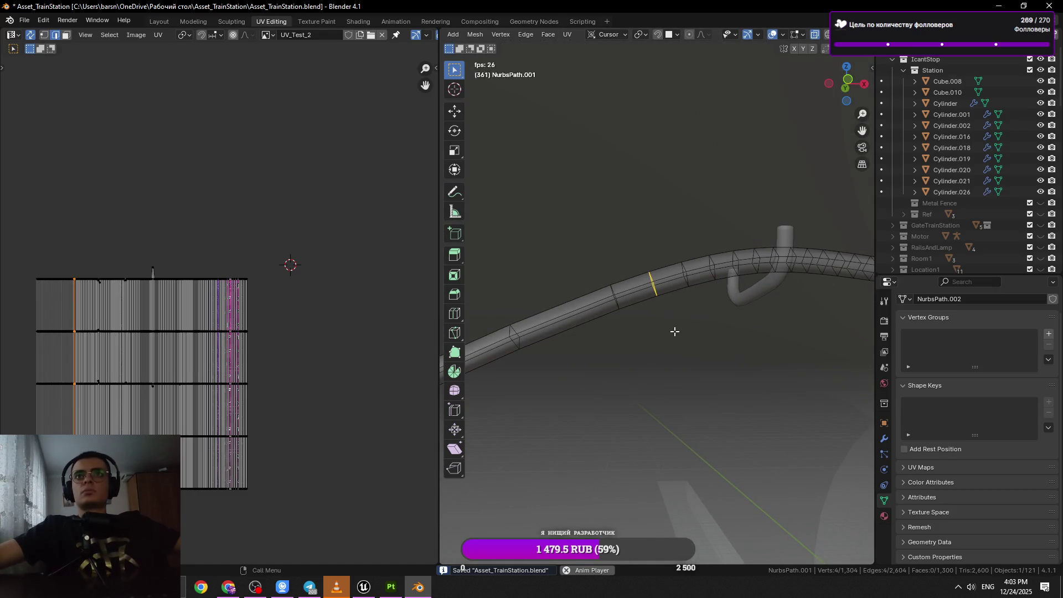
left_click(656, 292)
left_click_drag(674, 313, 674, 375)
left_click(689, 290)
scroll("up", 3)
left_click(657, 321)
left_click(689, 292)
left_click(701, 308)
left_click_drag(696, 293, 684, 382)
left_click_drag(723, 310, 692, 389)
key("ctrl+z")
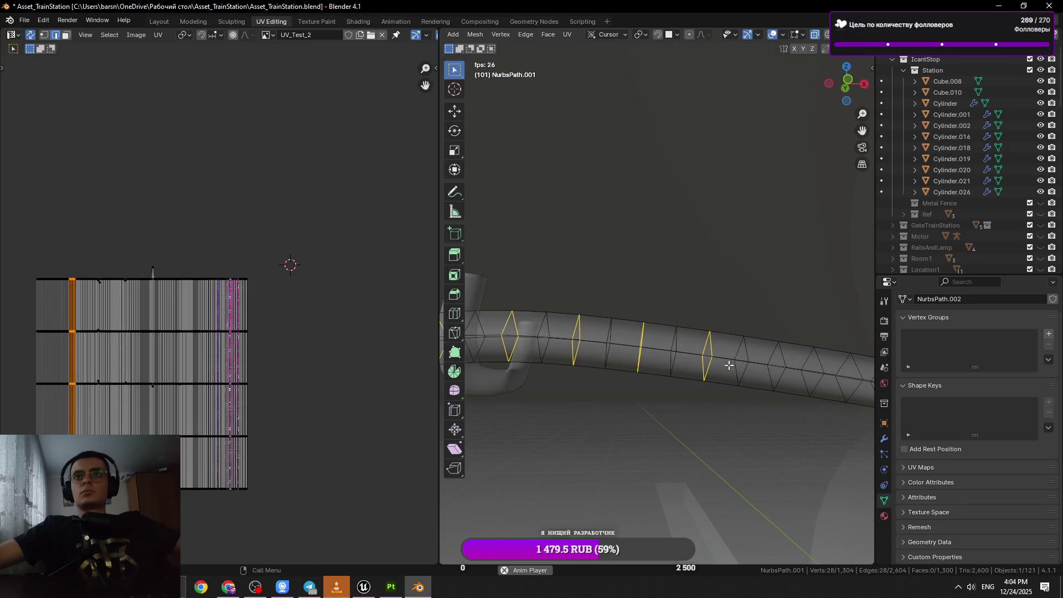
left_click_drag(683, 312, 657, 389)
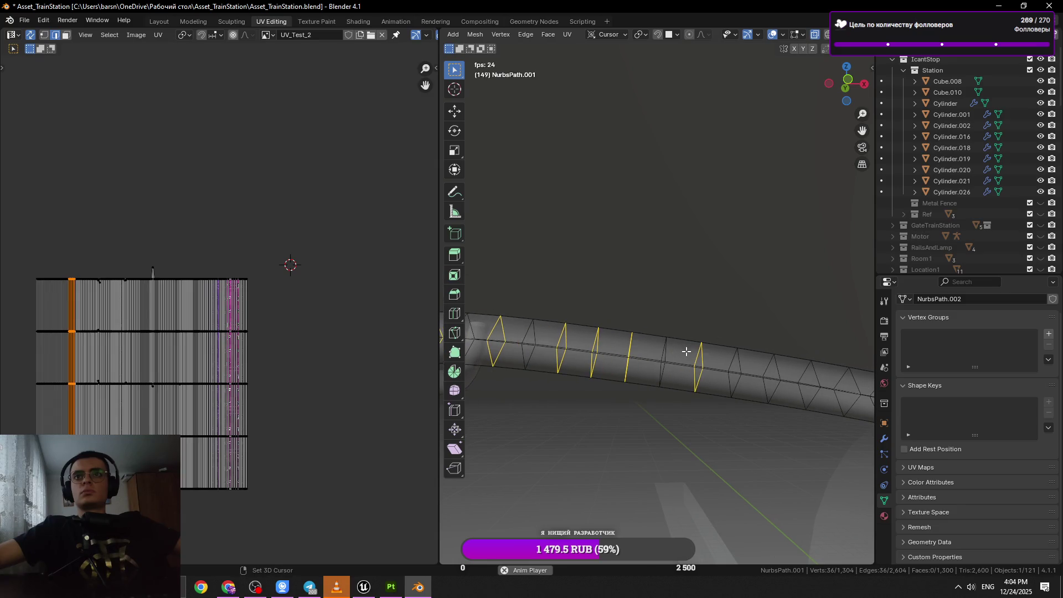
Add five more loops, dissolve the whole batch of edges, and save.
left_click_drag(679, 325, 637, 418)
left_click_drag(742, 359, 686, 428)
left_click_drag(694, 352, 664, 435)
left_click_drag(757, 346, 723, 414)
left_click_drag(780, 352, 752, 437)
key("x")
left_click(770, 434)
key("ctrl+s")
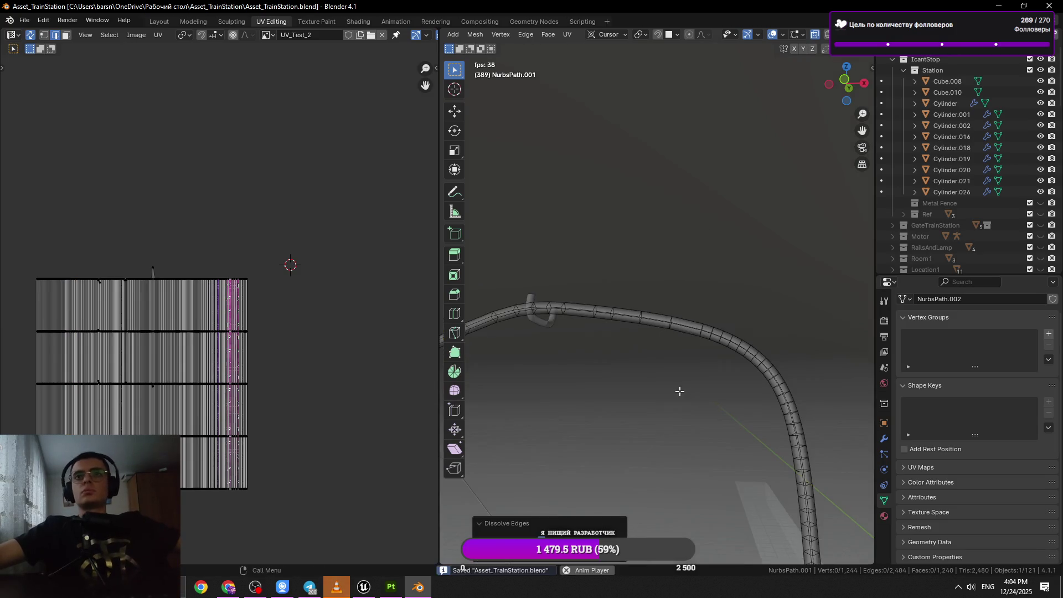
Dissolve about five loops on the curved section, bringing the cable to 1,220 faces.
left_click_drag(648, 353, 633, 399)
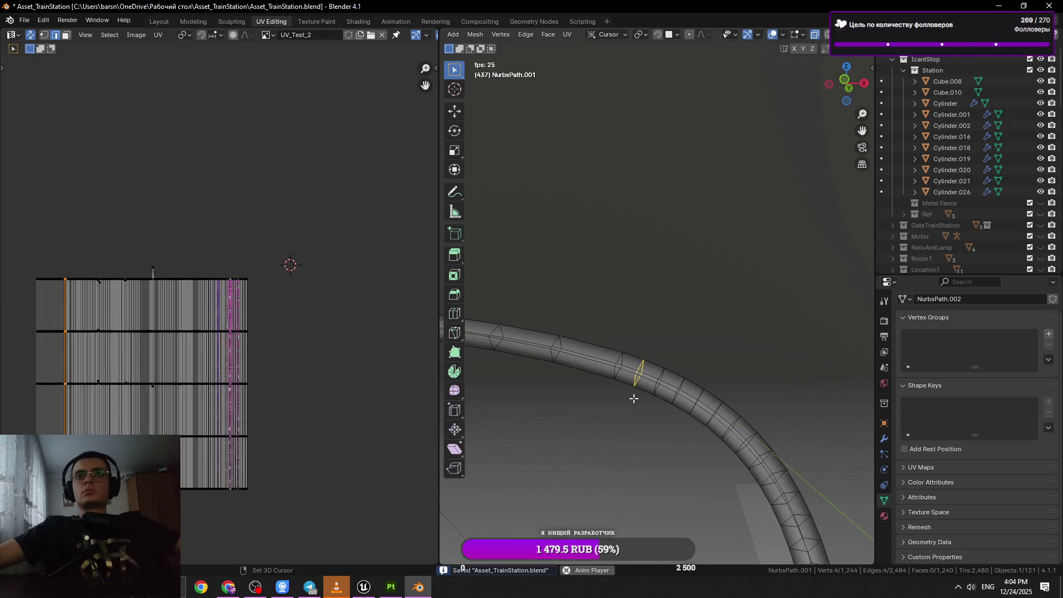
left_click_drag(656, 349, 631, 403)
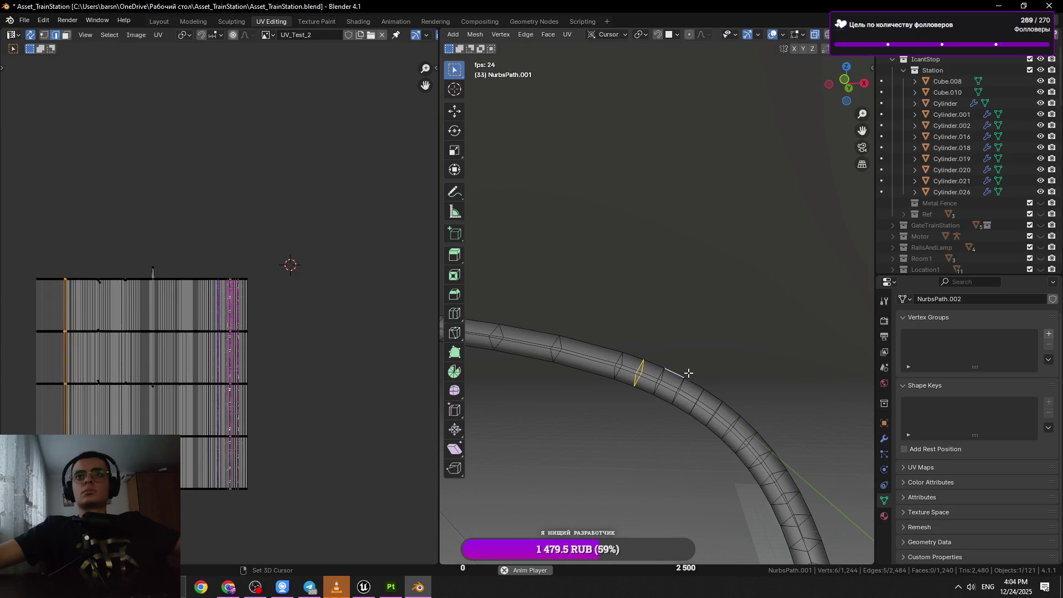
left_click(685, 384)
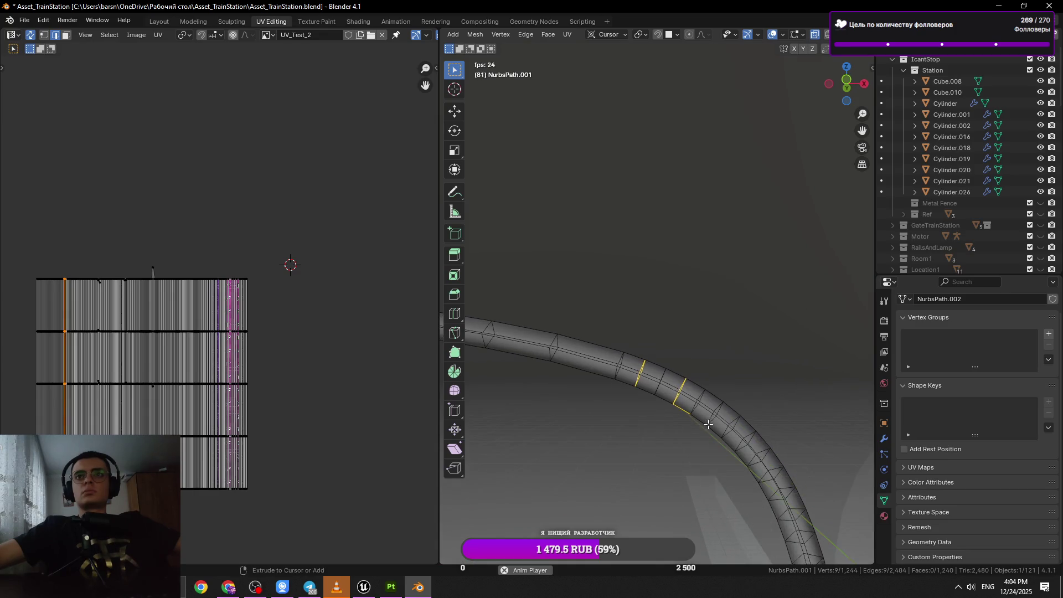
left_click_drag(694, 361, 661, 447)
left_click_drag(747, 403, 710, 461)
left_click_drag(729, 422, 690, 468)
left_click_drag(759, 437, 716, 475)
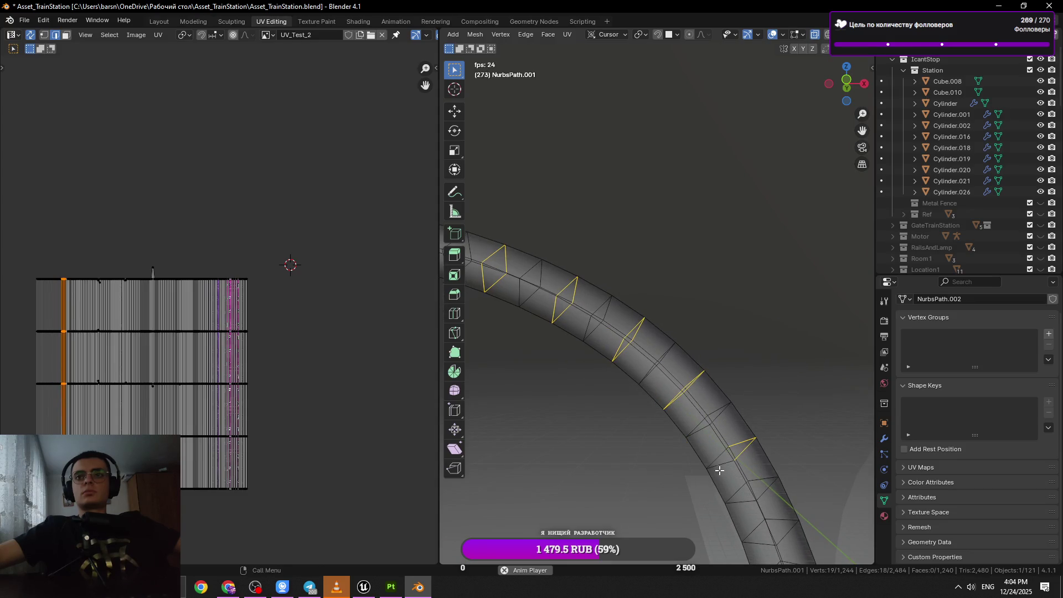
key("x")
left_click(791, 452)
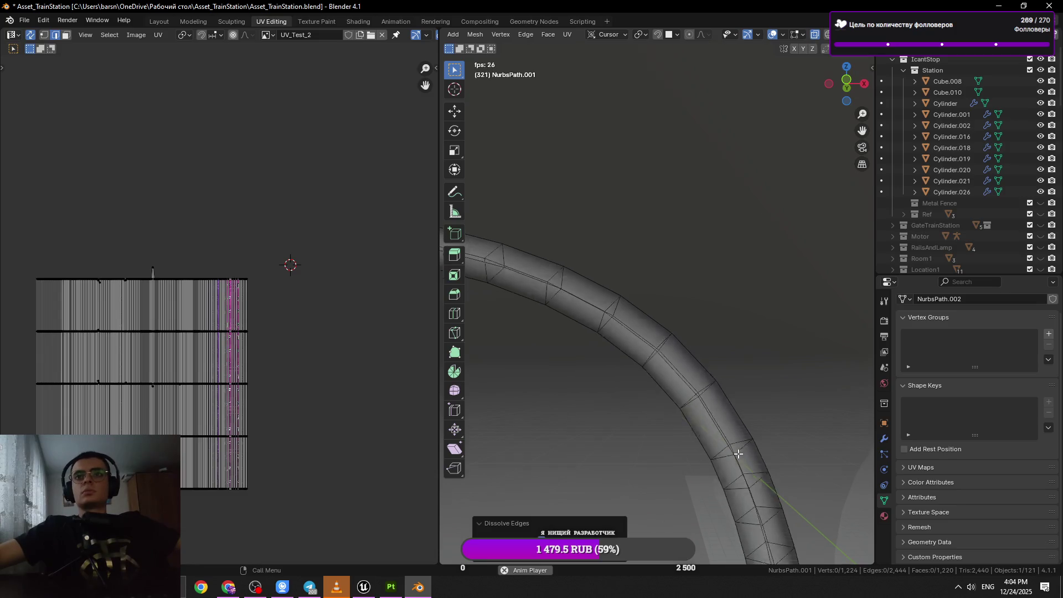
left_click(739, 448)
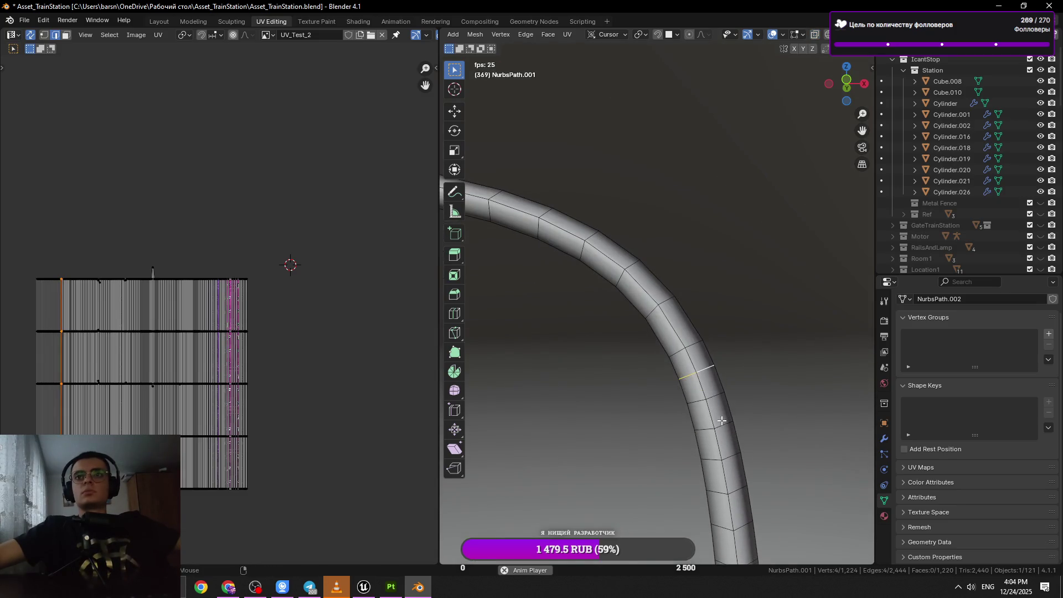
Dissolve three selected cable edge loops and save the file.
left_click(706, 376)
left_click(728, 461)
key("x")
left_click(776, 464)
key("ctrl+s")
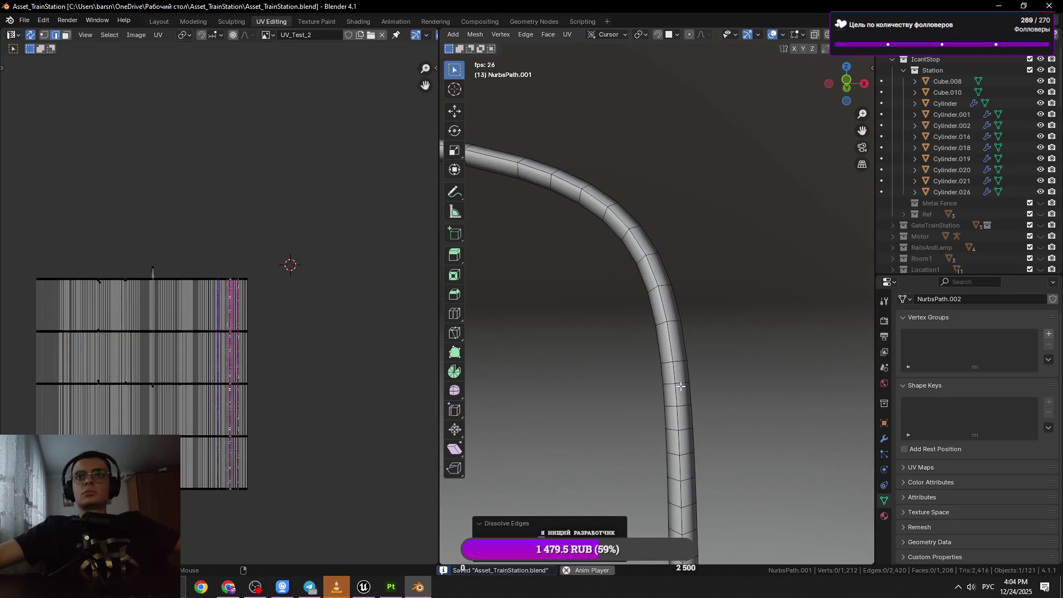
Dissolve two more edge loops on the vertical run of the cable.
left_click(680, 385)
left_click(692, 408)
key("x")
left_click(759, 432)
Select four loops farther down the cable and dissolve them together.
left_click(694, 449)
left_click(690, 477)
left_click(687, 454)
left_click_drag(689, 460, 706, 384)
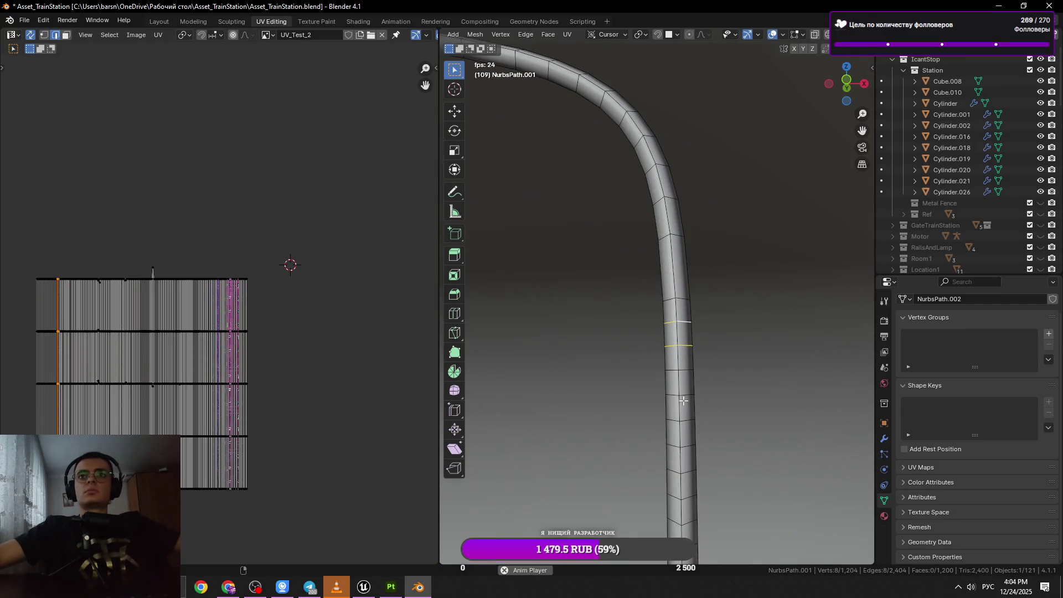
left_click(685, 492)
left_click_drag(686, 492, 667, 396)
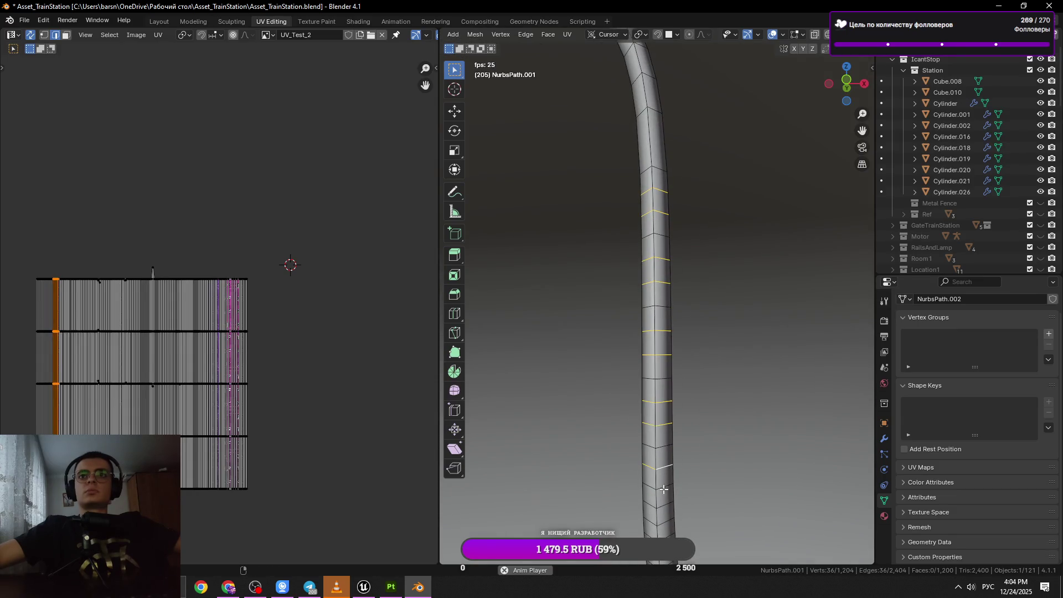
left_click_drag(677, 506, 531, 416)
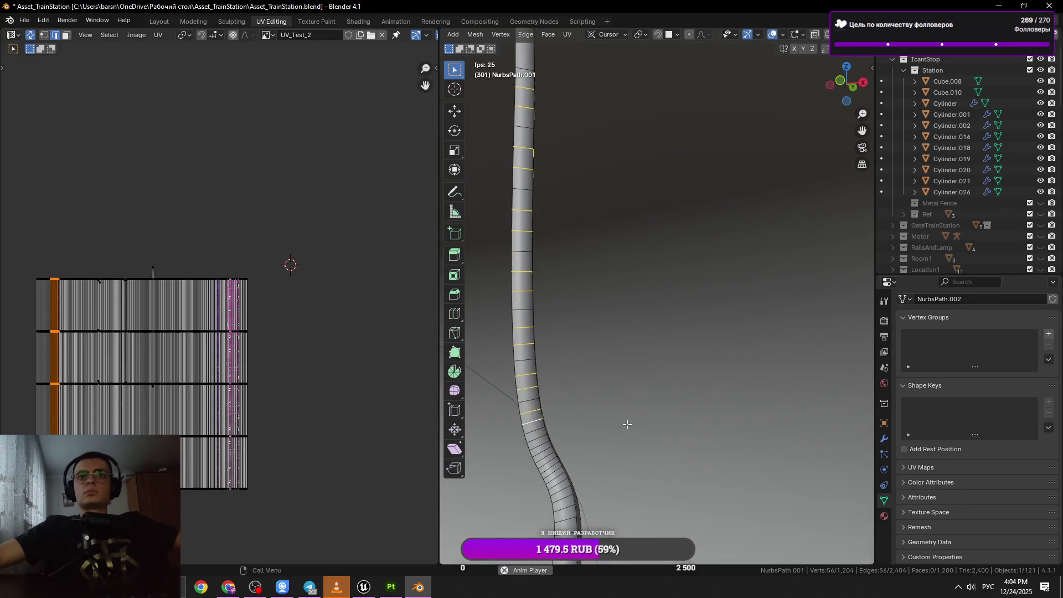
key("x")
left_click(617, 427)
Zoom in on the S-bend and dissolve two loops there one at a time.
scroll("up", 3)
left_click_drag(614, 443, 609, 434)
left_click(607, 412)
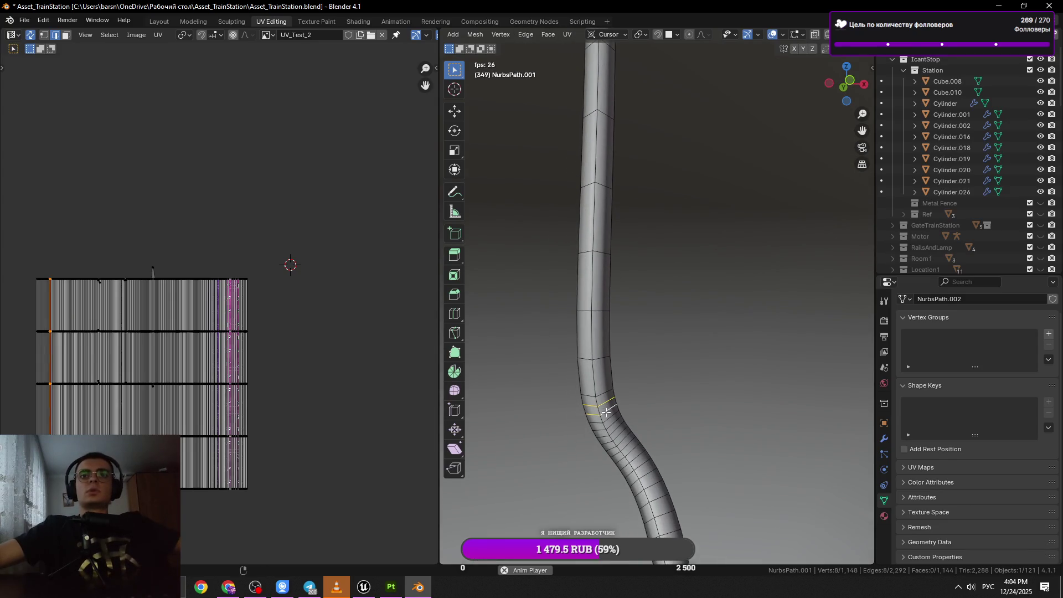
key("x")
left_click(642, 415)
left_click(615, 424)
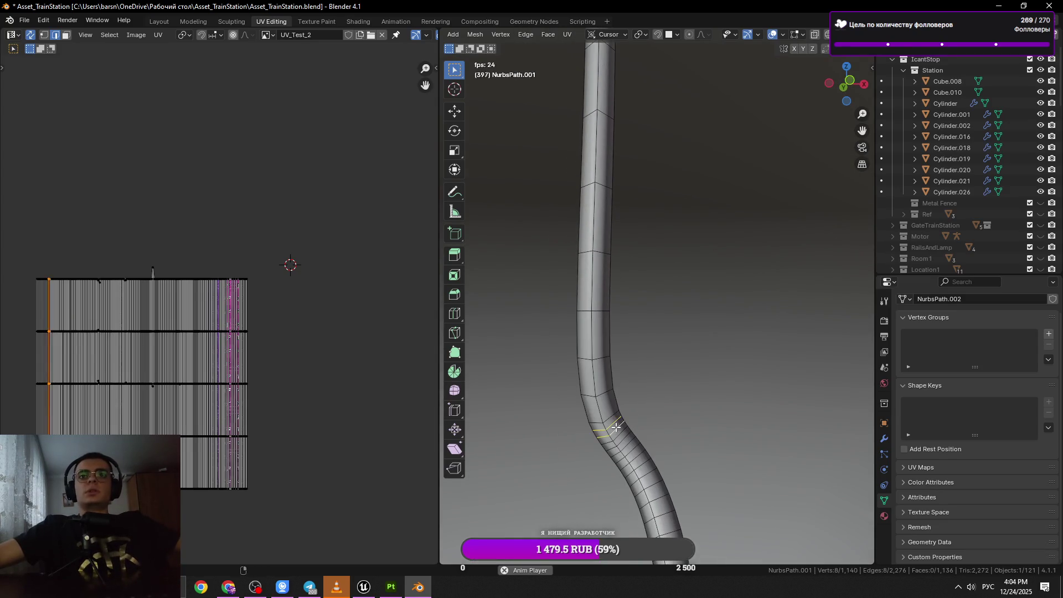
key("x")
left_click(617, 427)
Dissolve two more loops lower on the bend, save, and switch to the browser.
left_click(638, 458)
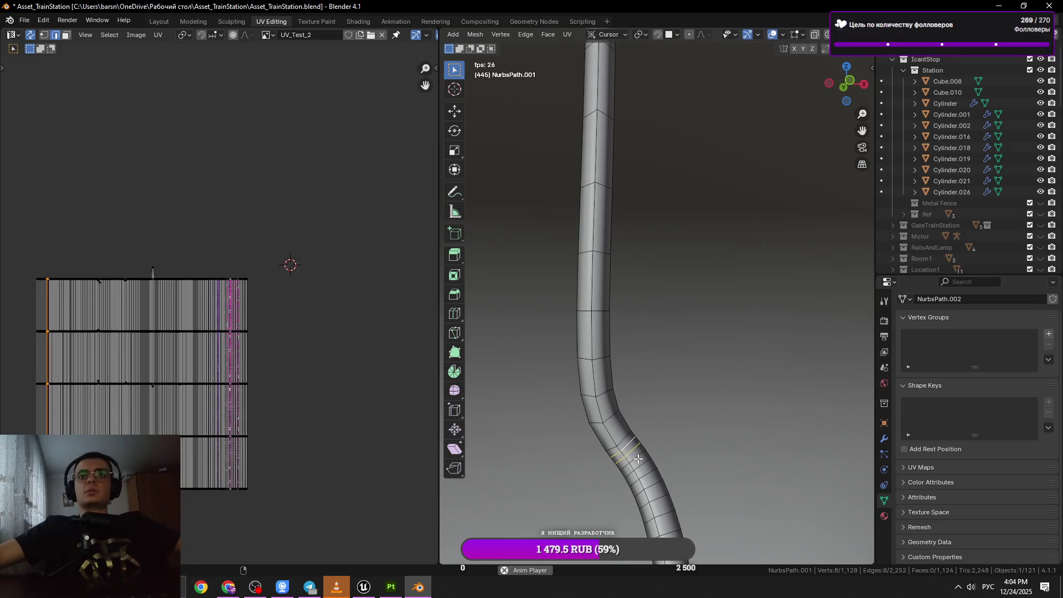
key("x")
left_click(666, 465)
left_click(659, 468)
key("x")
left_click(711, 479)
key("ctrl+s")
key("alt+Tab")
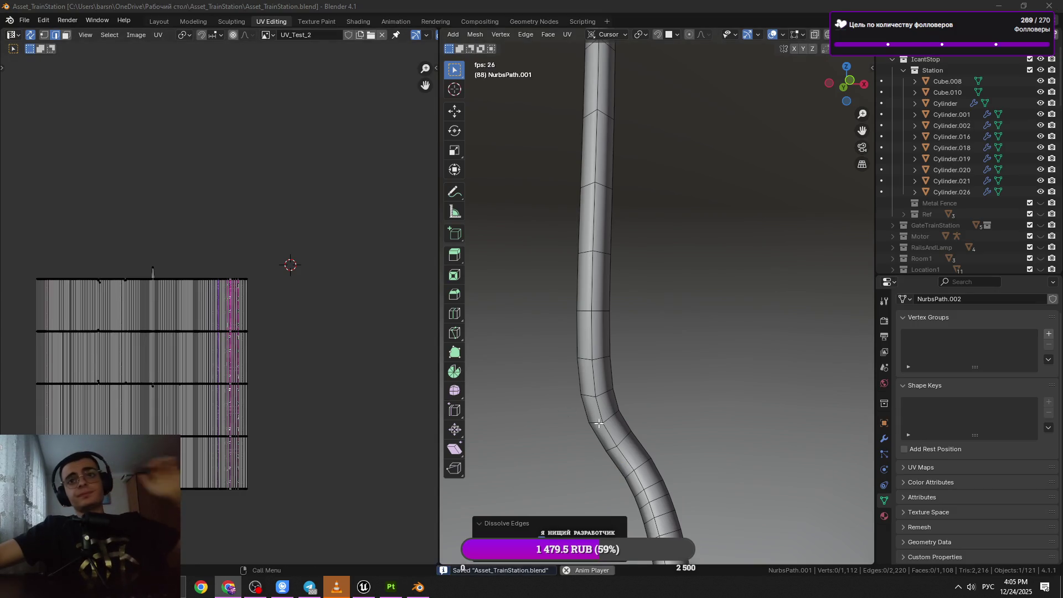
Orbit to a new angle on the S-bend and dissolve one edge loop.
left_click_drag(637, 387, 658, 411)
left_click(658, 411)
scroll("up", 3)
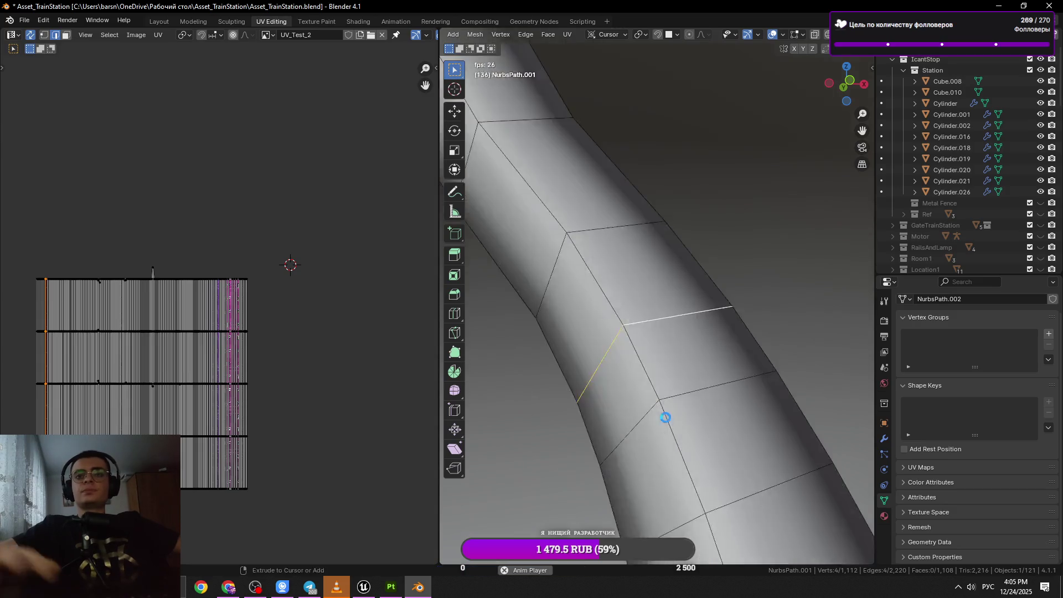
scroll("down", 3)
left_click_drag(665, 418, 671, 324)
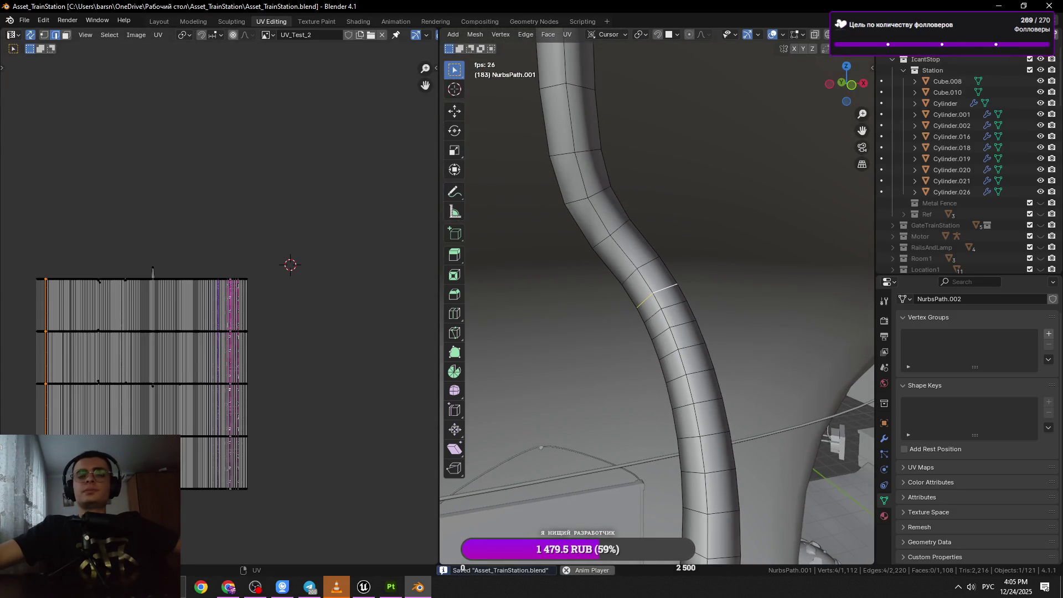
left_click_drag(603, 387, 629, 382)
left_click(673, 306)
left_click(673, 292)
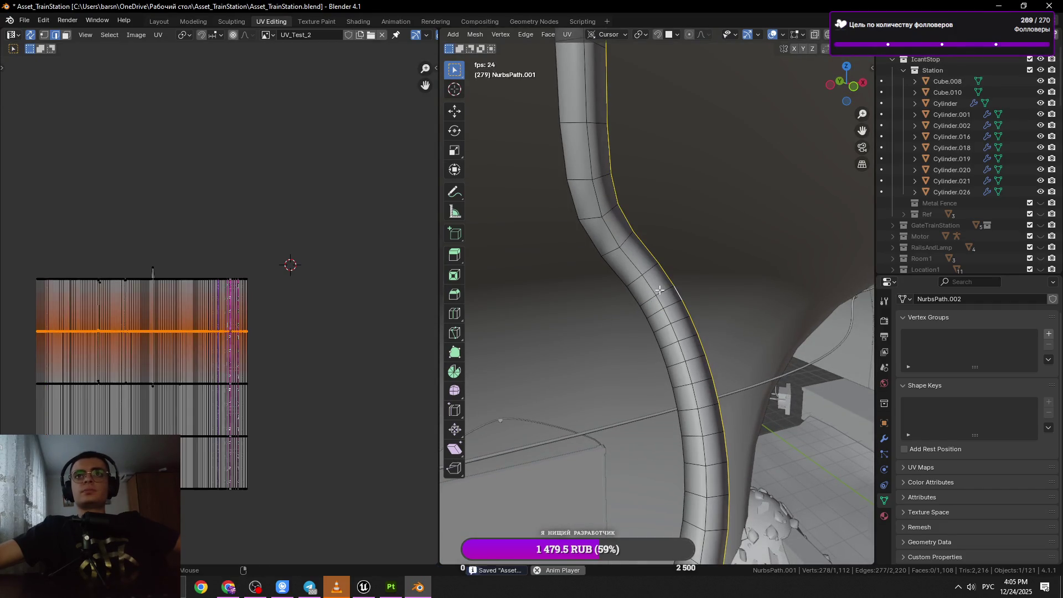
key("x")
left_click(737, 325)
Dissolve two more rings along the tube.
left_click(688, 351)
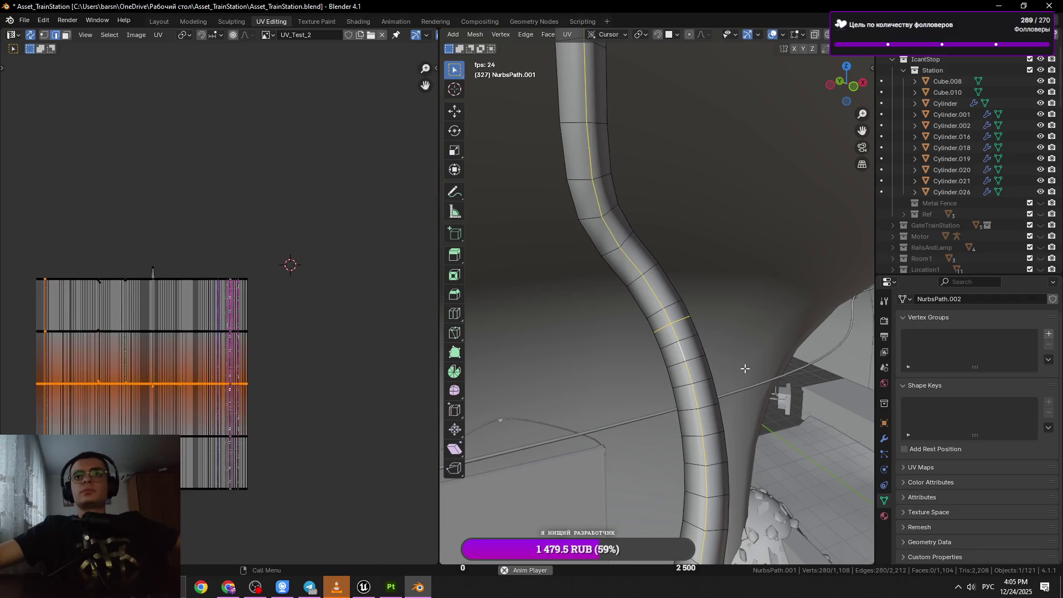
key("ctrl+z")
key("x")
left_click(827, 368)
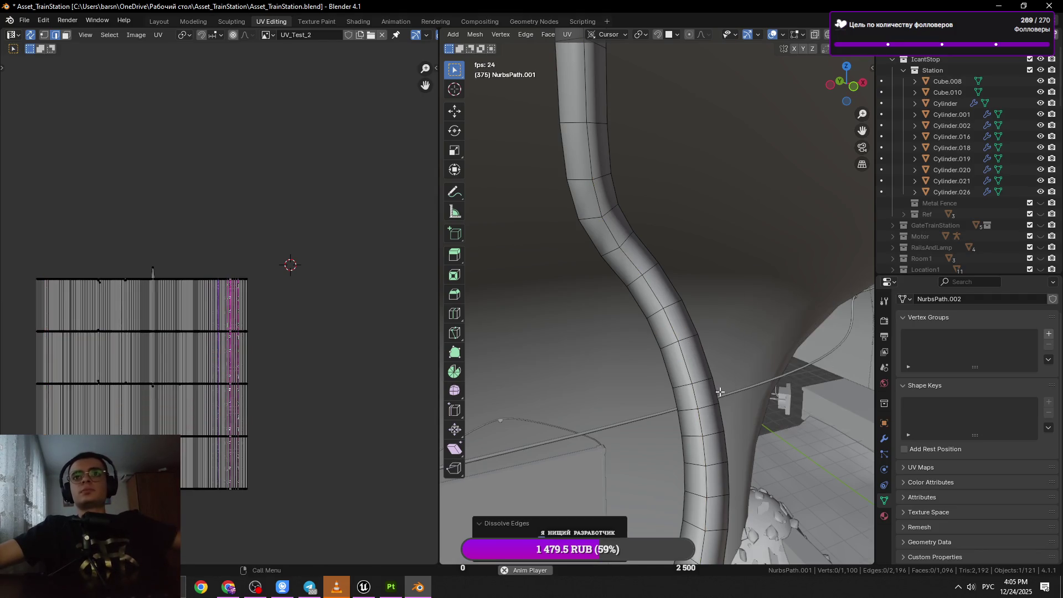
Save, then dissolve another single ring on the cable.
left_click(714, 436)
key("ctrl+z")
left_click(714, 436)
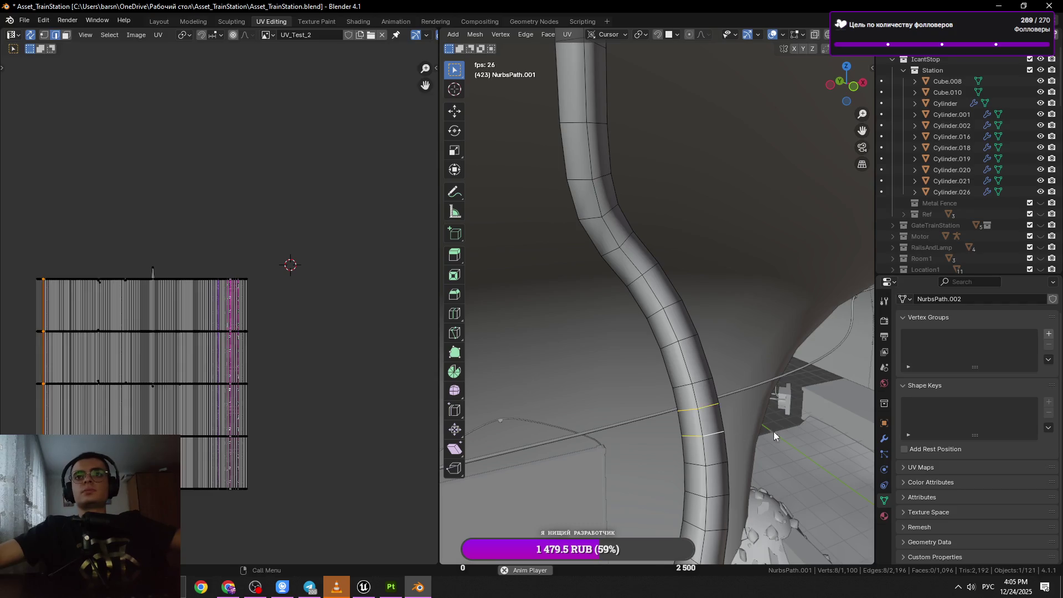
key("ctrl+s")
left_click(716, 437)
key("x")
left_click(720, 420)
Dissolve the rings lower down the cable with Ctrl+X.
left_click(717, 465)
left_click(714, 517)
key("ctrl+z")
key("ctrl+x")
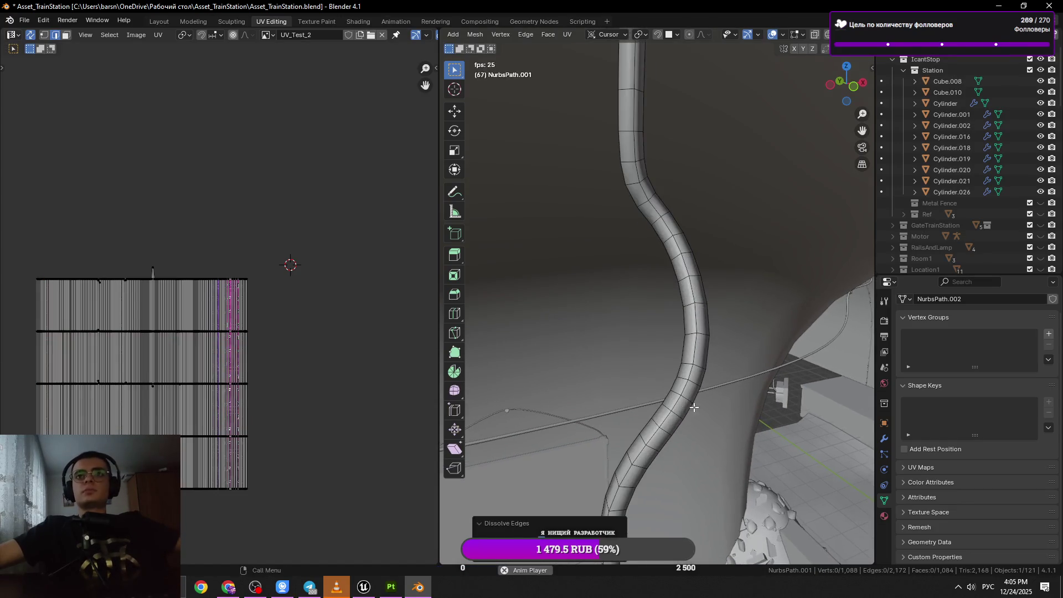
left_click(678, 418)
key("ctrl+x")
Dissolve a ring on the lower cable, save, and zoom out to the whole cable.
left_click(649, 447)
key("x")
left_click(715, 465)
left_click_drag(712, 463, 662, 444)
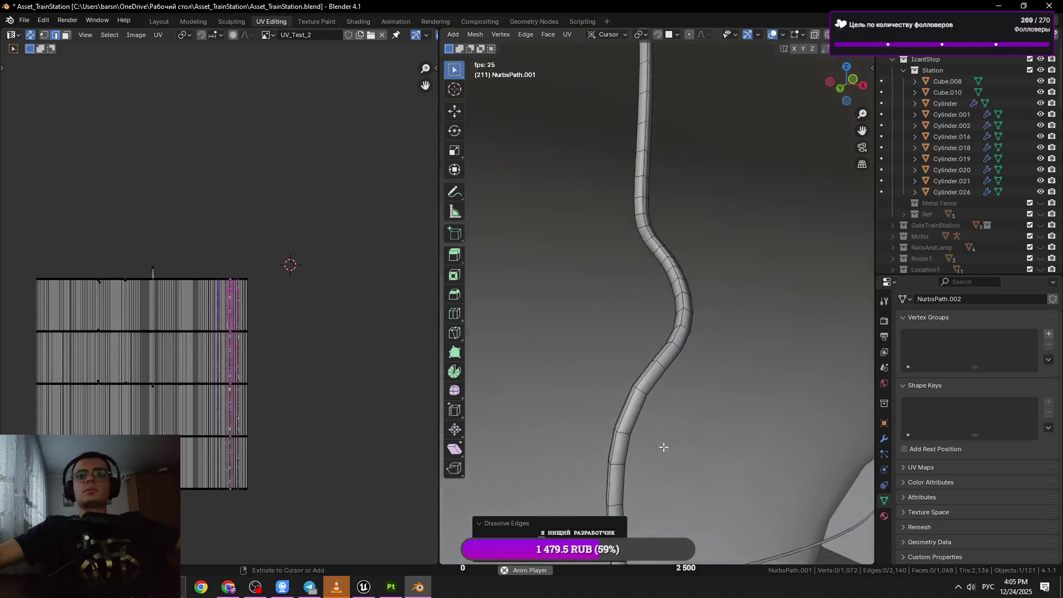
key("ctrl+s")
scroll("down", 3)
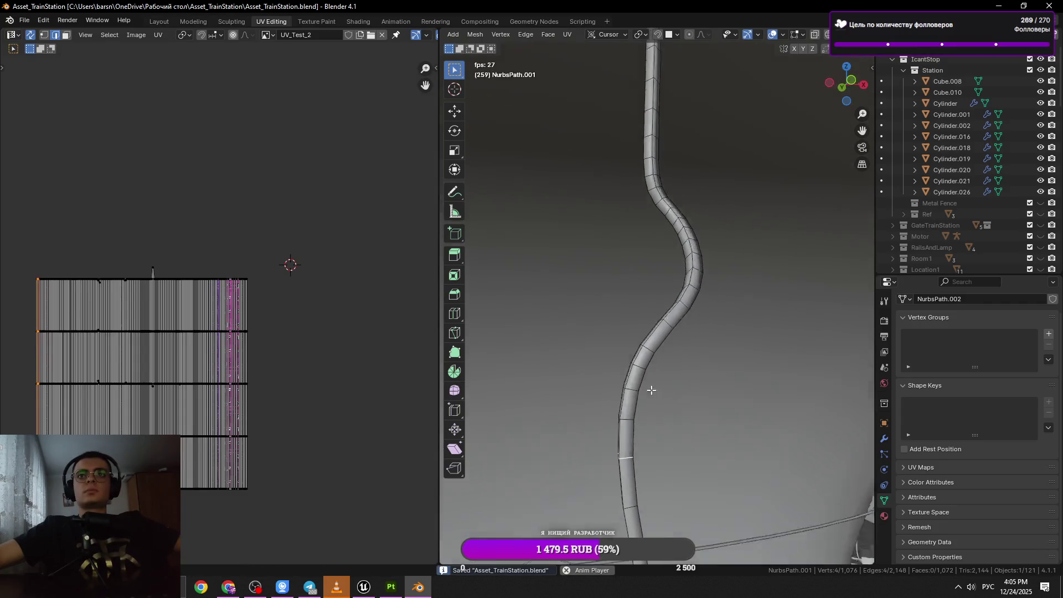
left_click_drag(636, 367, 554, 345)
Select all of the cable, exit to Object Mode, and orbit to the arch and stairs.
key("a")
key("Tab")
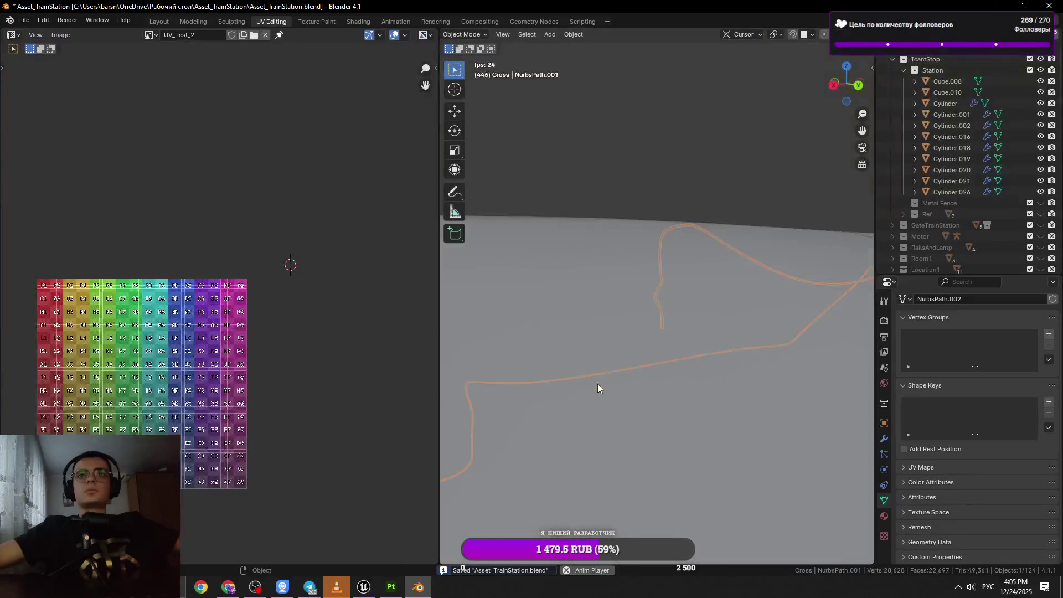
key("alt+a")
left_click_drag(666, 335, 591, 449)
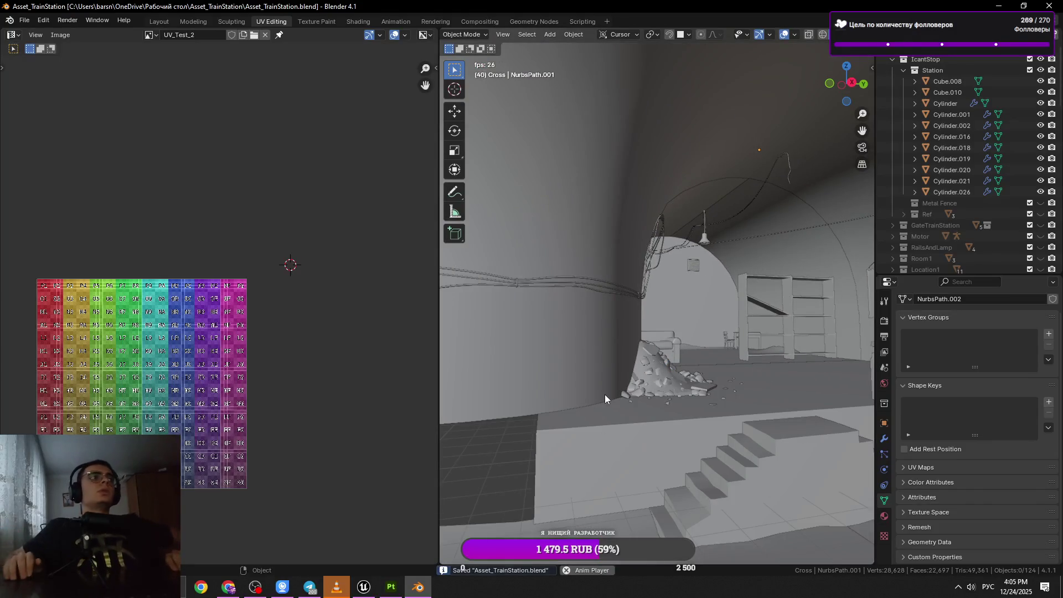
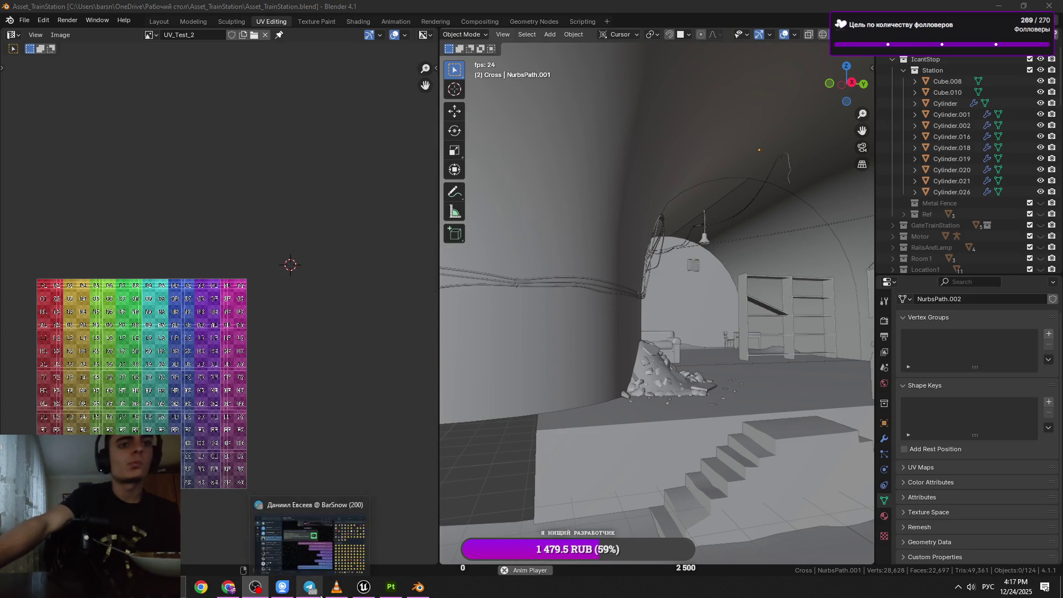
Bring the VLC music video forward and lower its volume from 46% to about 27%.
left_click(336, 587)
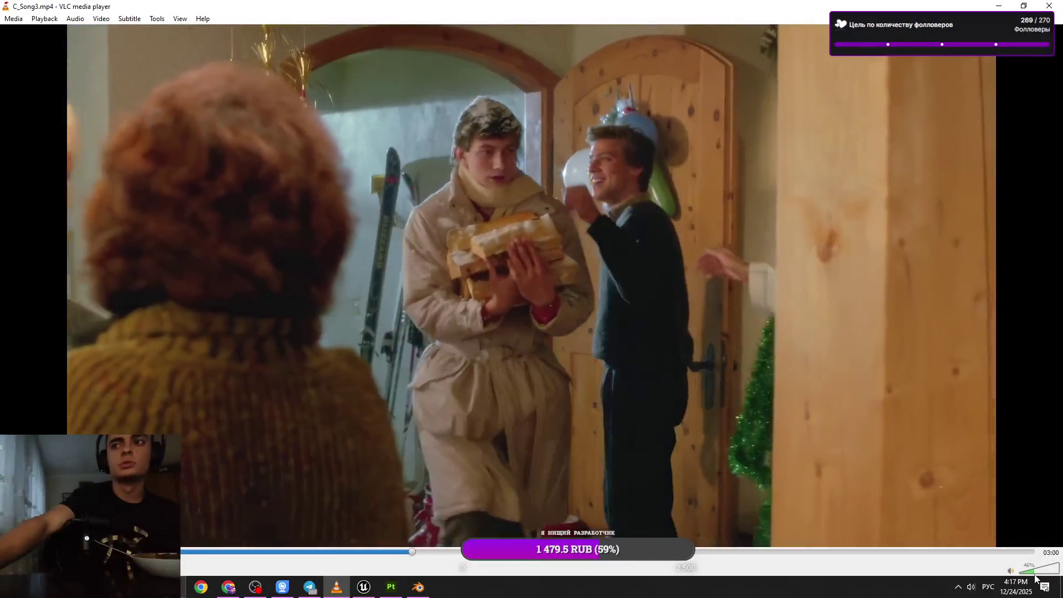
left_click(1030, 577)
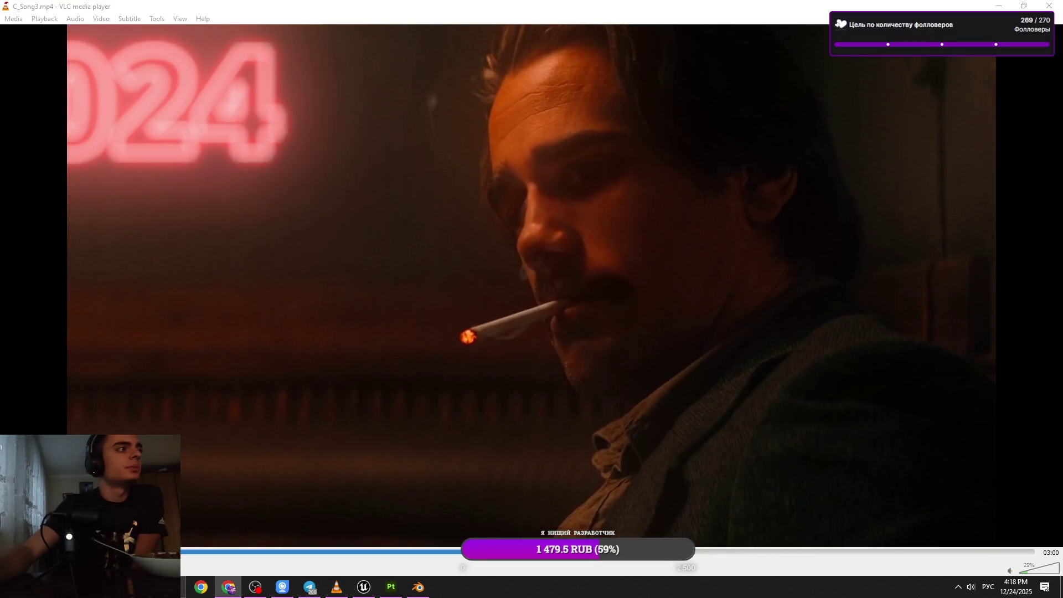
key("alt+Tab")
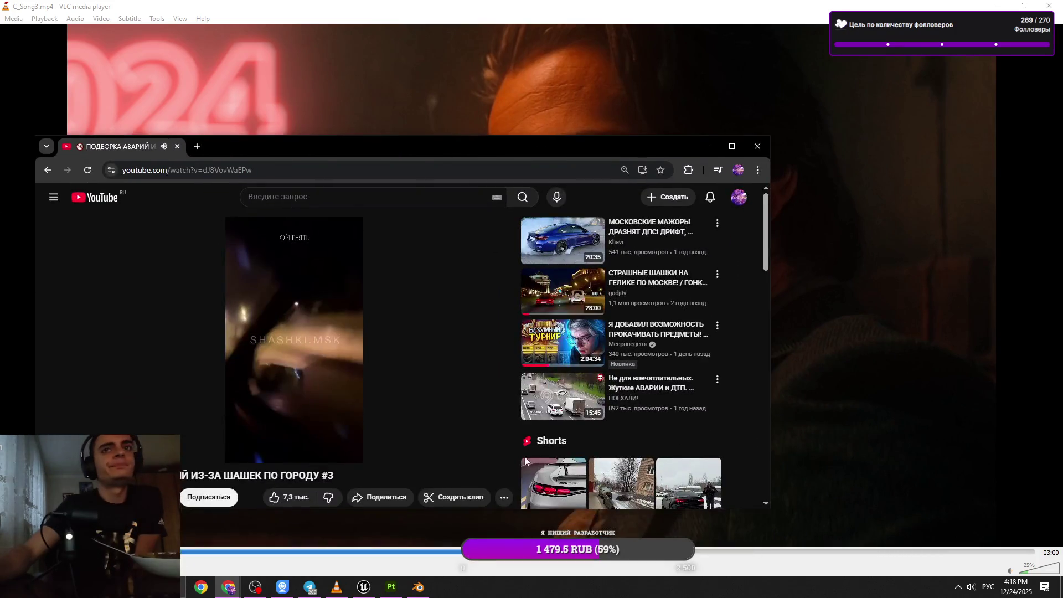
Maximize Chrome and play the crash compilation in theater, then fullscreen mode.
left_click(732, 146)
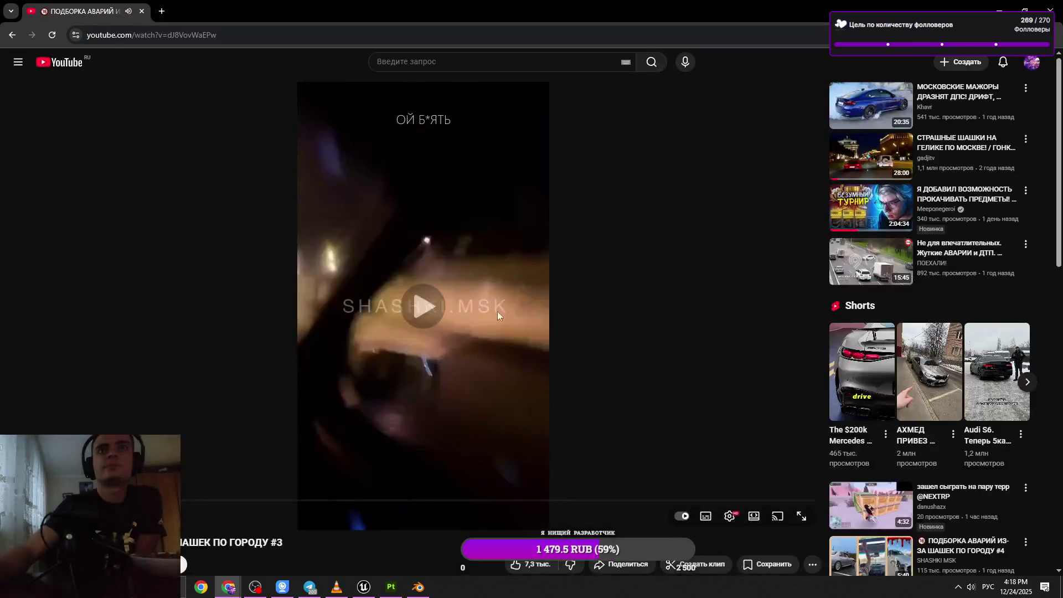
left_click(754, 517)
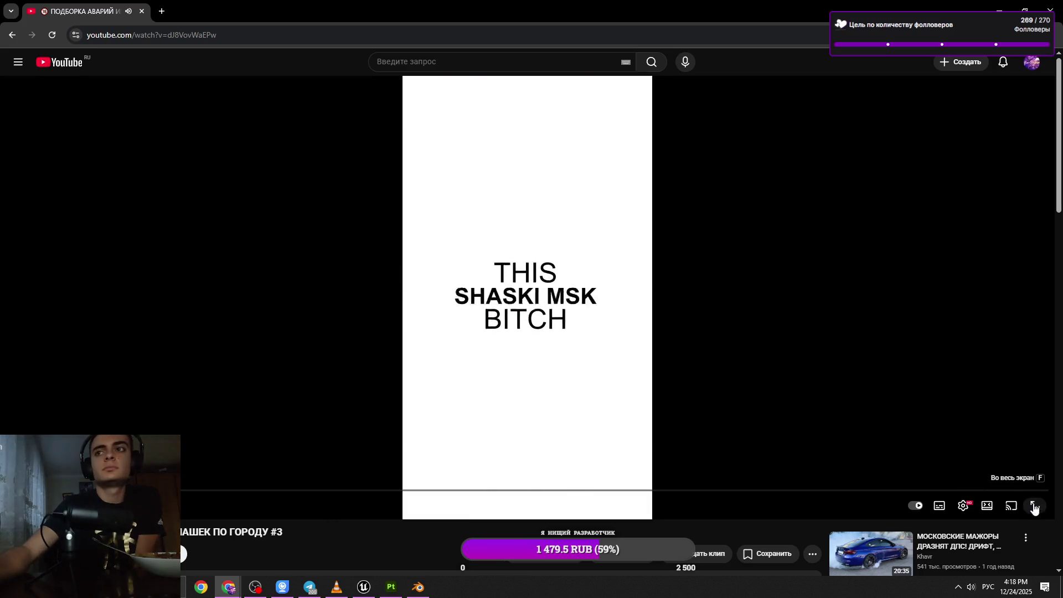
left_click(1034, 506)
key("space")
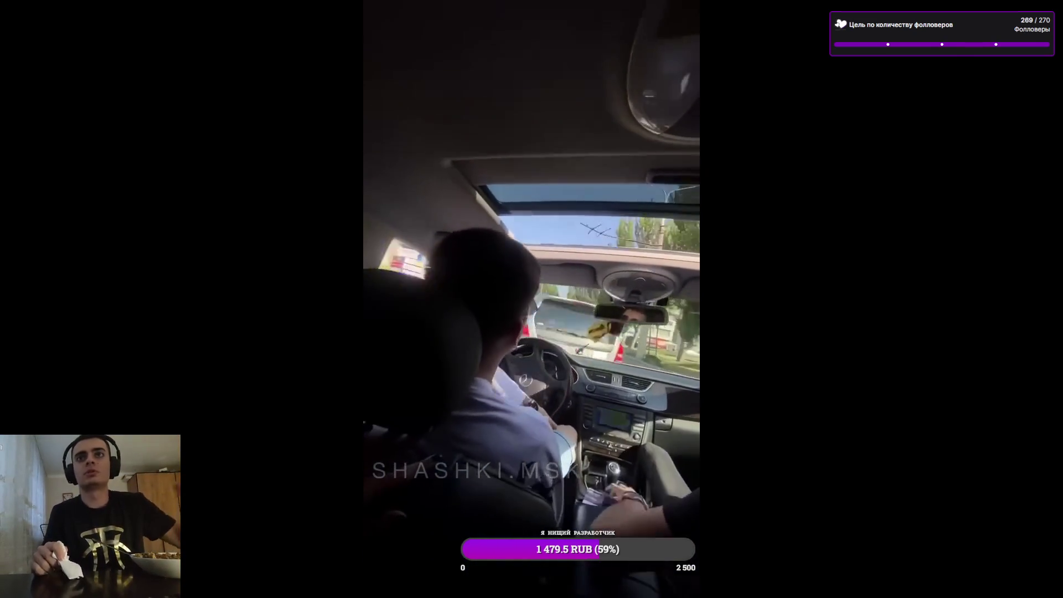
Rewind the fullscreen compilation 5 seconds, then pause and resume it.
mouse_move(464, 450)
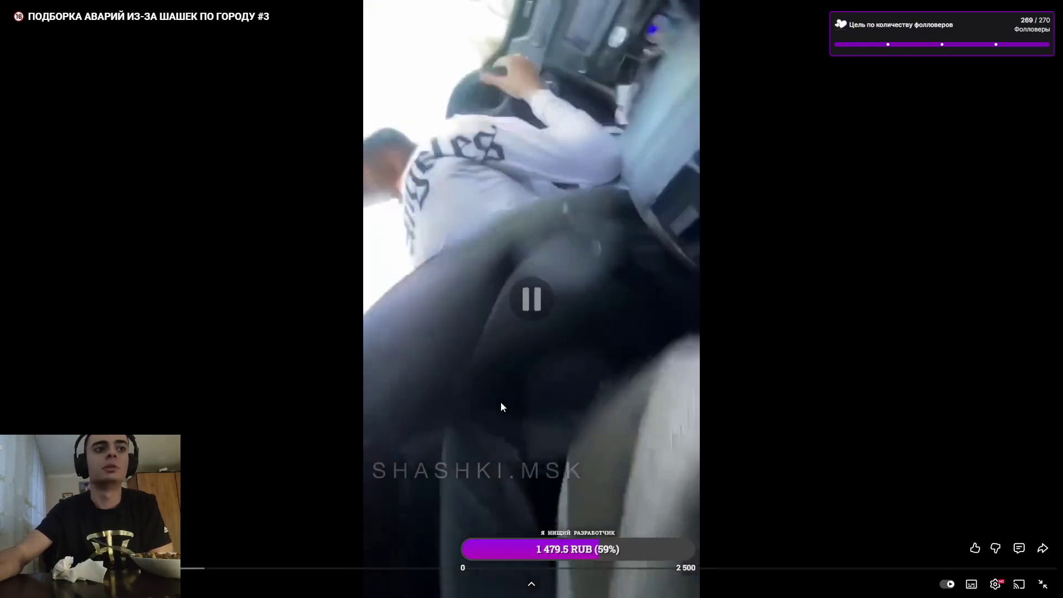
key("Left")
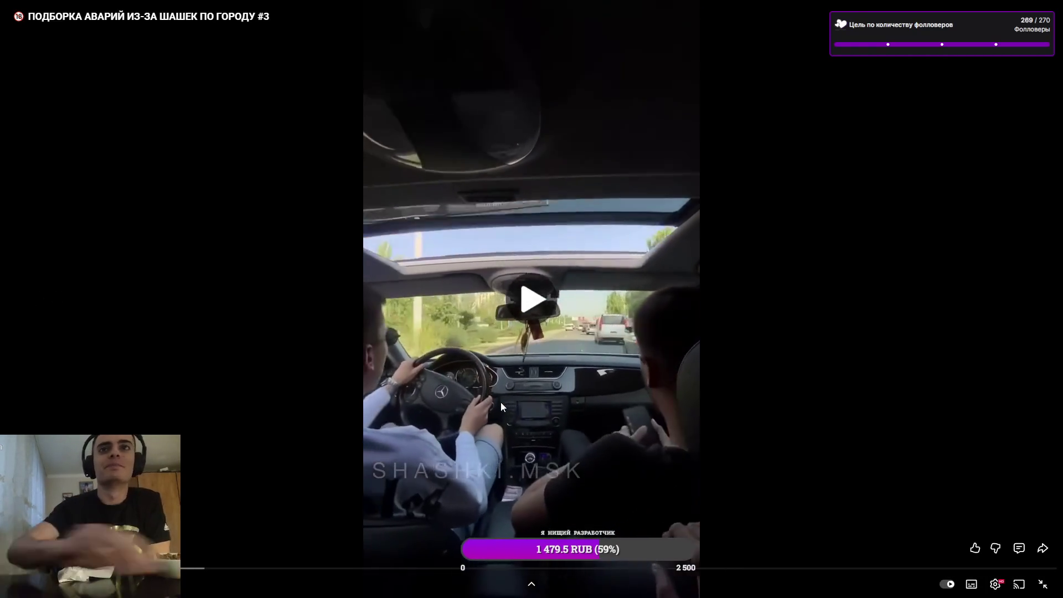
key("space")
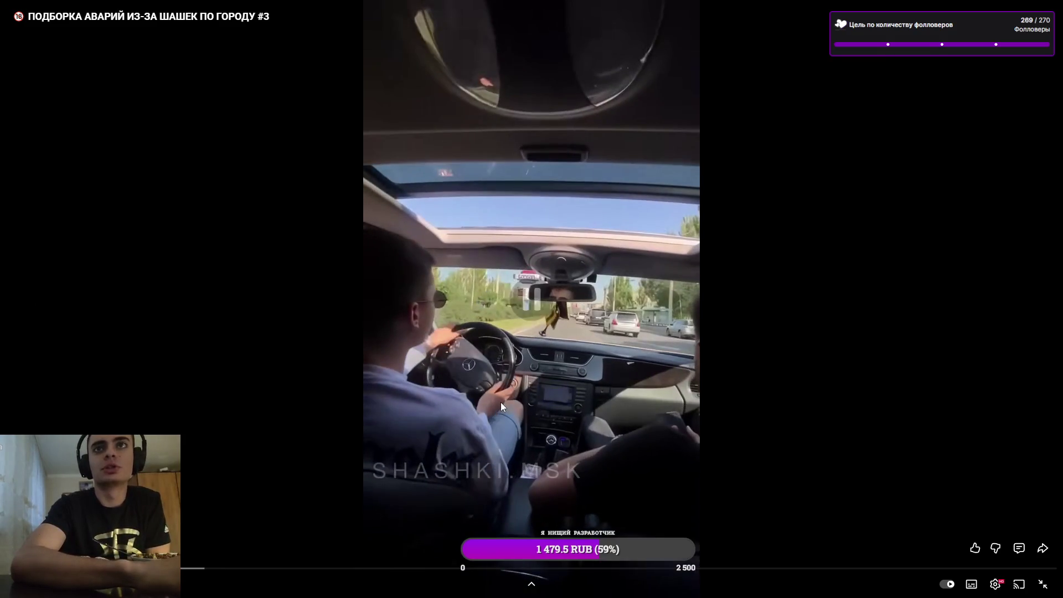
key("space")
key("space")
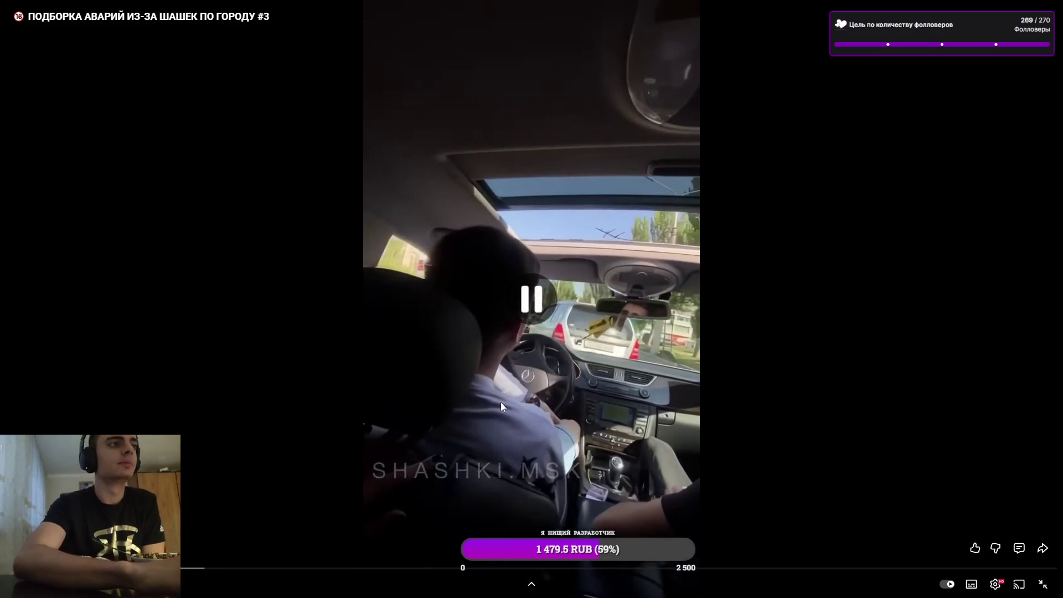
key("space")
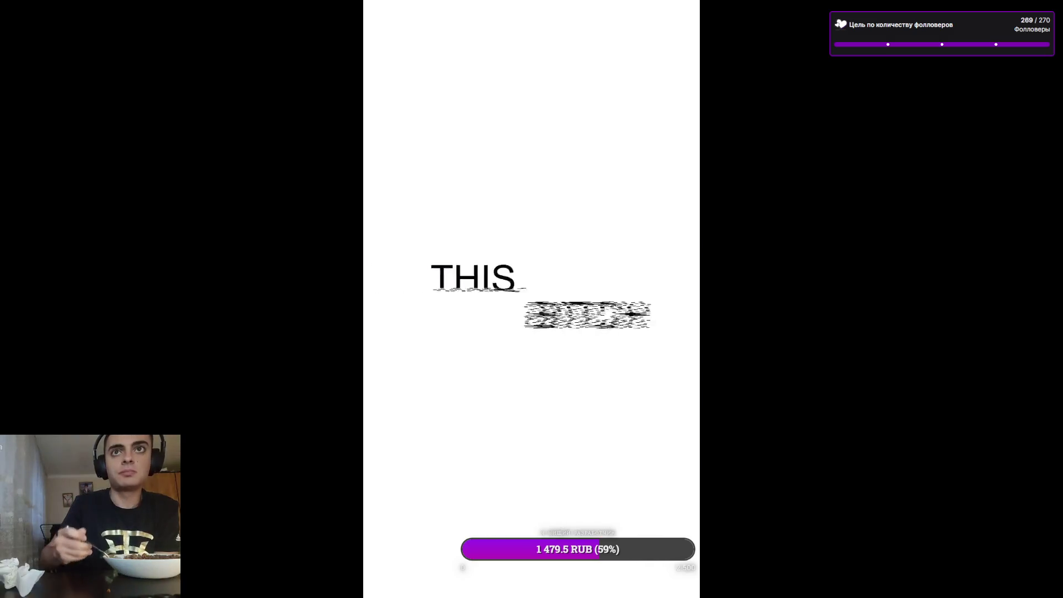
Seek back 5 seconds, toggle playback, then rewind 15 more seconds to rewatch the crash.
key("Left")
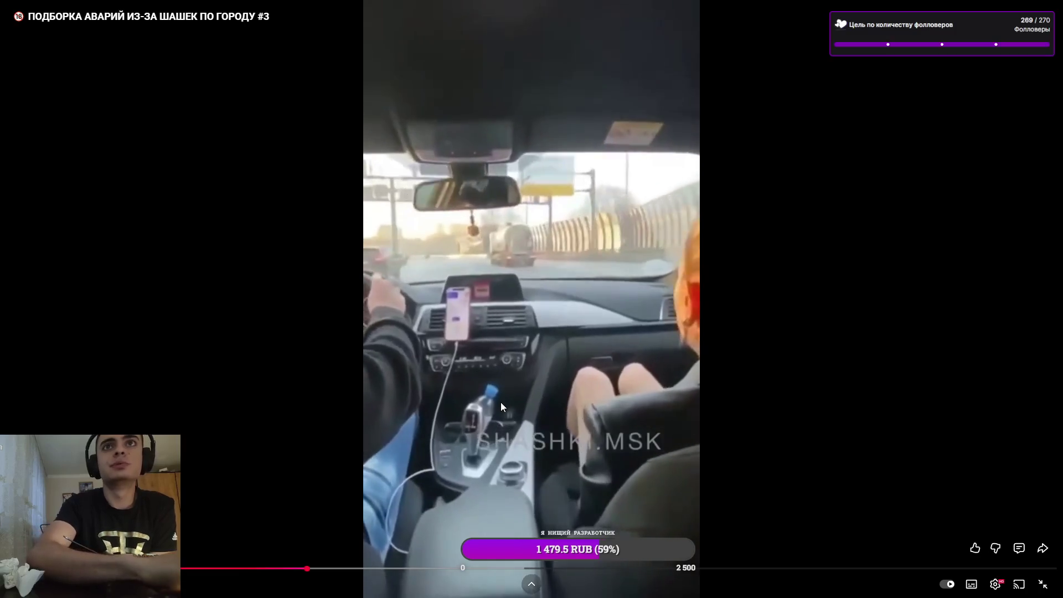
key("space")
key("space")
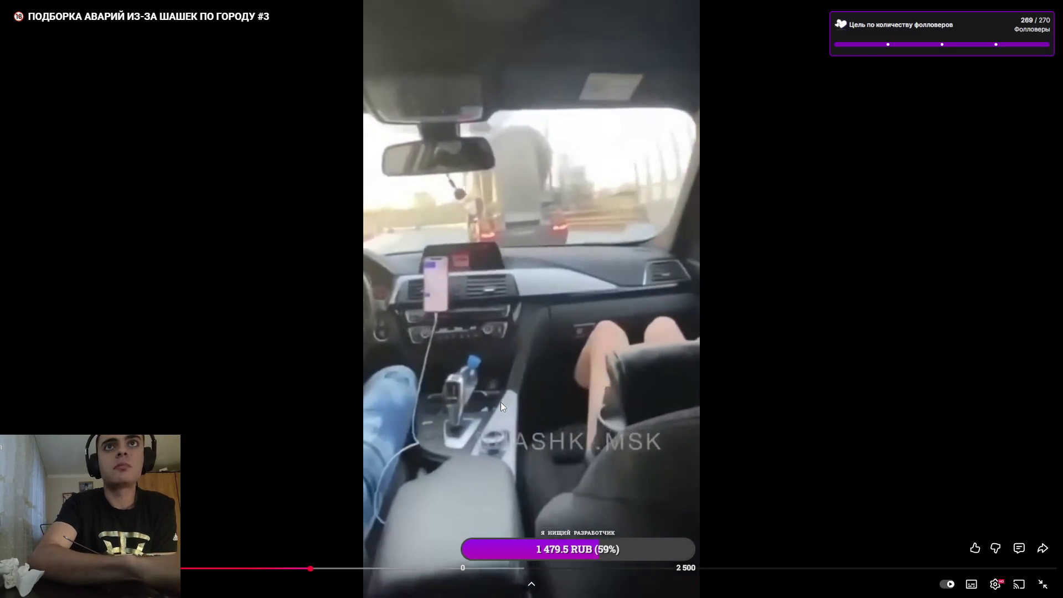
key("space")
key("space")
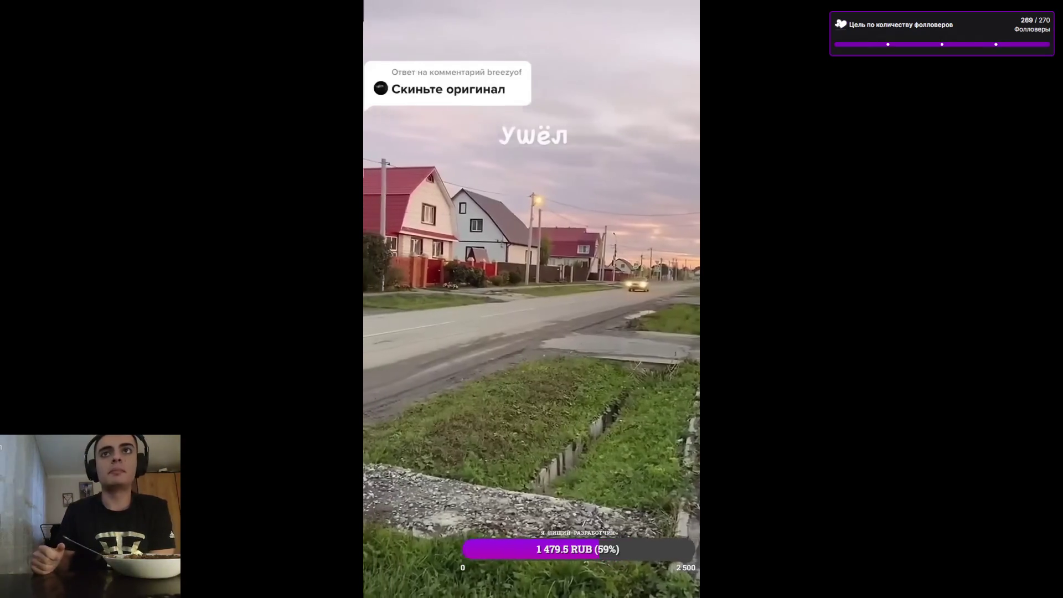
key("j")
key("Left")
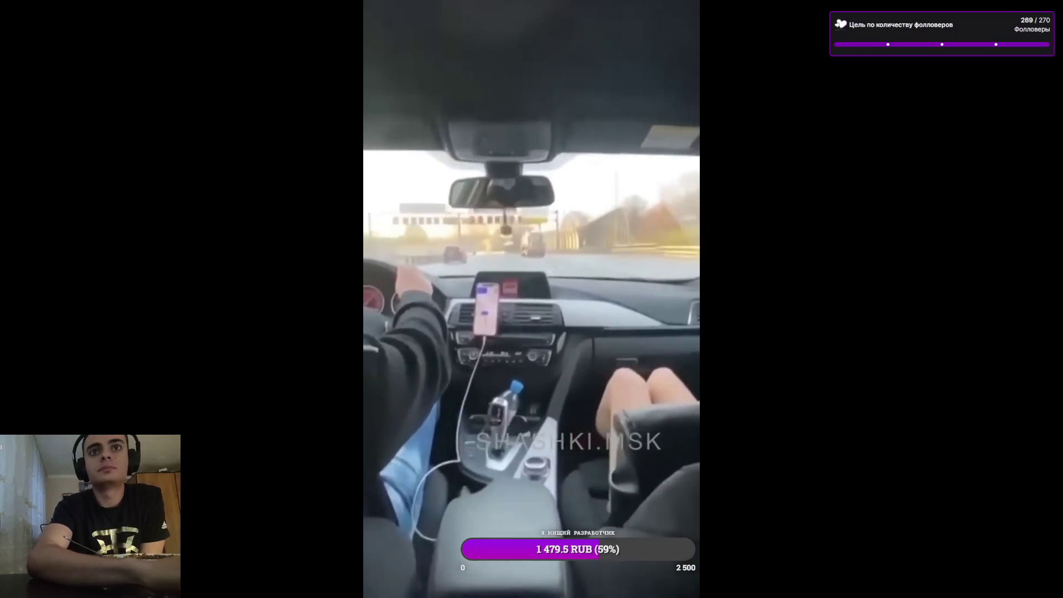
Pause and resume the in-car clip several times, leaving it playing.
left_click(502, 407)
left_click(502, 407)
left_click(502, 406)
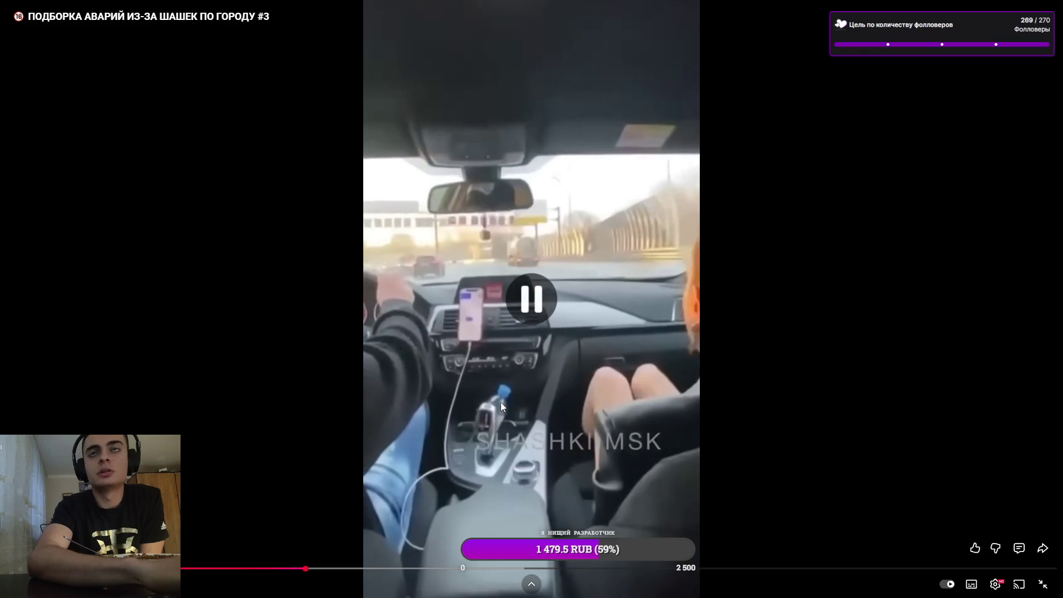
left_click(502, 407)
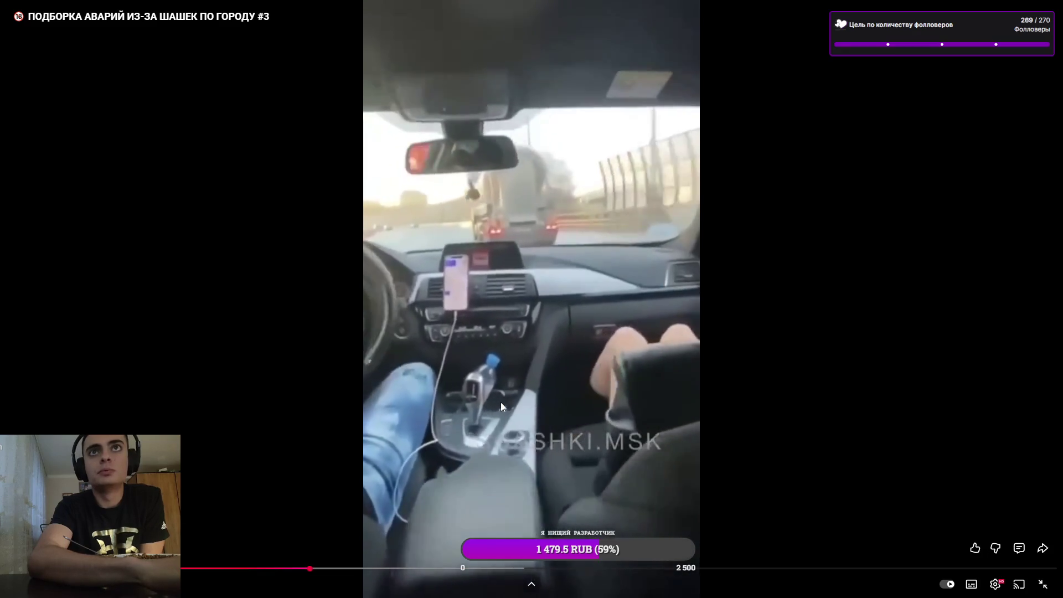
left_click(501, 404)
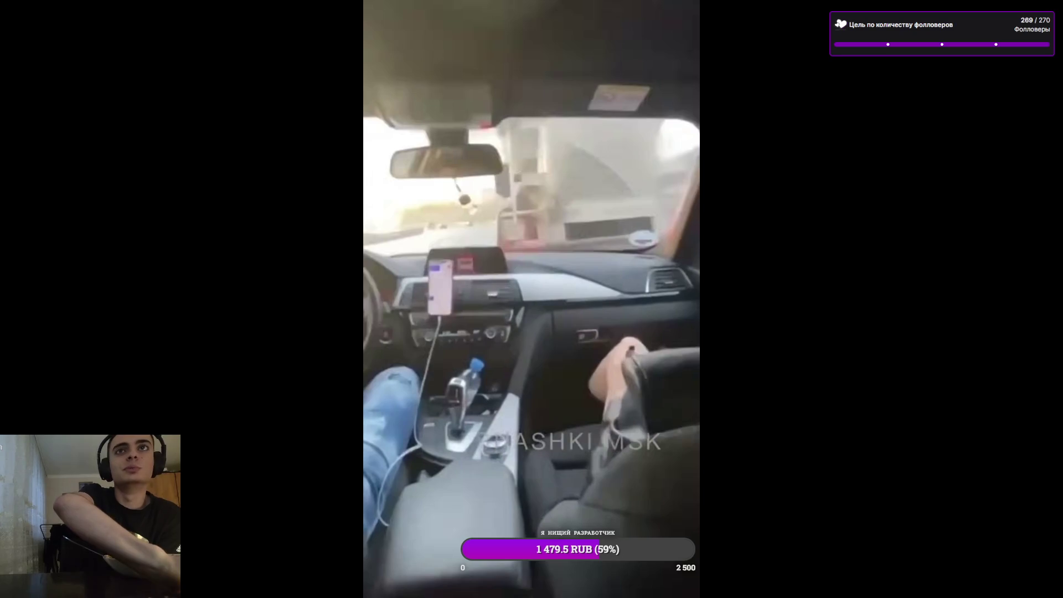
left_click(501, 402)
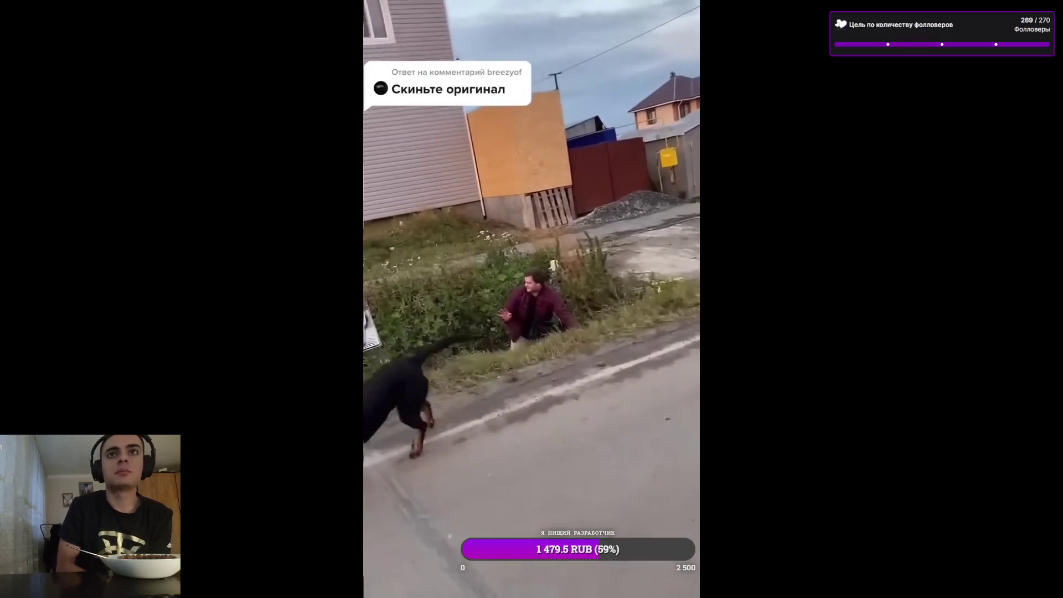
mouse_move(842, 561)
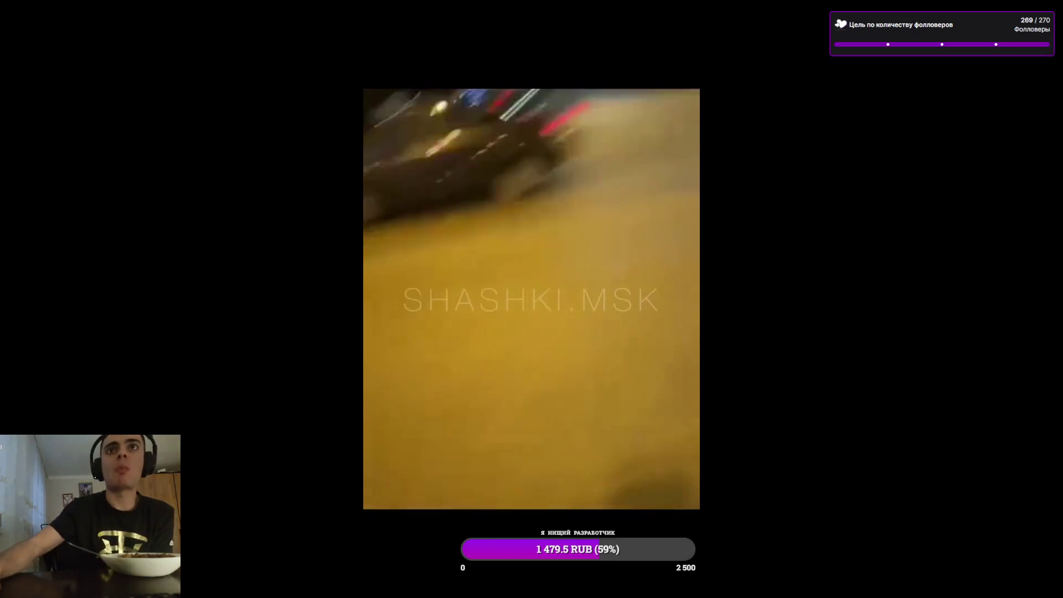
Let the compilation finish and start the suggested drift video right away.
mouse_move(183, 363)
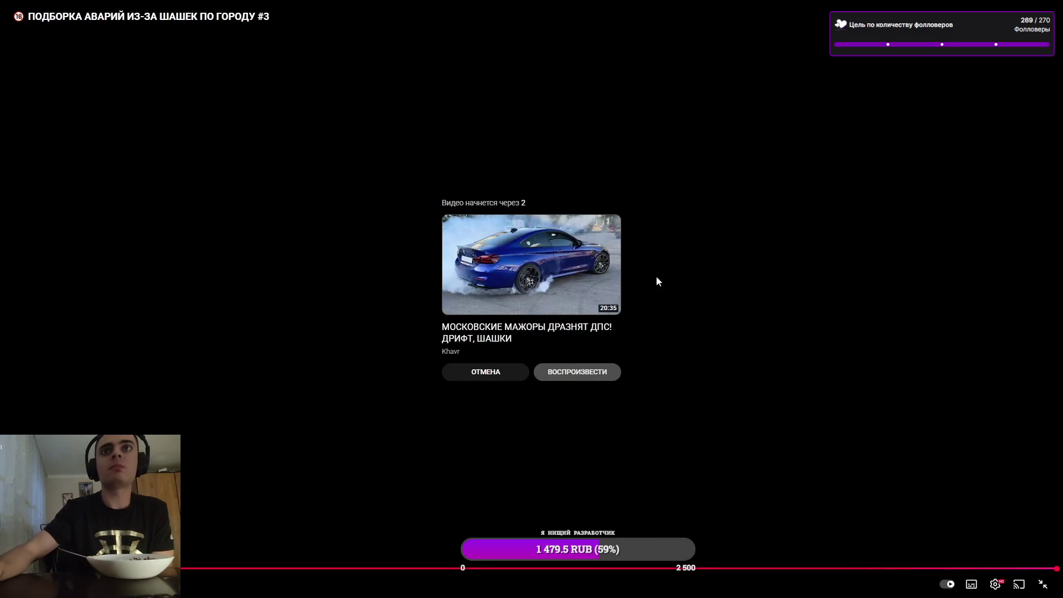
left_click(588, 339)
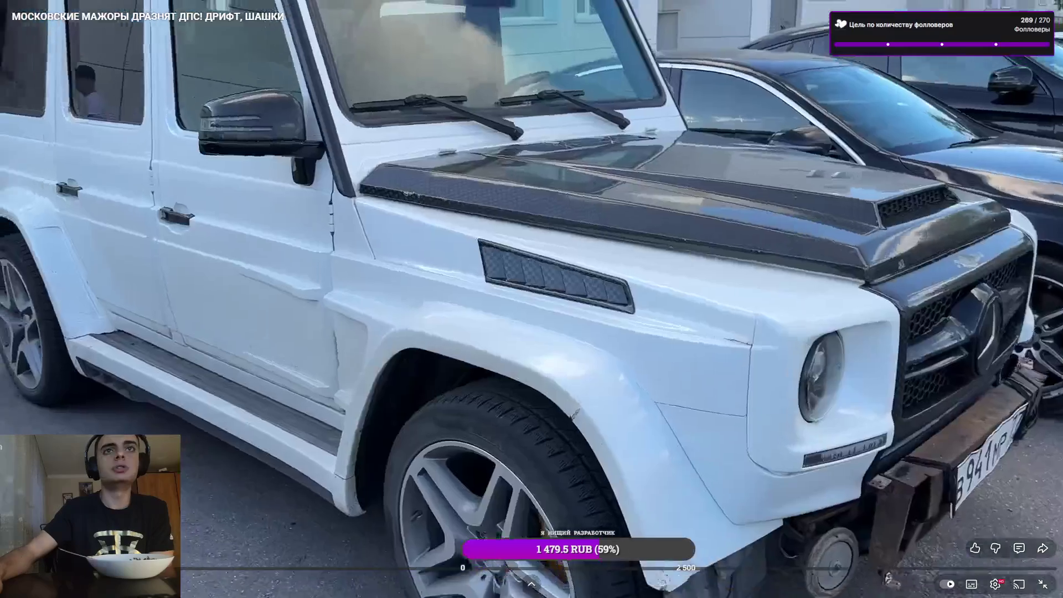
Play the drift video and skip ahead to around 5:50.
key("space")
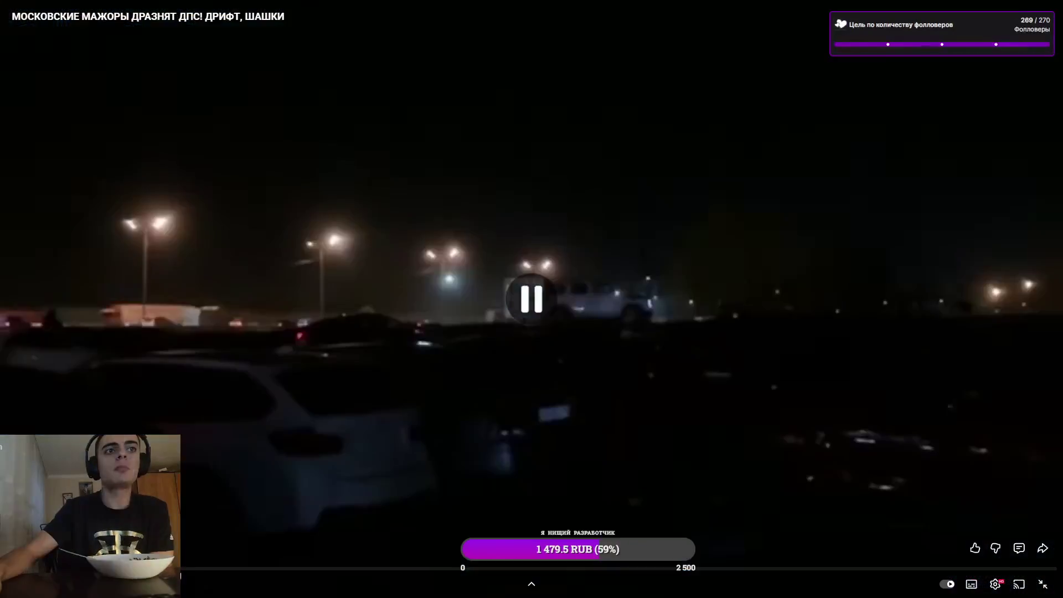
left_click(292, 568)
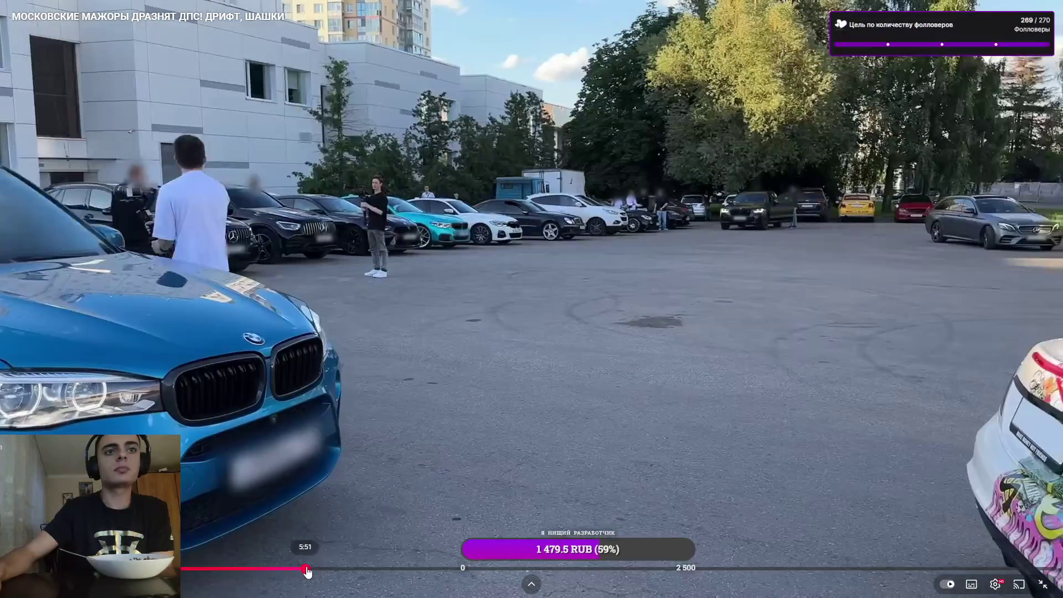
left_click(307, 570)
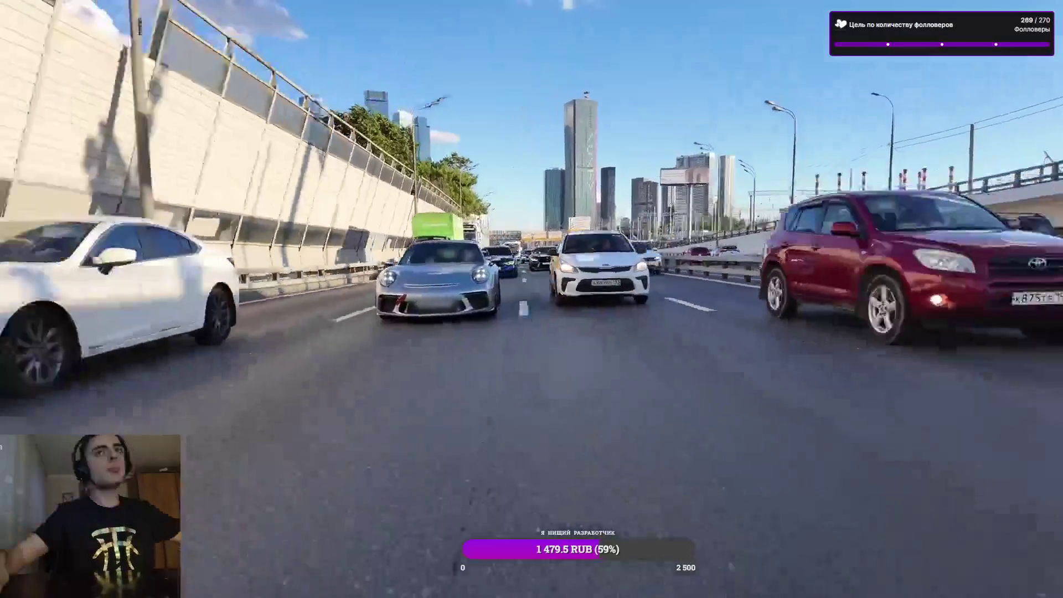
Pause the drift video, exit fullscreen, and return to VLC.
mouse_move(636, 370)
left_click(507, 371)
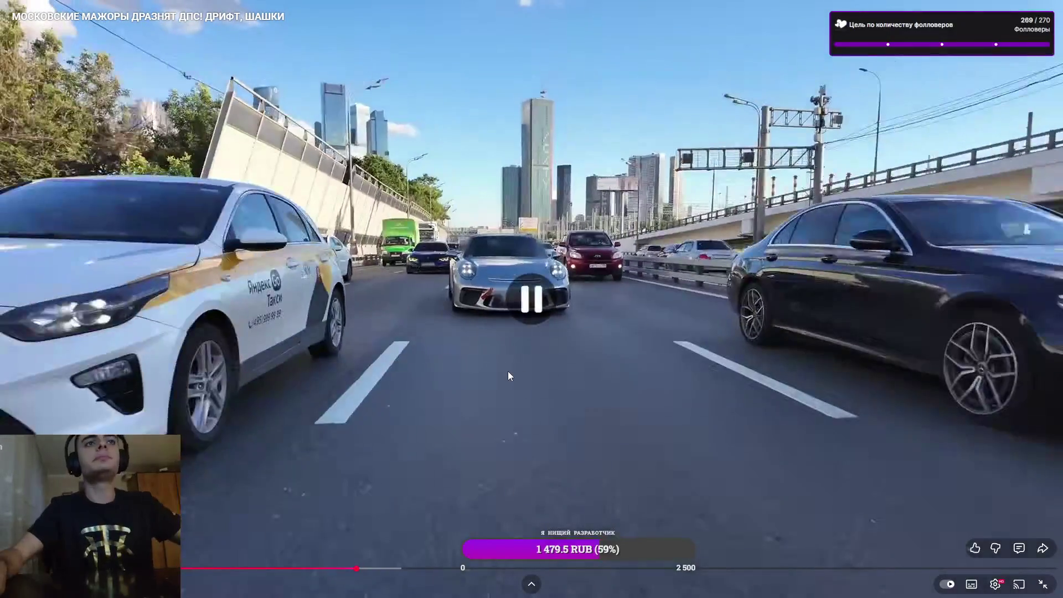
key("Escape")
key("alt+Tab")
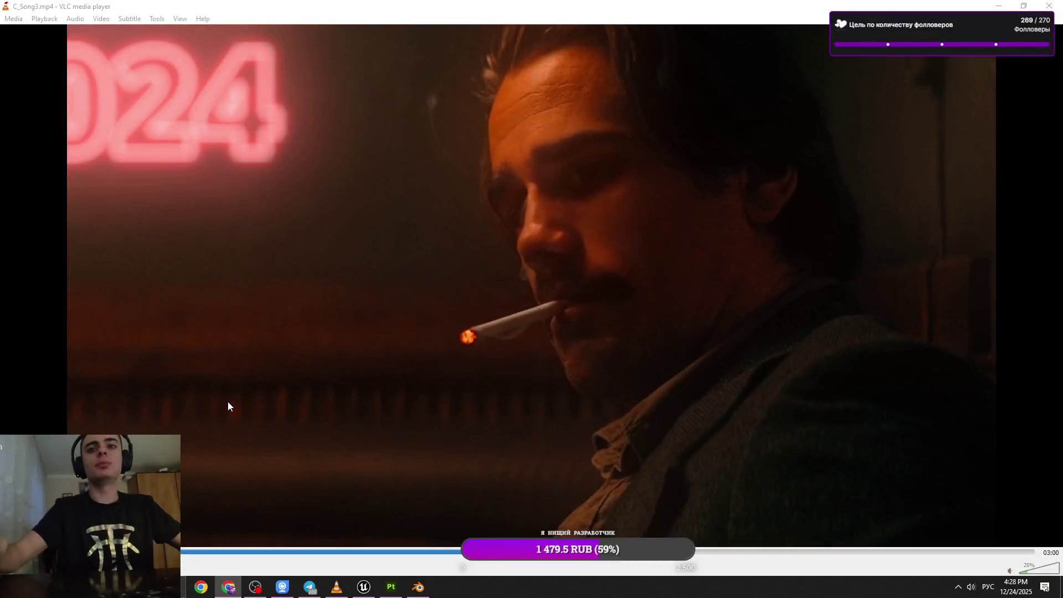
Return to Blender, select the upper cable NurbsPath.001, enter Edit Mode and frame it.
left_click(998, 5)
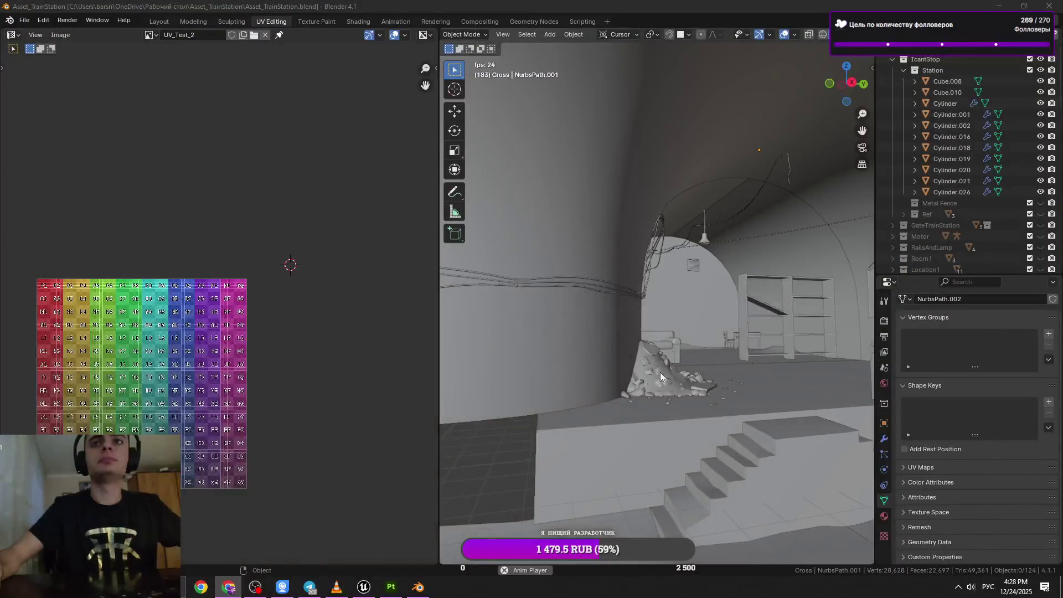
left_click(673, 285)
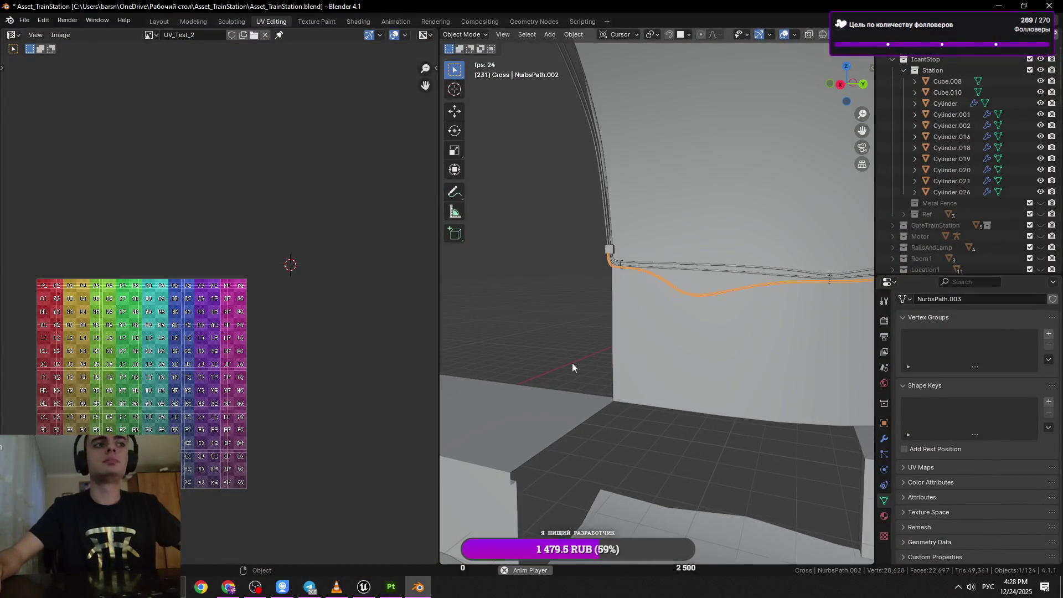
key("alt+Tab")
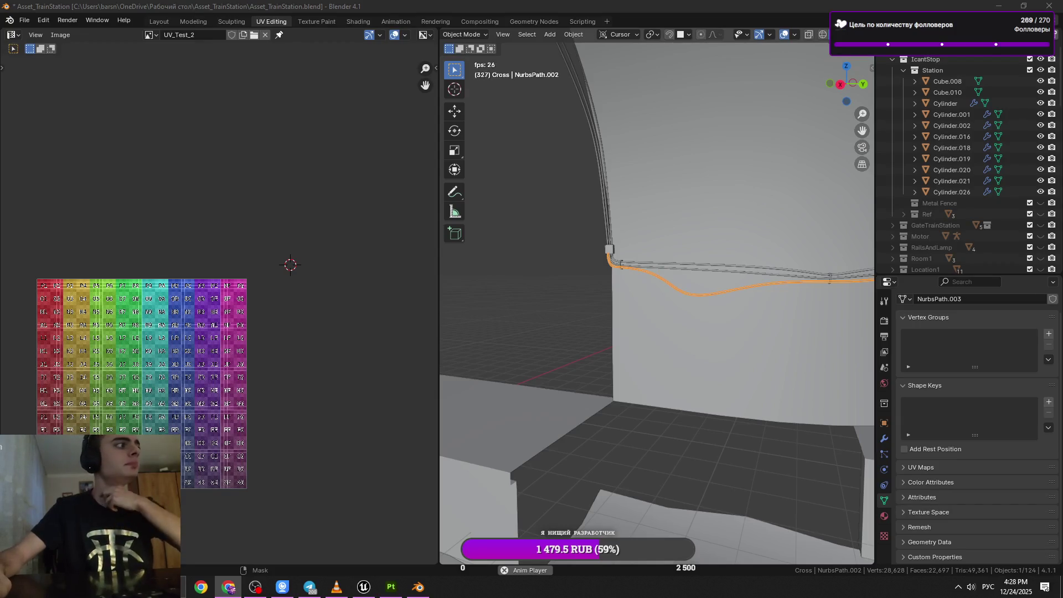
key("alt+Tab")
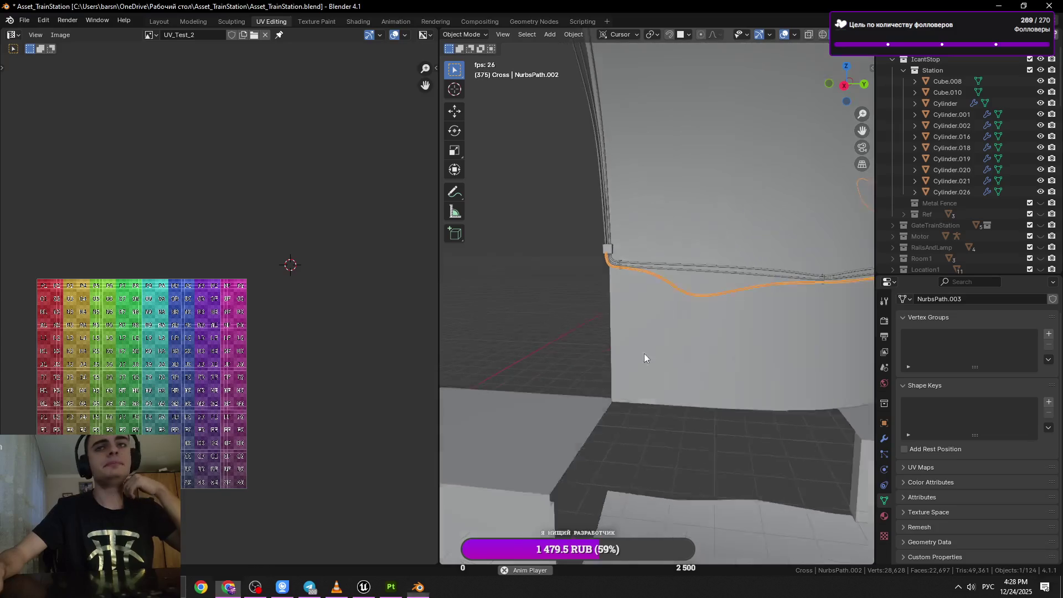
key("Tab")
key("Tab")
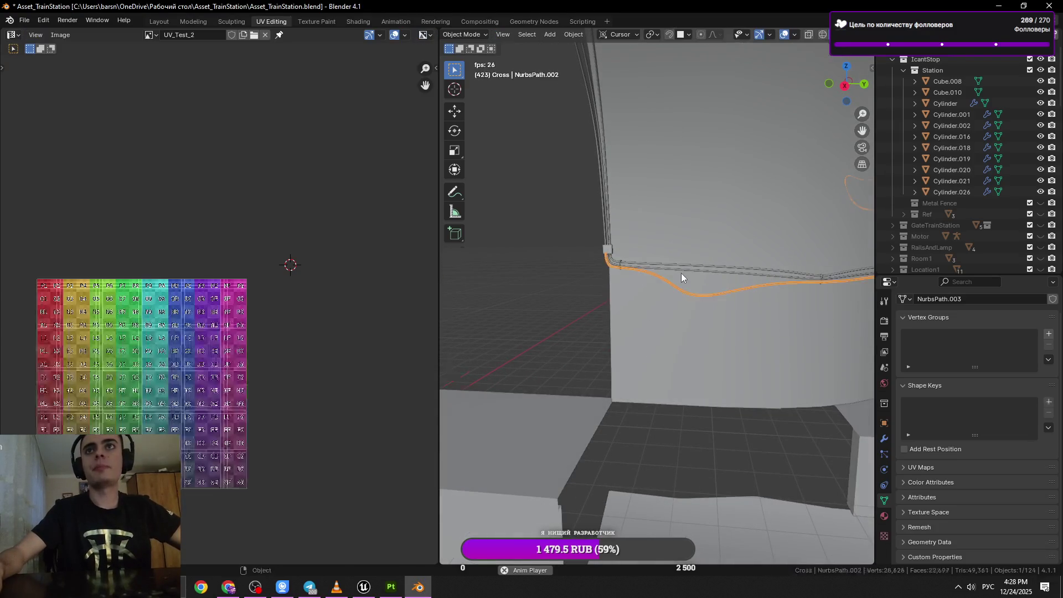
left_click(821, 275)
key("KP_Decimal")
key("Tab")
left_click_drag(821, 275, 739, 314)
scroll("up", 3)
scroll("down", 3)
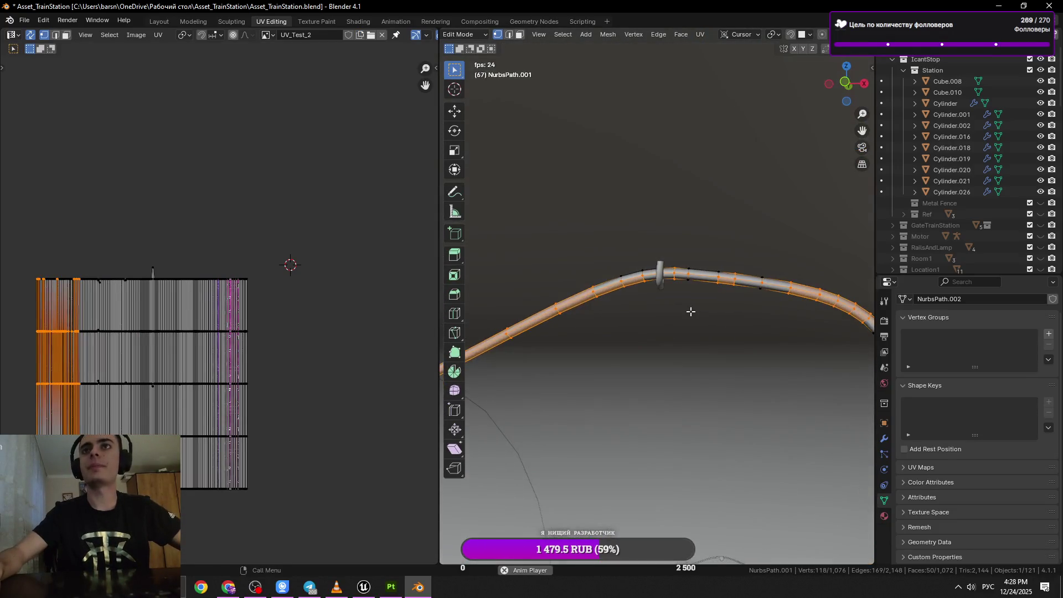
Select and frame an edge loop on the cable beside the hook.
left_click(642, 293)
key("KP_Decimal")
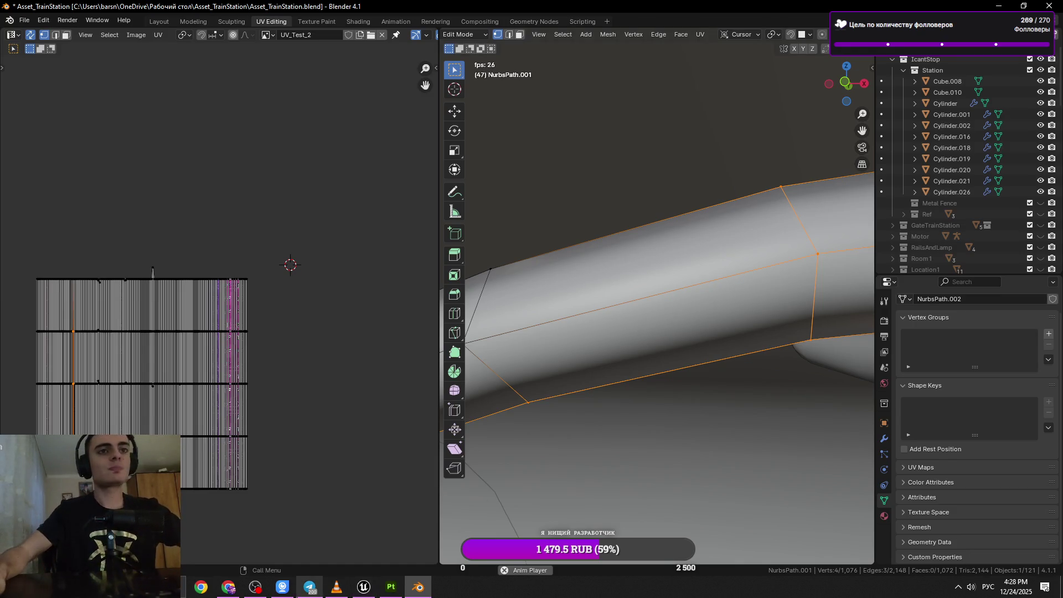
left_click_drag(615, 288, 622, 278)
scroll("down", 3)
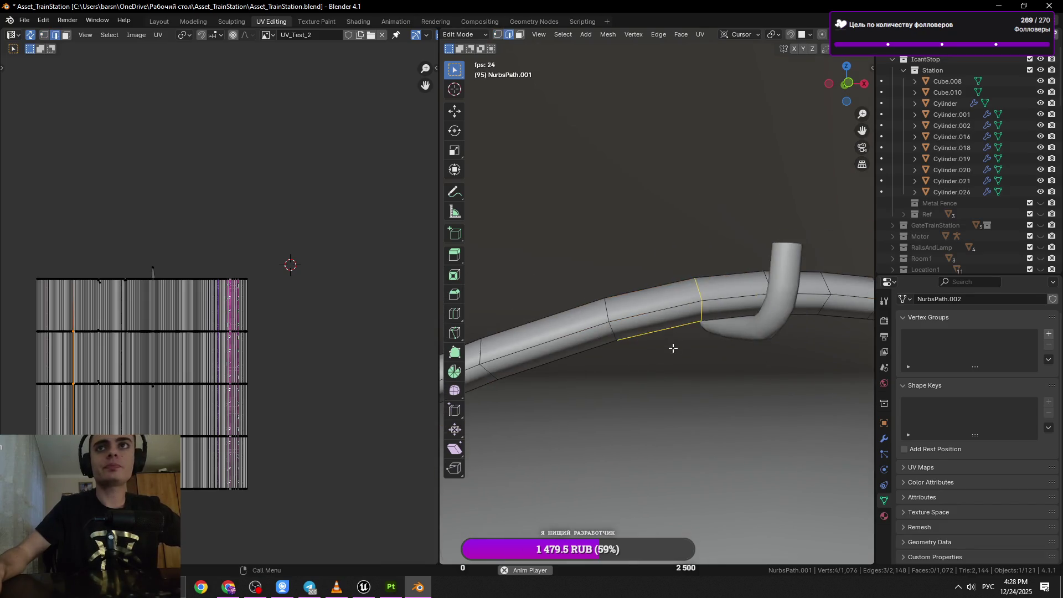
In edge select mode, dissolve an edge loop across the cable and save Asset_TrainStation.blend.
key("2")
left_click(634, 308)
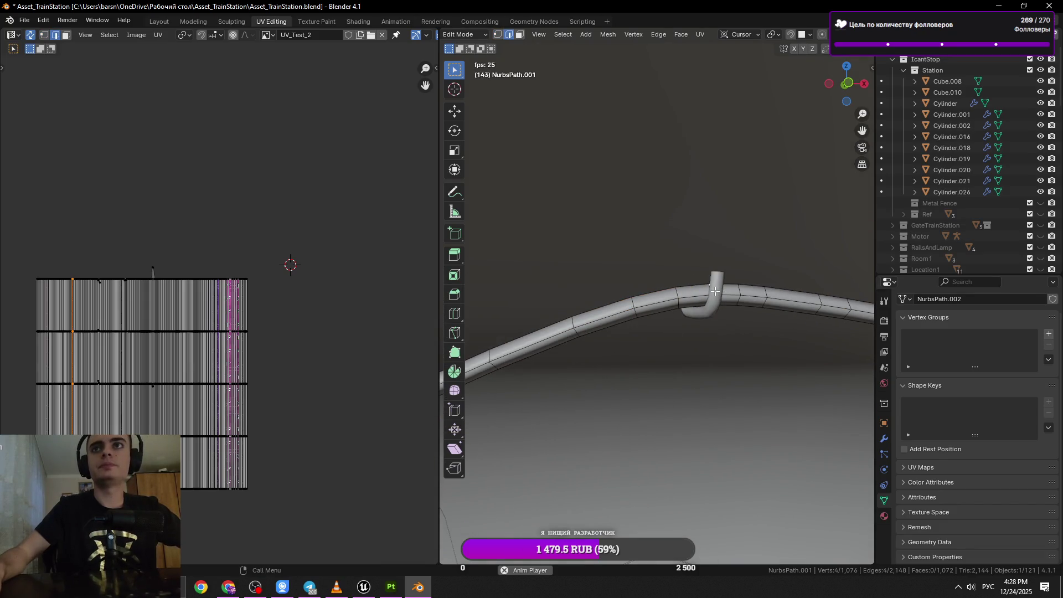
scroll("up", 3)
key("x")
left_click(716, 292)
scroll("down", 3)
scroll("up", 3)
key("ctrl+s")
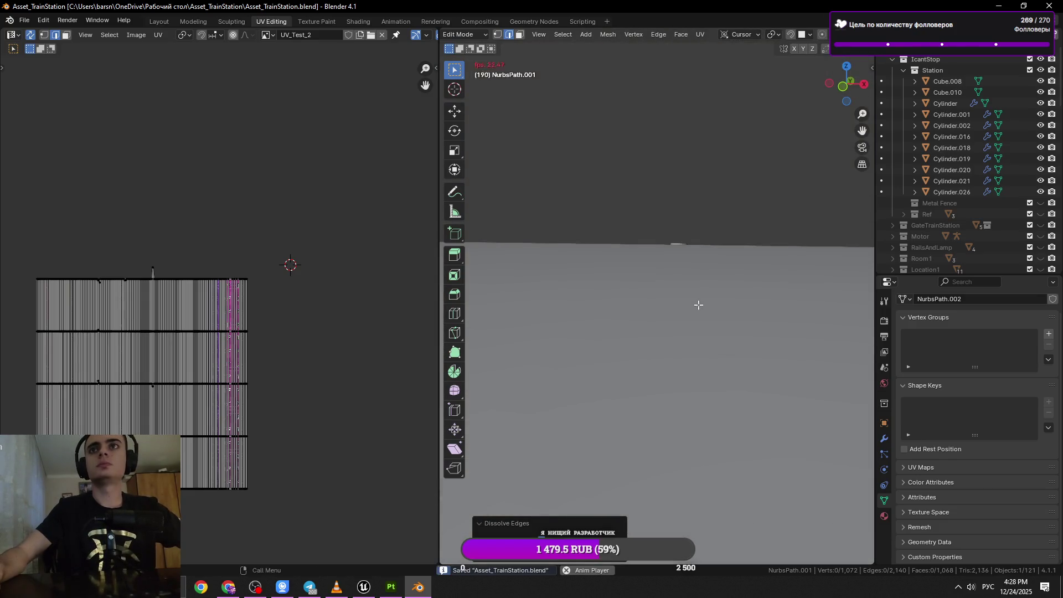
Dissolve the next edge loop along the cable.
scroll("down", 3)
left_click(712, 285)
key("x")
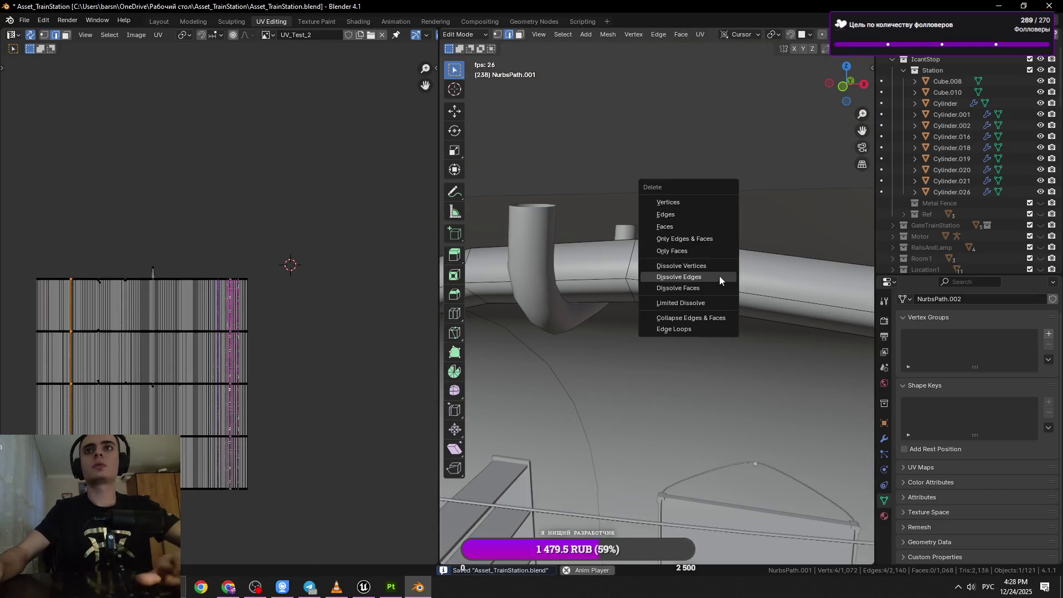
left_click(715, 282)
Select an edge loop on the cable near the hook and save the file.
left_click(259, 587)
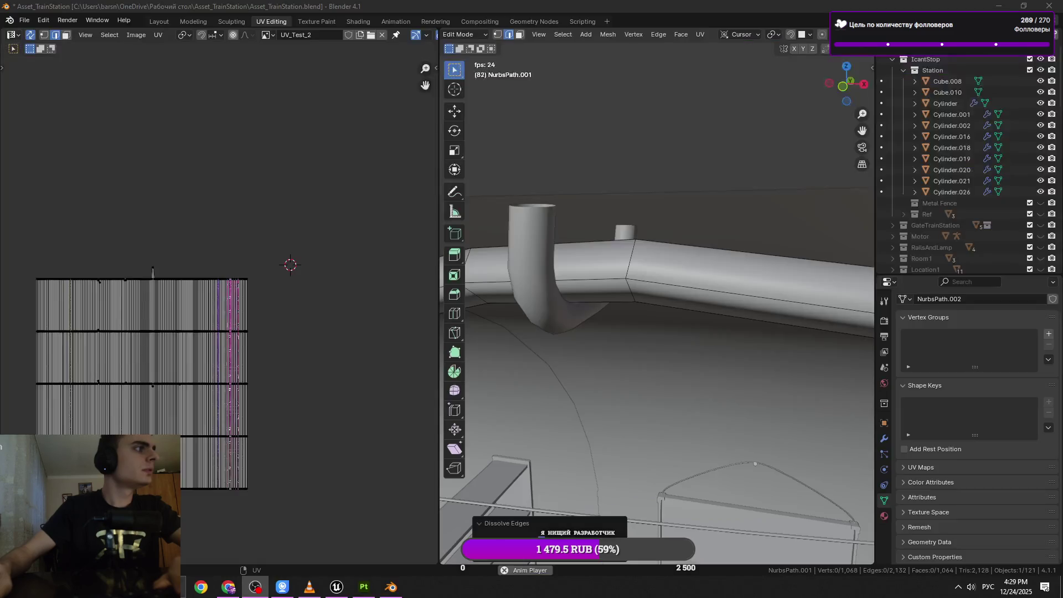
scroll("up", 3)
scroll("down", 3)
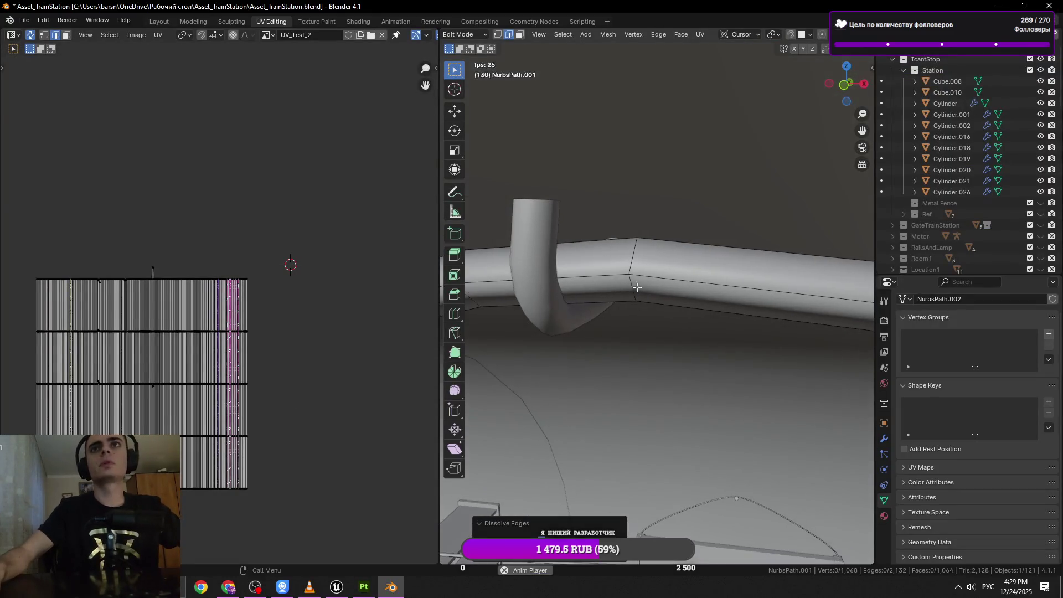
left_click(635, 290)
scroll("up", 3)
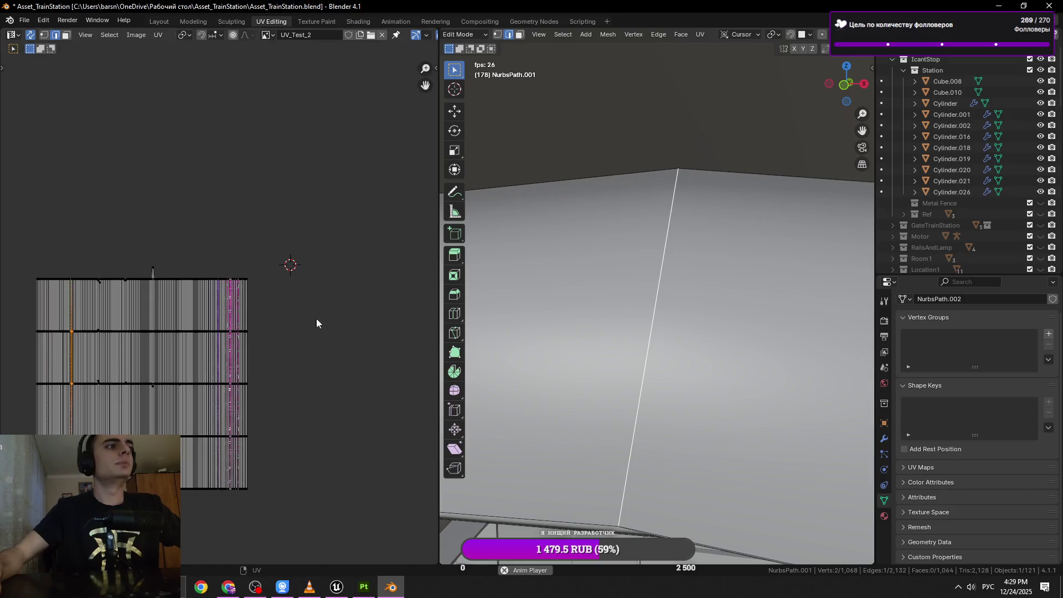
scroll("down", 3)
key("ctrl+s")
Dissolve two more extra edge loops on the cable.
scroll("down", 3)
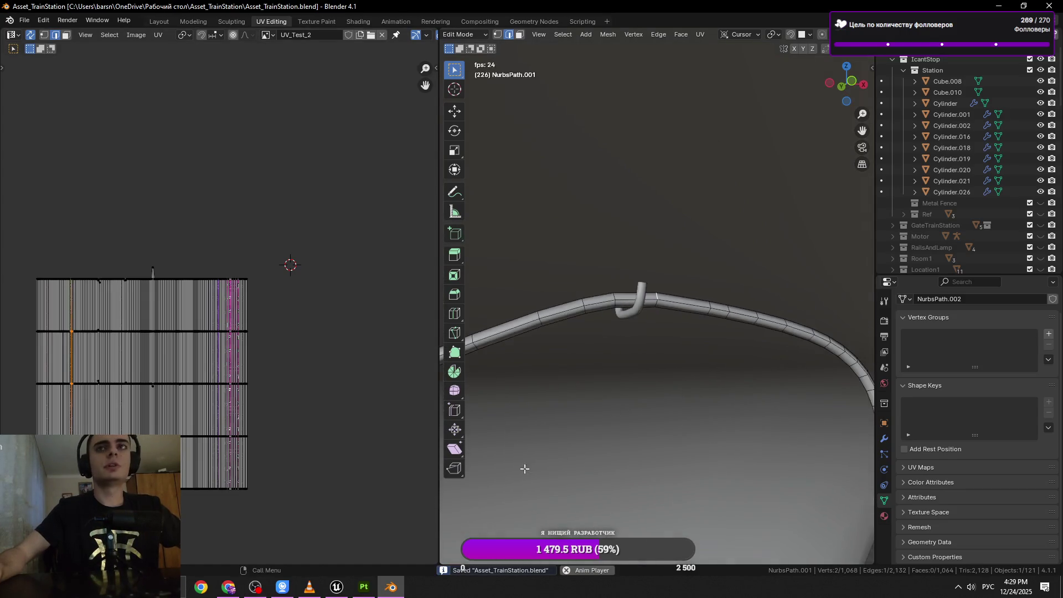
scroll("up", 3)
key("x")
left_click(691, 336)
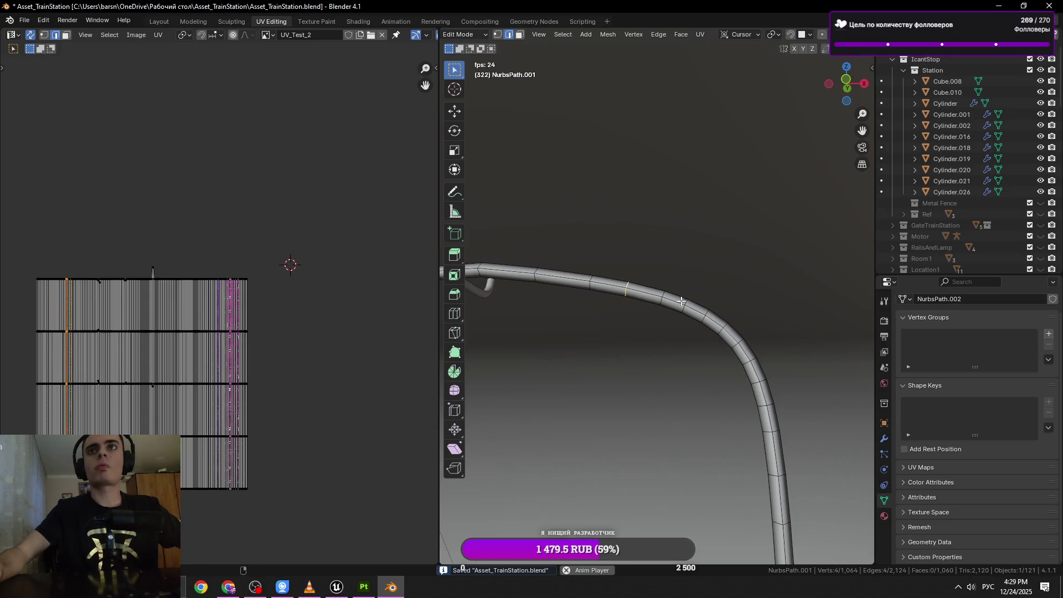
key("x")
left_click(763, 328)
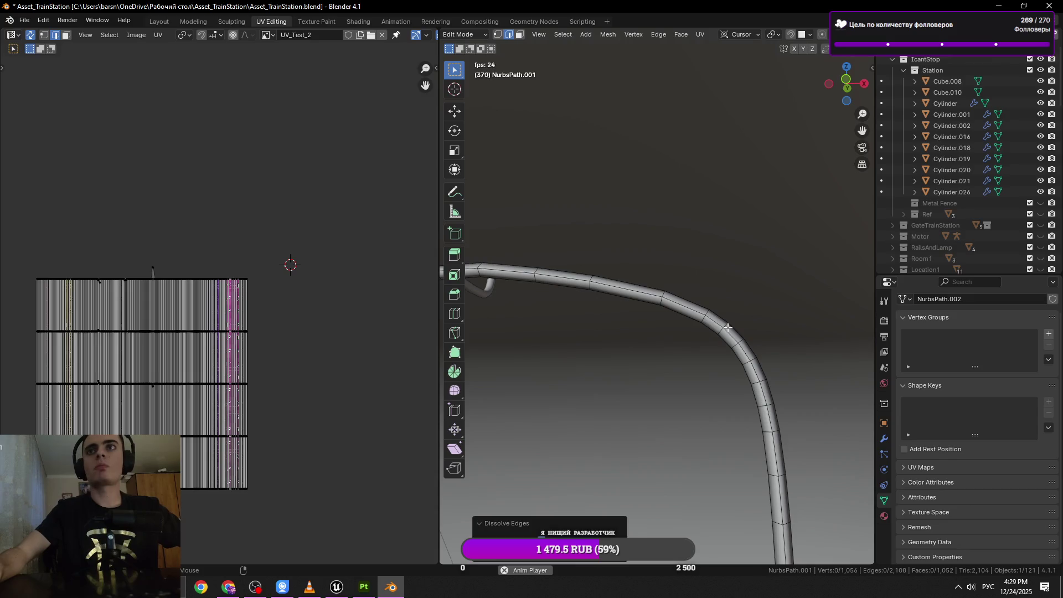
Dissolve an edge loop on the cable's bend and save again.
left_click(727, 327)
key("KP_Decimal")
scroll("down", 3)
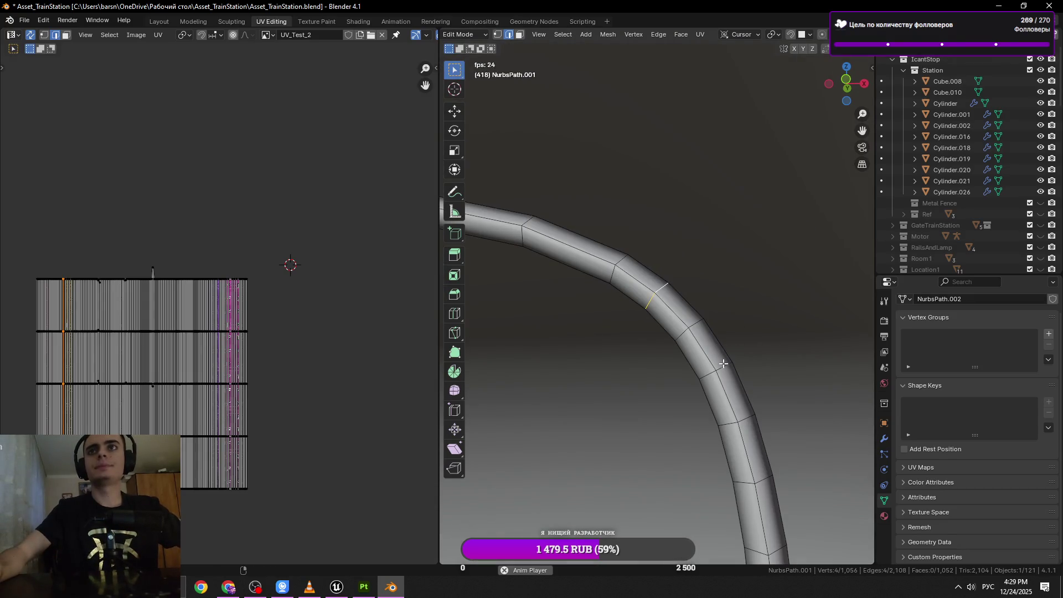
key("x")
left_click(807, 429)
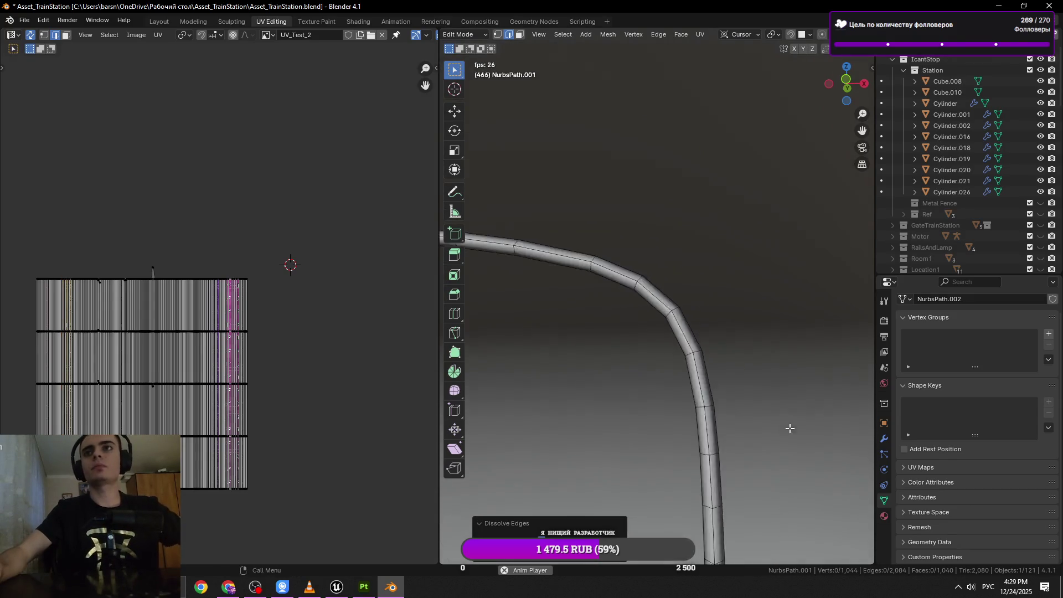
key("ctrl+s")
Dissolve the selected bend loops and edge-slide one remaining loop up the bend.
key("Tab")
key("Tab")
key("Tab")
key("Tab")
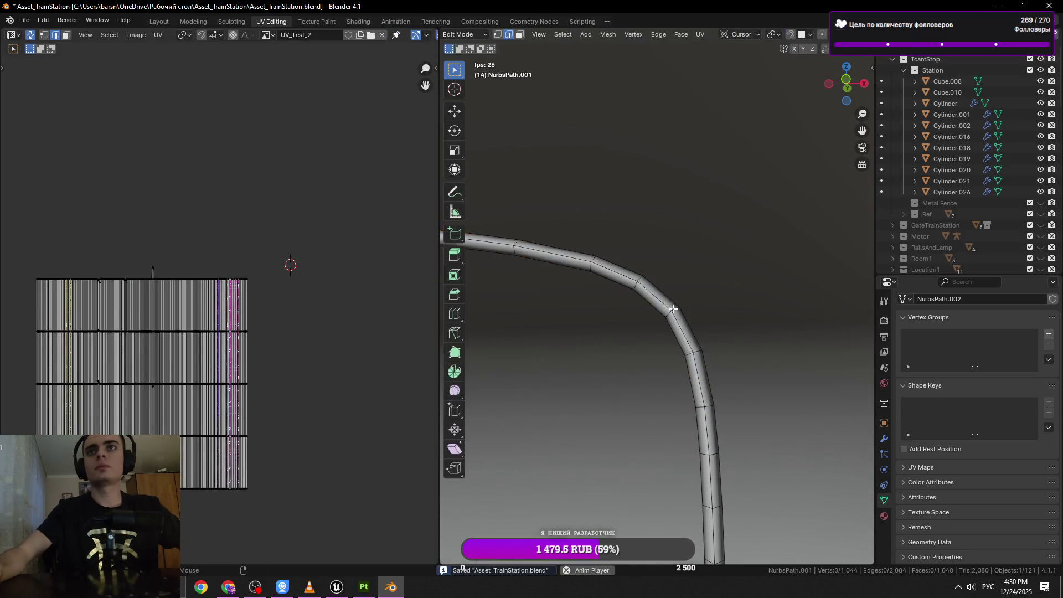
key("Tab")
key("Tab")
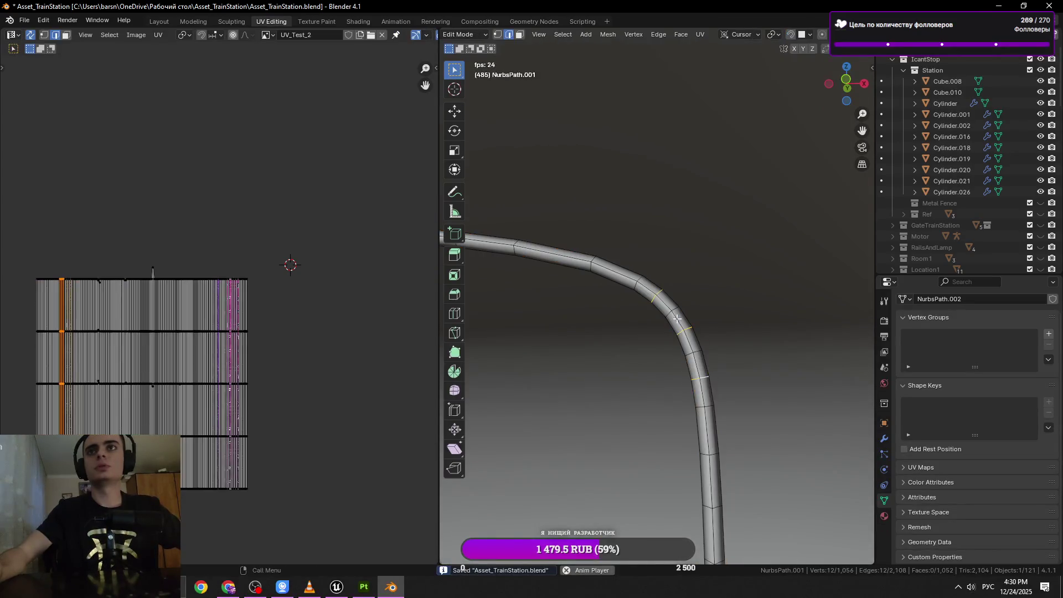
key("x")
left_click(699, 324)
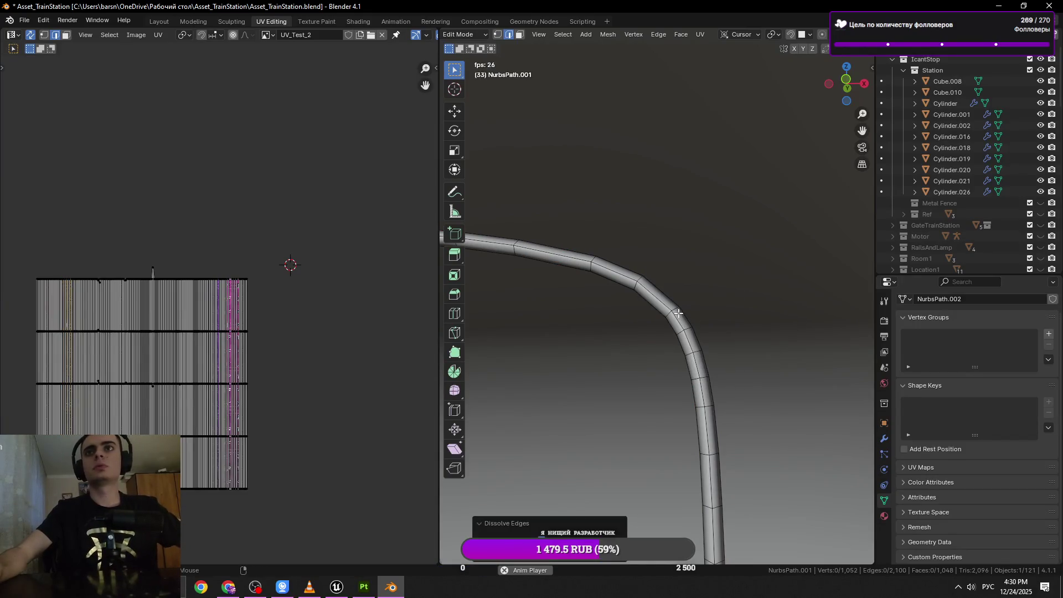
key("g")
key("g")
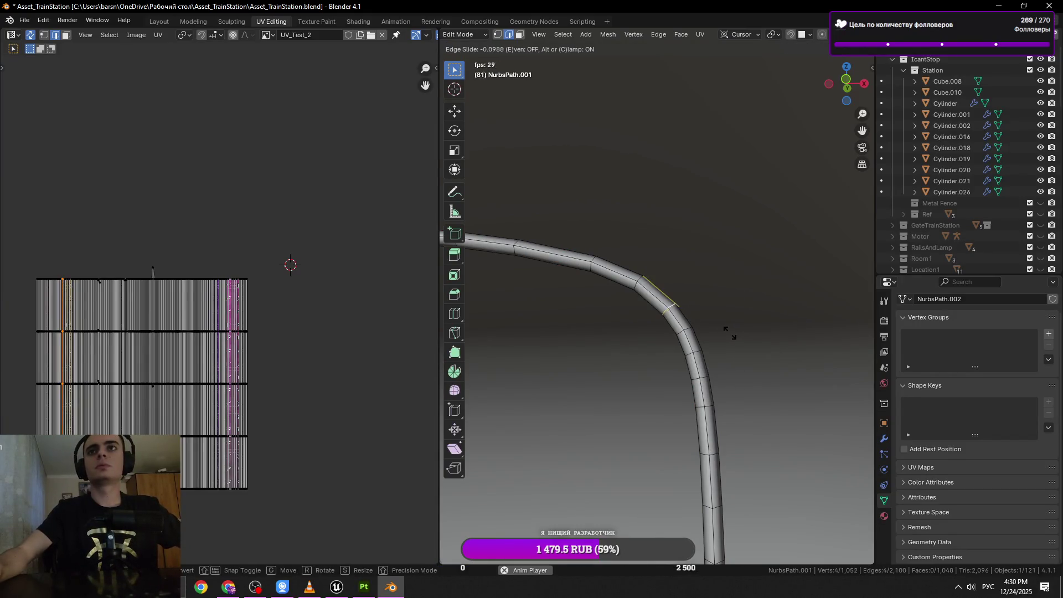
left_click(722, 329)
left_click(309, 587)
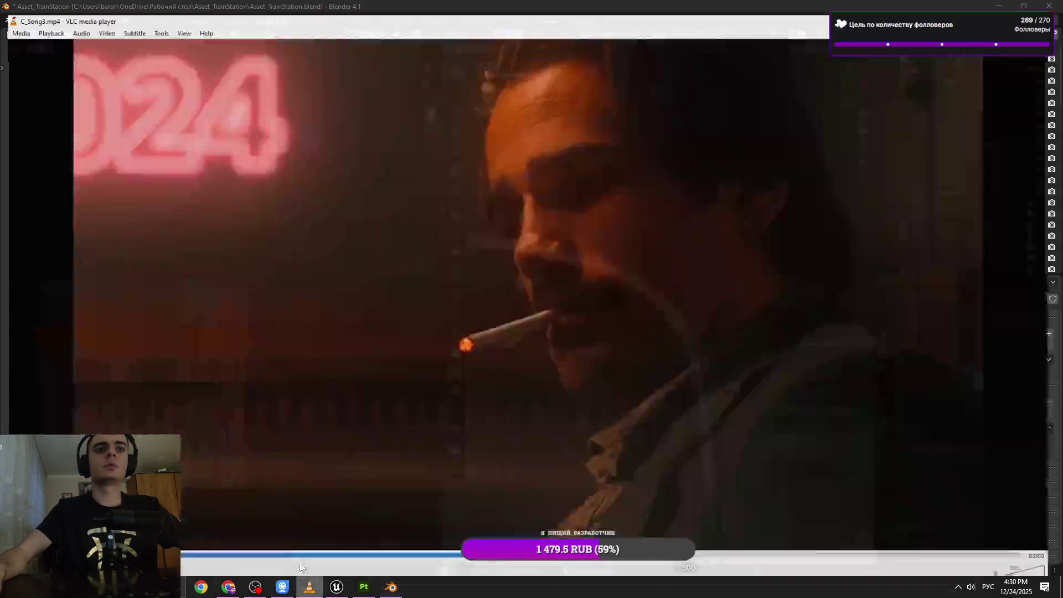
Stop the C_Song3.mp4 playback and minimize VLC to reveal Blender's UV Editing workspace.
key("s")
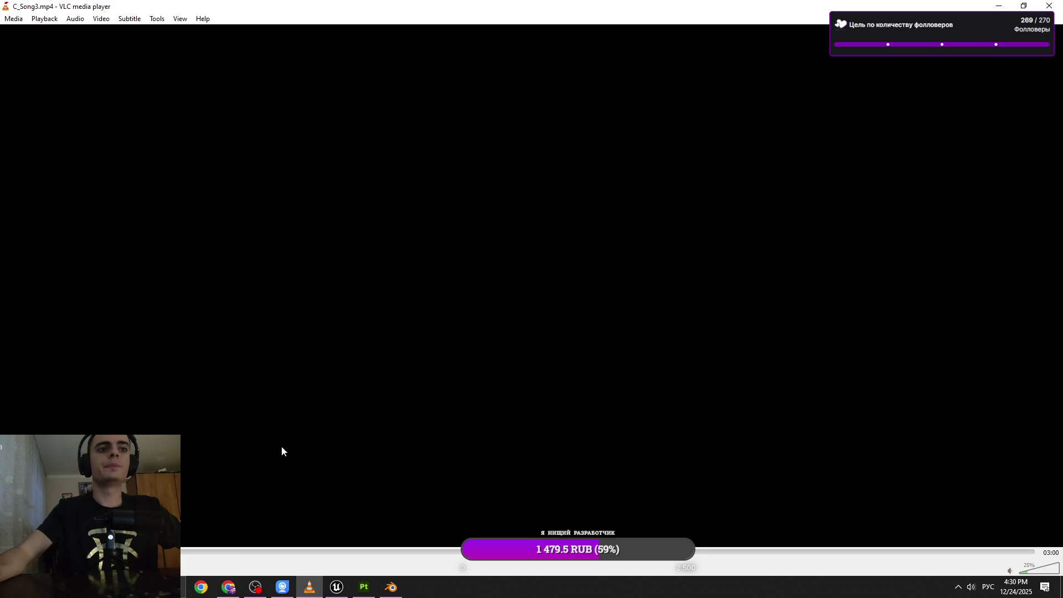
key("super")
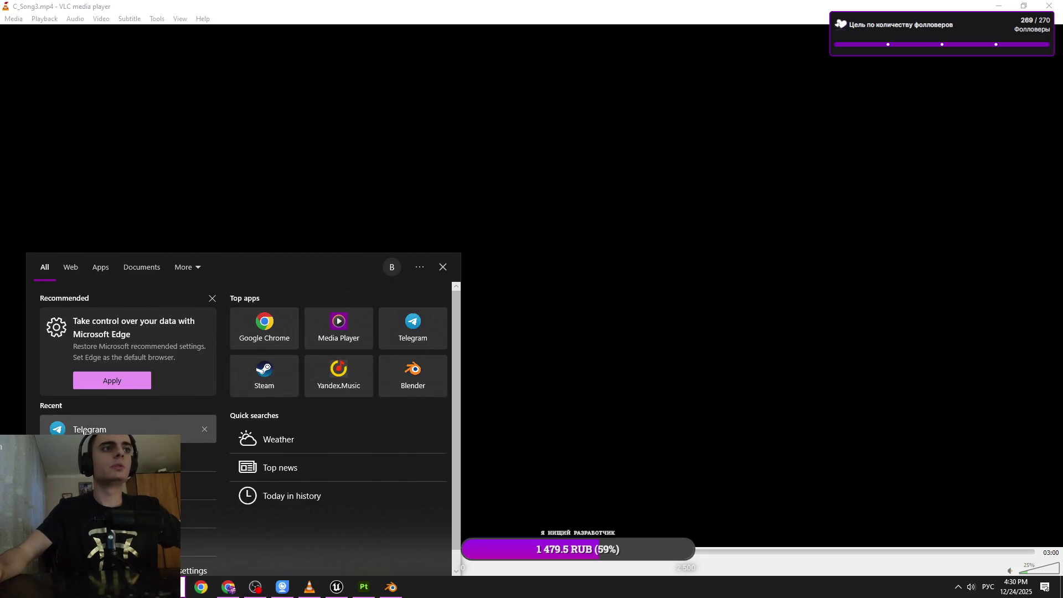
key("Escape")
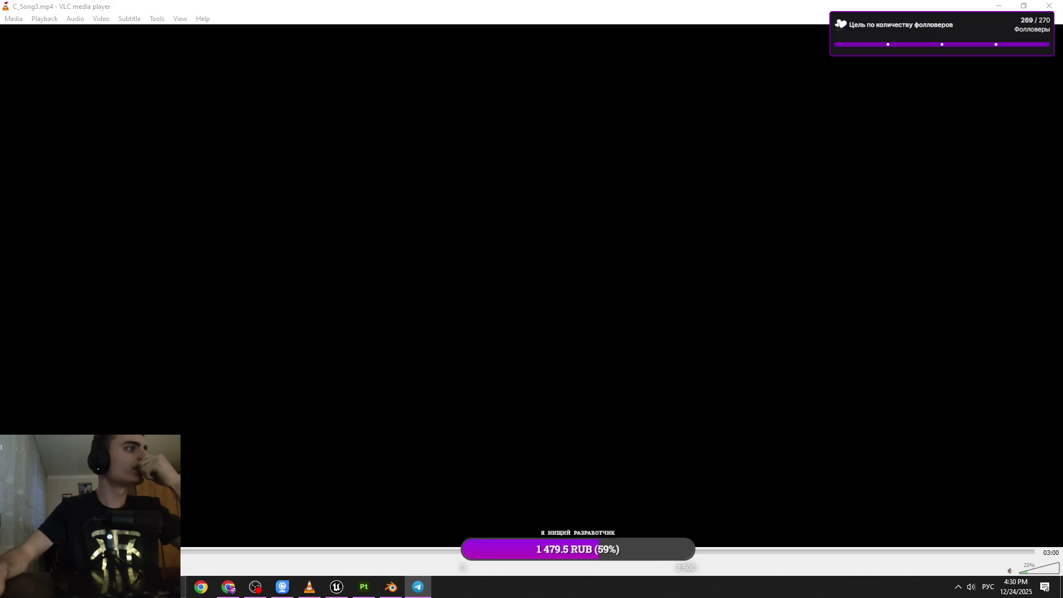
left_click(998, 6)
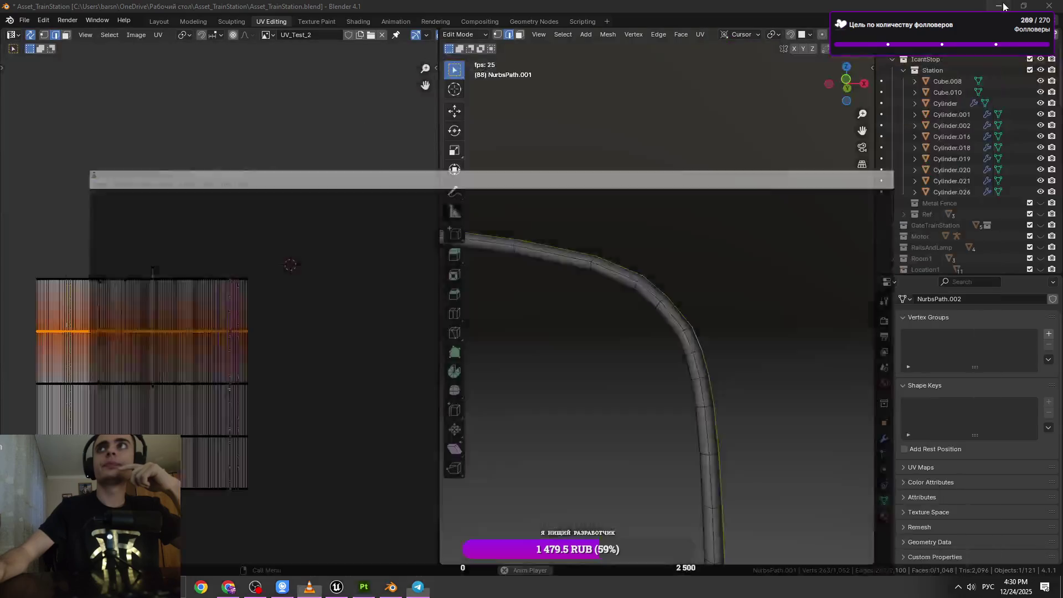
Play the track 'Russian Cover' in Media Player at volume 16, then bring Blender back to the front.
key("super+d")
left_click(305, 588)
double_click(20, 204)
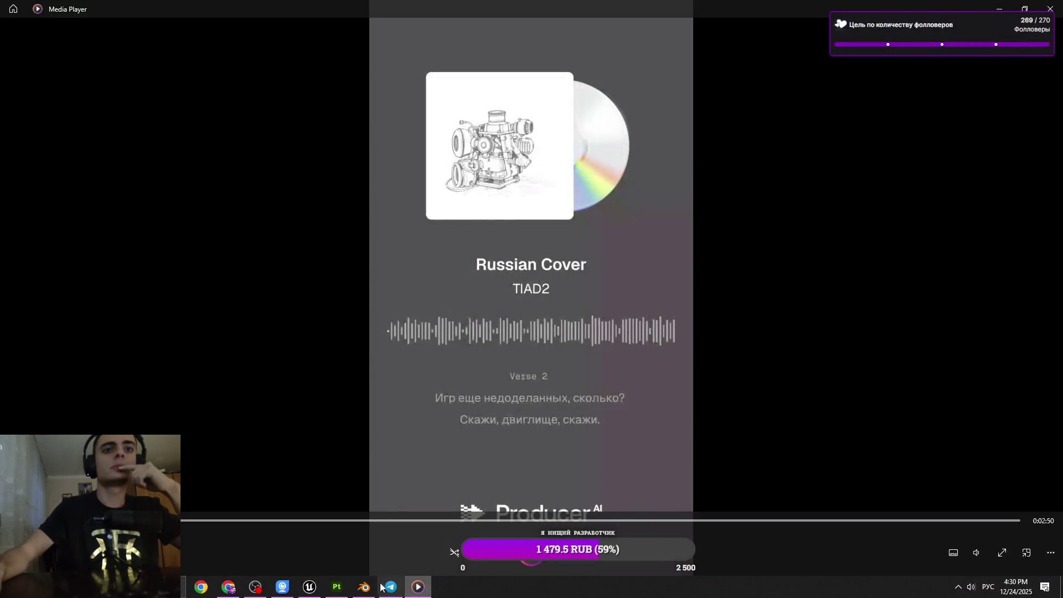
left_click(970, 553)
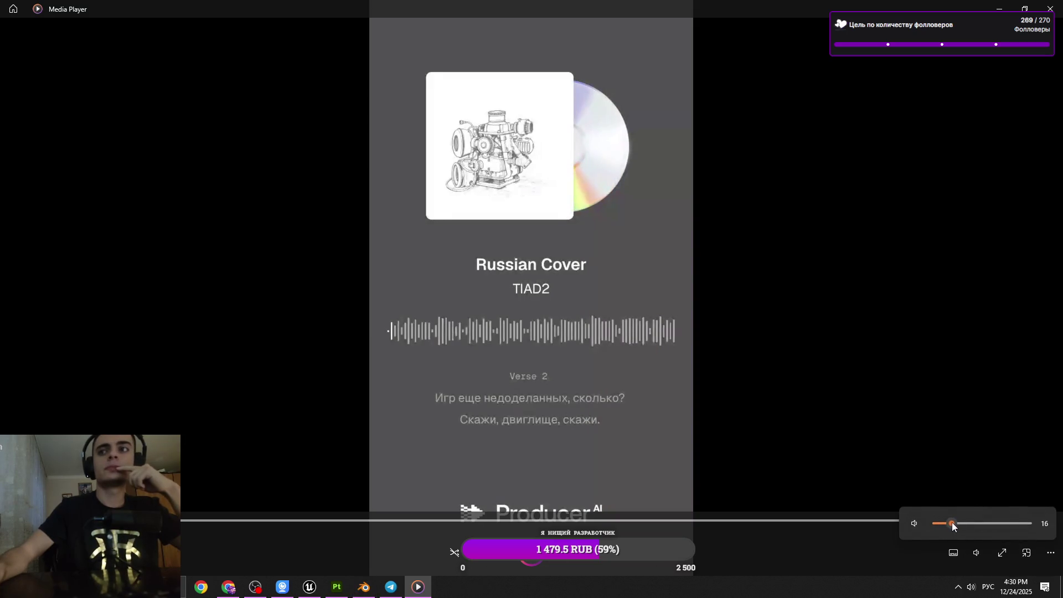
left_click(363, 586)
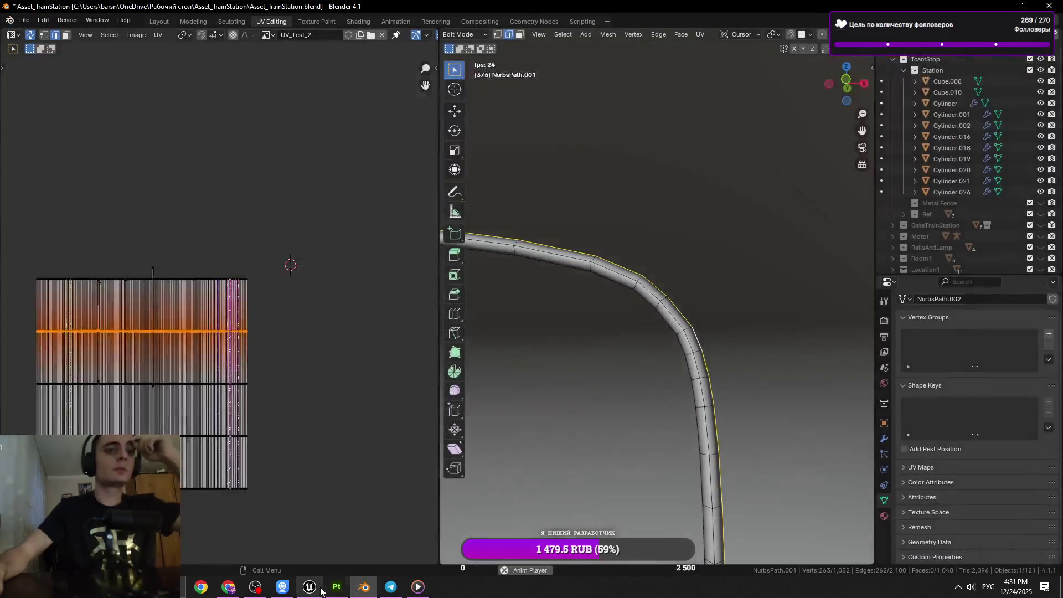
Dissolve two cross-section edge loops on the cable's bend and save the file.
left_click(696, 350)
scroll("up", 3)
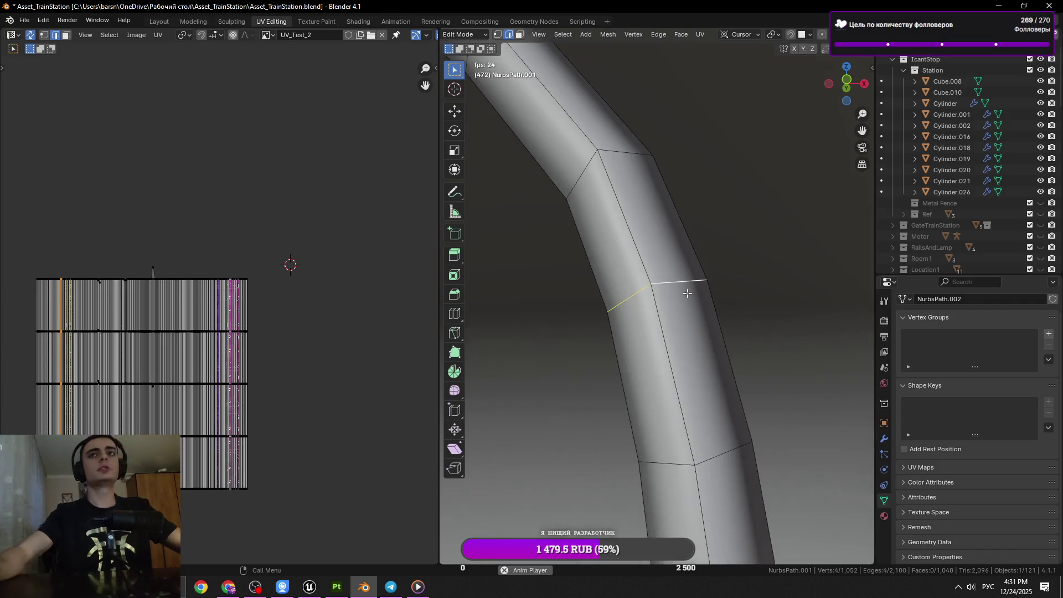
key("x")
left_click(637, 306)
key("x")
left_click(738, 395)
key("ctrl+s")
Dissolve the next three extra edge loops further along the cable.
left_click(670, 390)
key("x")
left_click(705, 394)
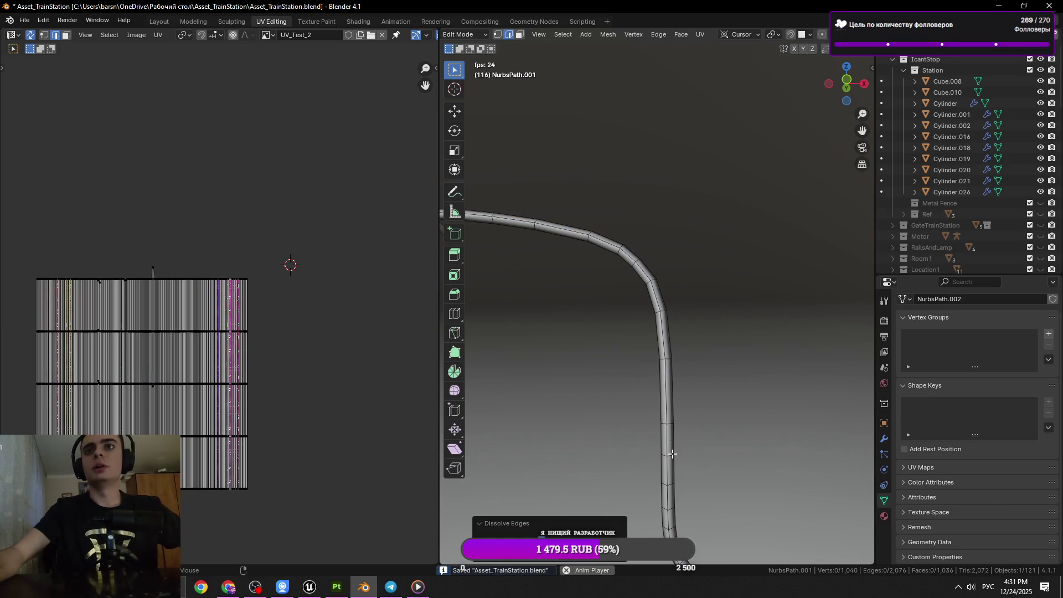
left_click_drag(705, 464, 692, 391)
left_click(657, 407)
key("x")
left_click(672, 408)
left_click(657, 436)
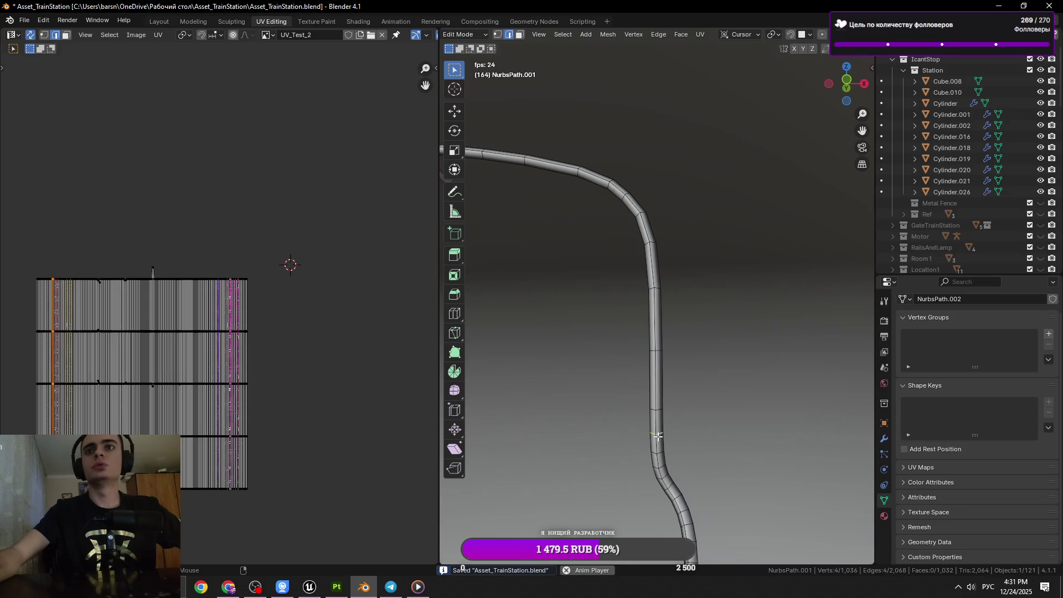
key("x")
left_click(691, 438)
Dissolve a loop on the cable's lower bend, nudge the selection into place, and return to Object Mode.
left_click(232, 586)
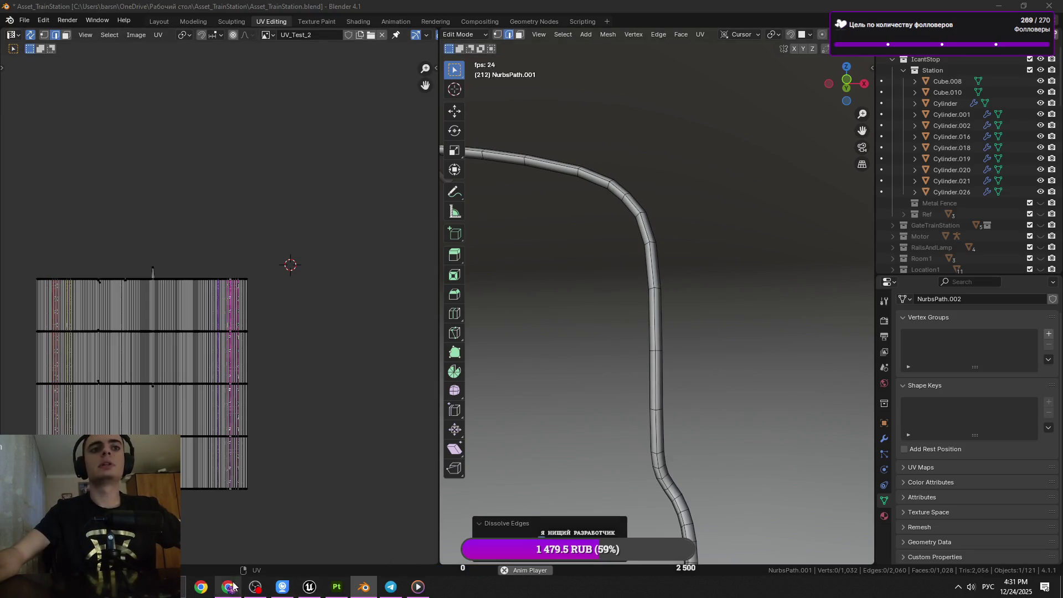
left_click_drag(667, 476, 645, 355)
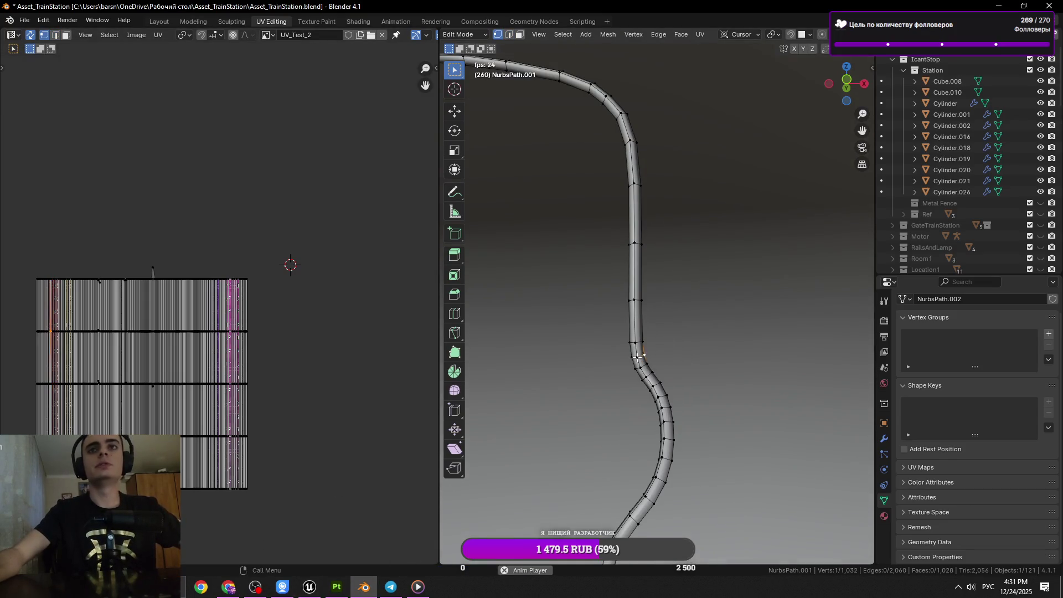
key("alt+Tab")
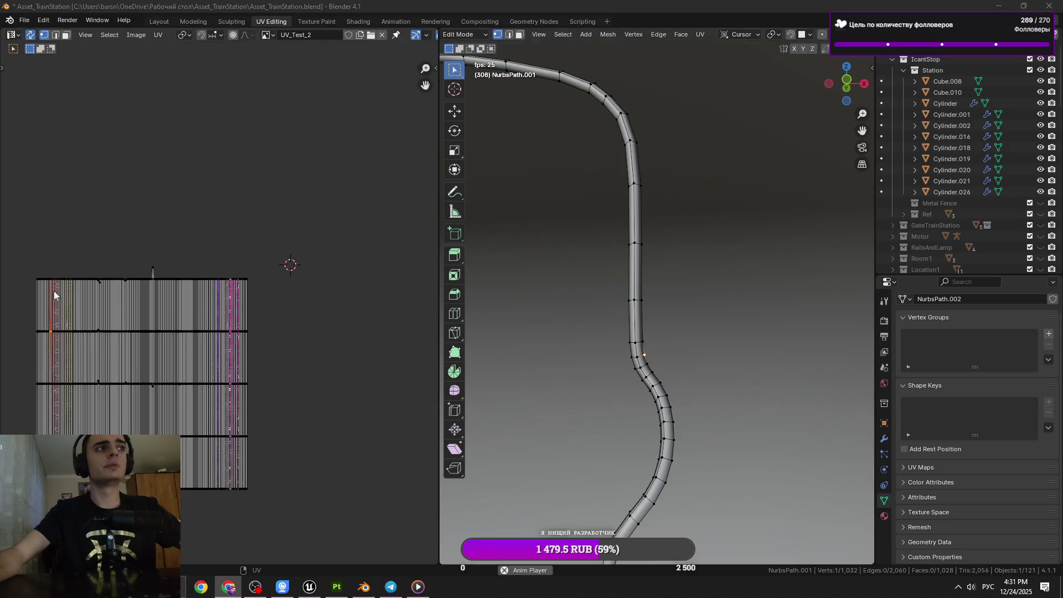
key("alt+Tab")
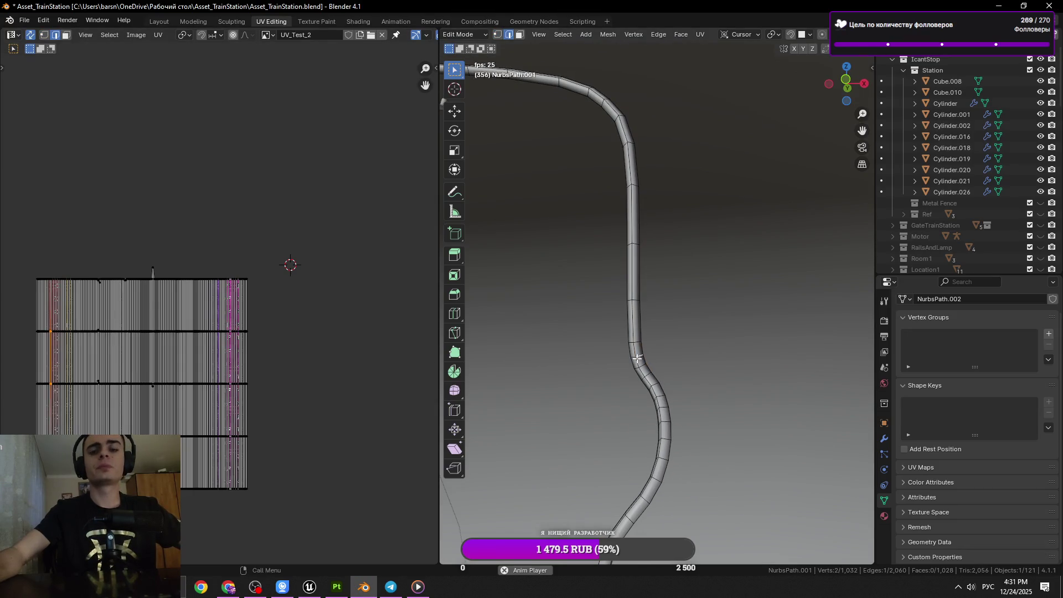
scroll("up", 3)
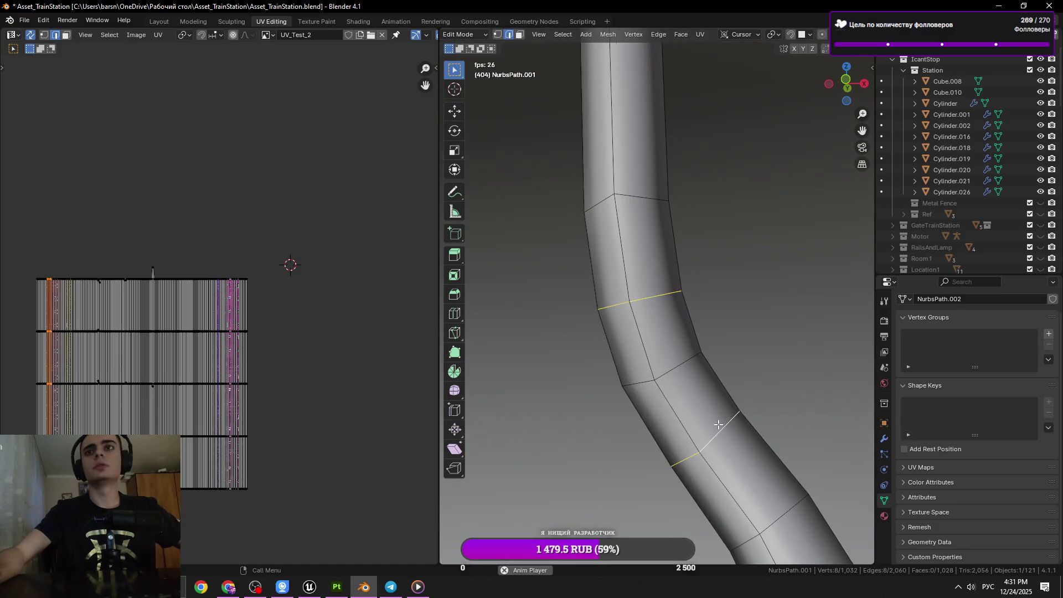
key("x")
left_click(718, 424)
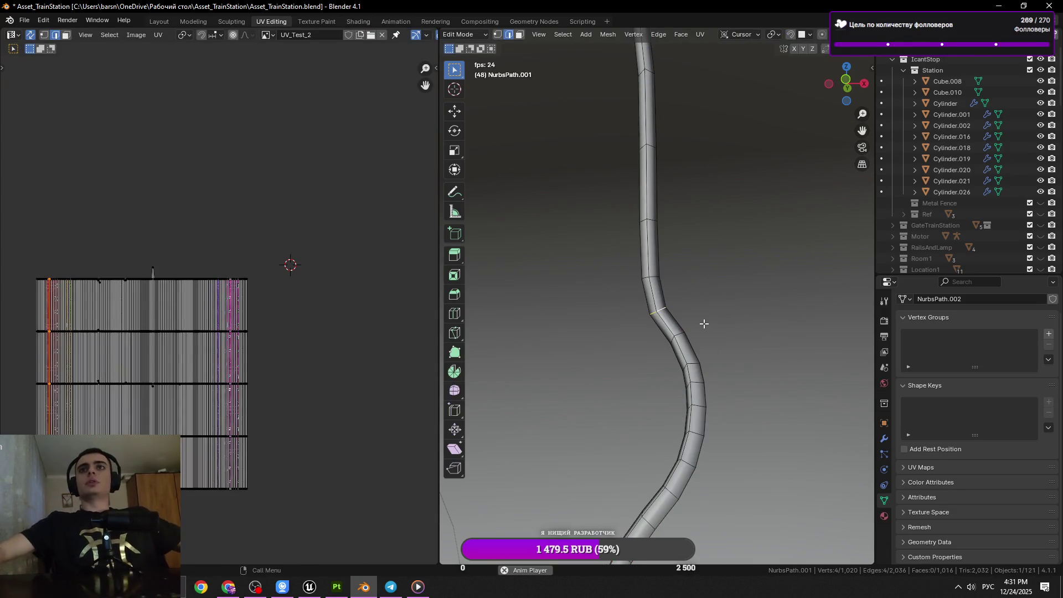
key("g")
left_click(692, 305)
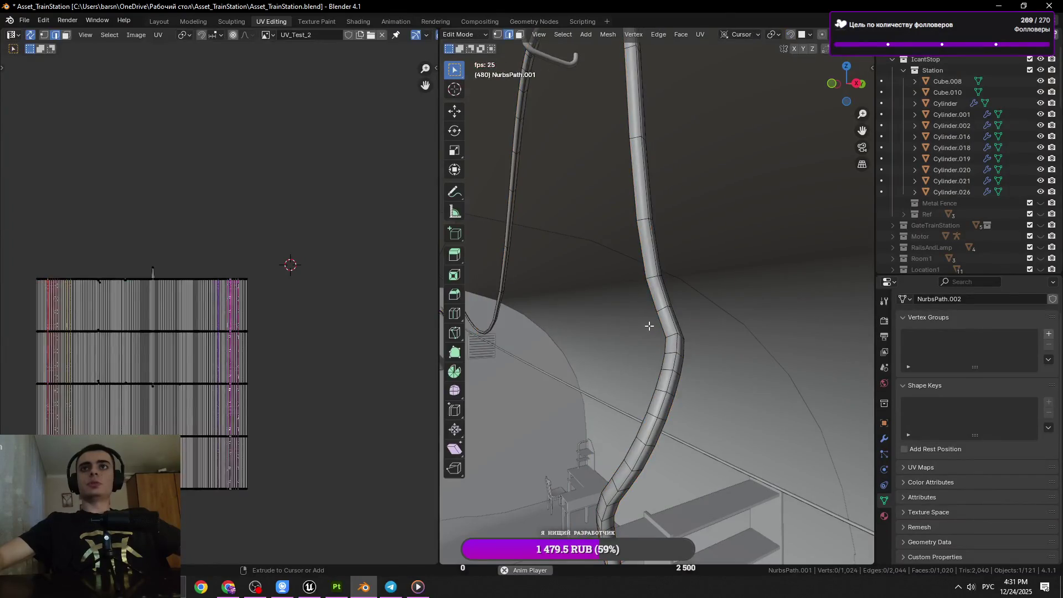
key("Tab")
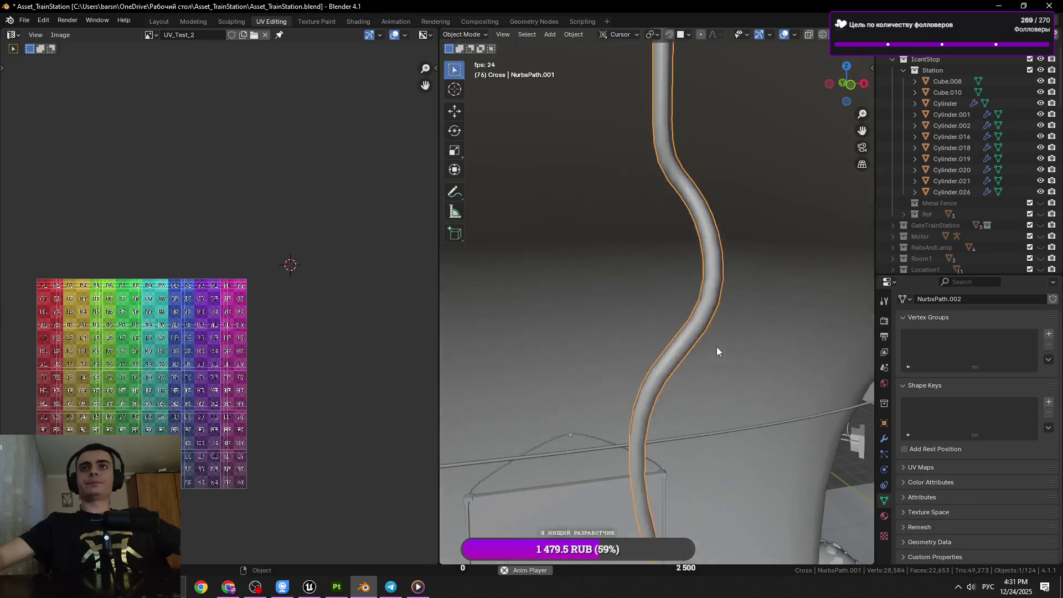
Re-enter Edit Mode on the cable, save, and dissolve the selected edge loop.
key("Tab")
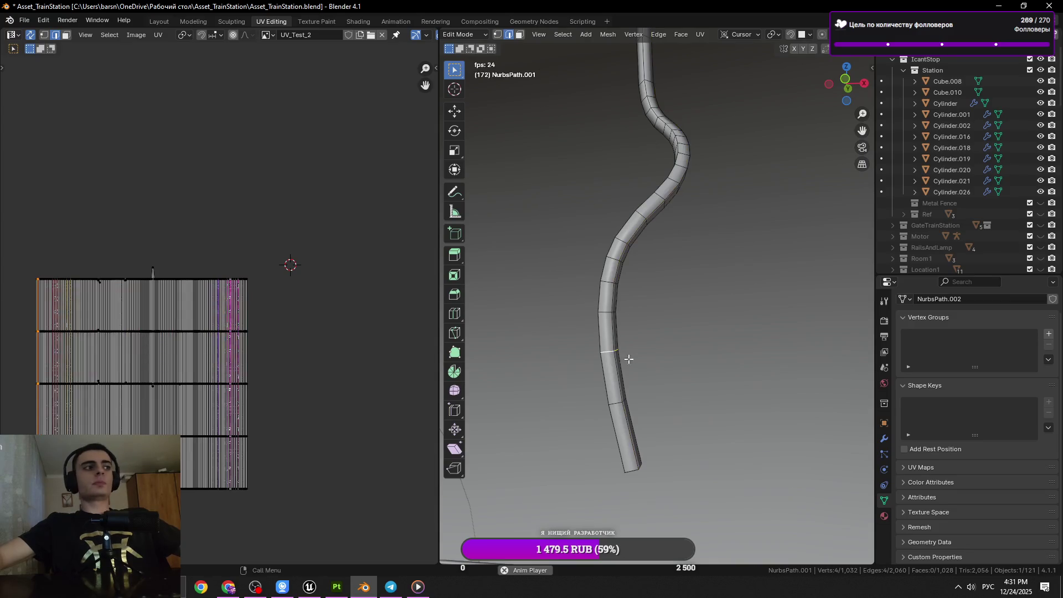
key("ctrl+s")
key("x")
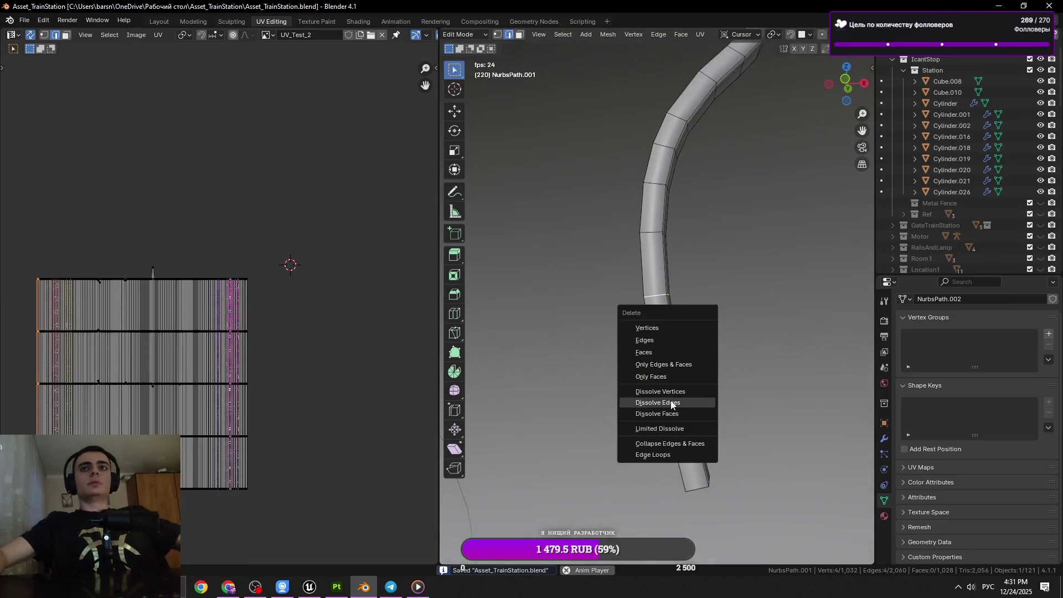
left_click(665, 403)
left_click(254, 587)
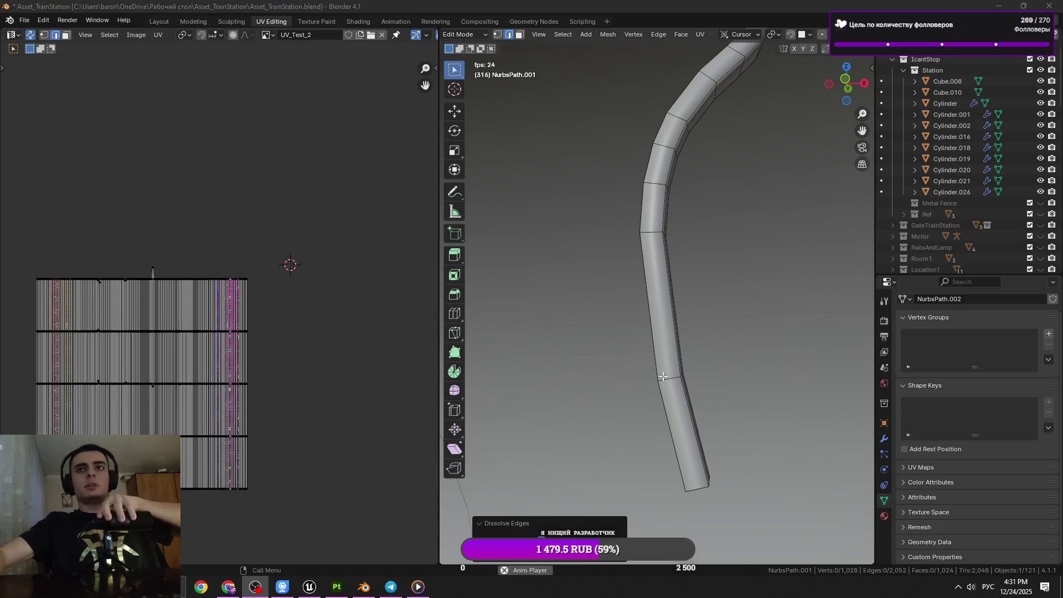
Dissolve three more extra edge loops along the cable.
left_click(663, 232)
key("x")
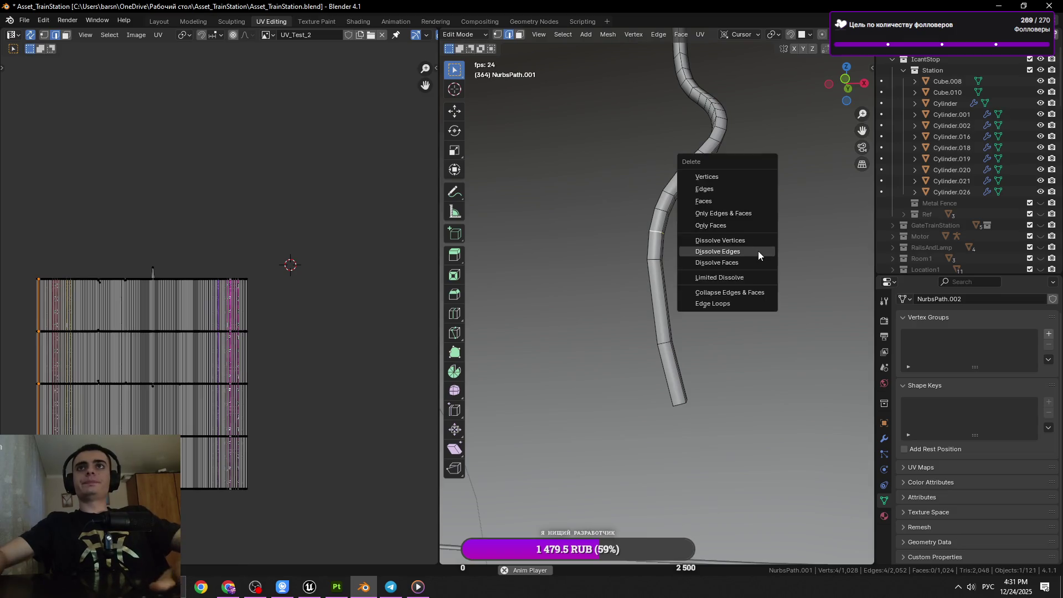
left_click(759, 245)
left_click(692, 273)
key("x")
left_click(695, 269)
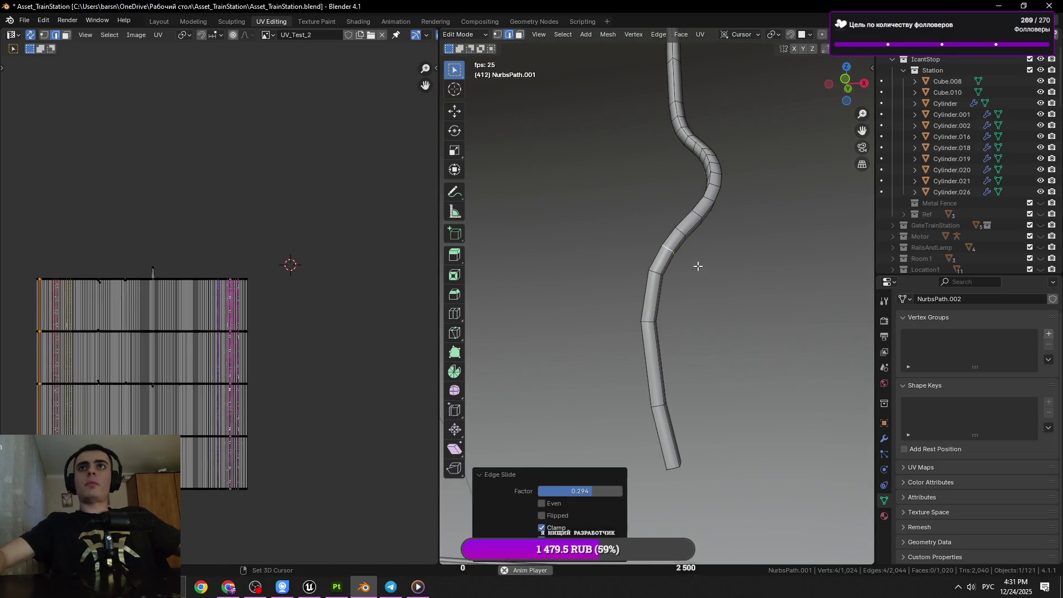
left_click(671, 290)
key("x")
left_click(741, 296)
key("x")
left_click(767, 307)
Save in Object Mode, walk the view around the station, then re-enter Edit Mode and select a cable loop.
key("Tab")
key("ctrl+s")
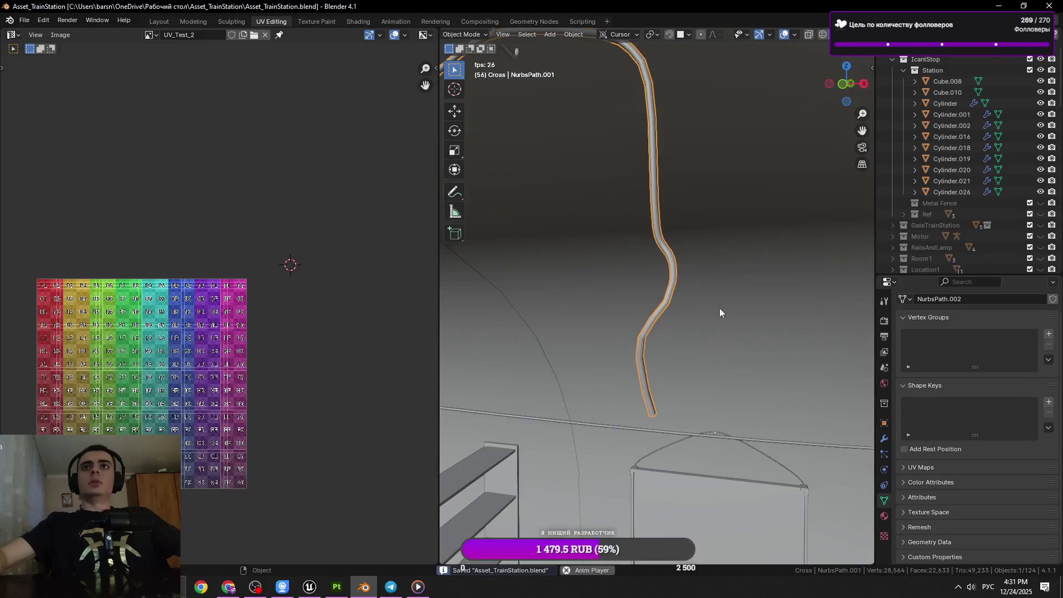
key("shift+grave")
key("w")
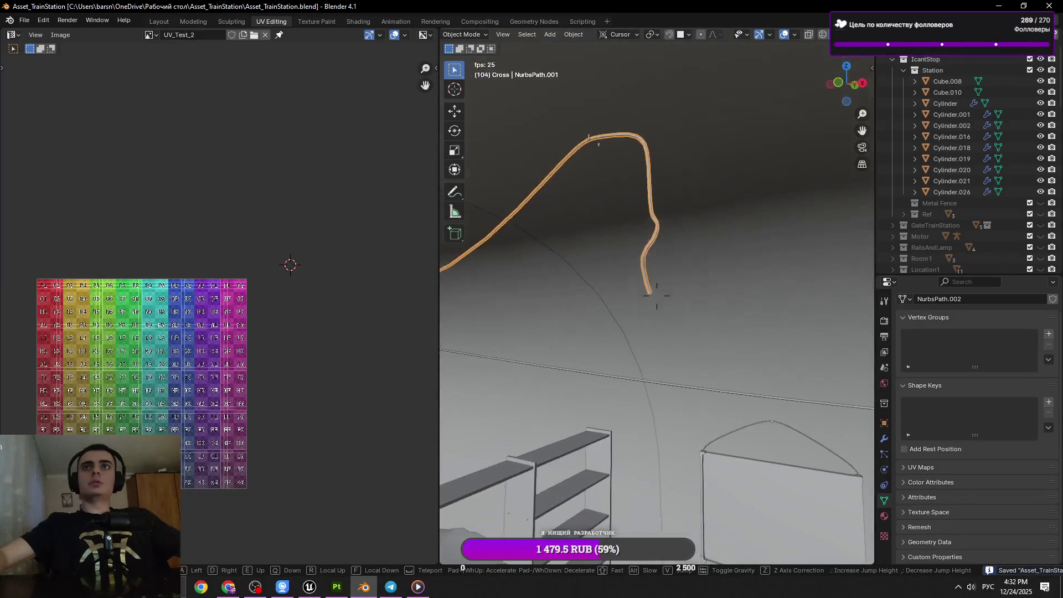
key("s")
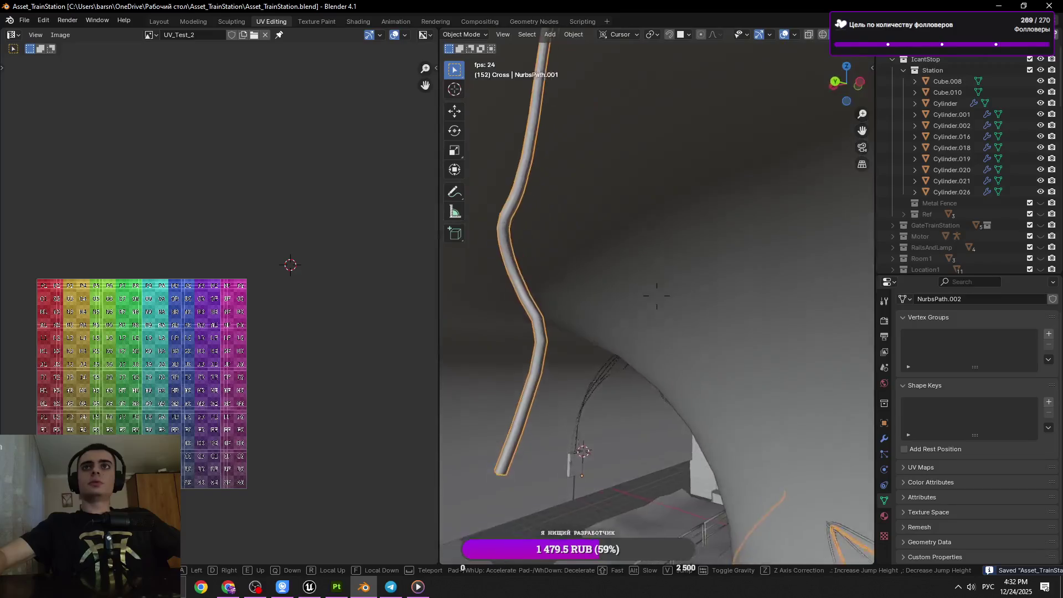
left_click(656, 295)
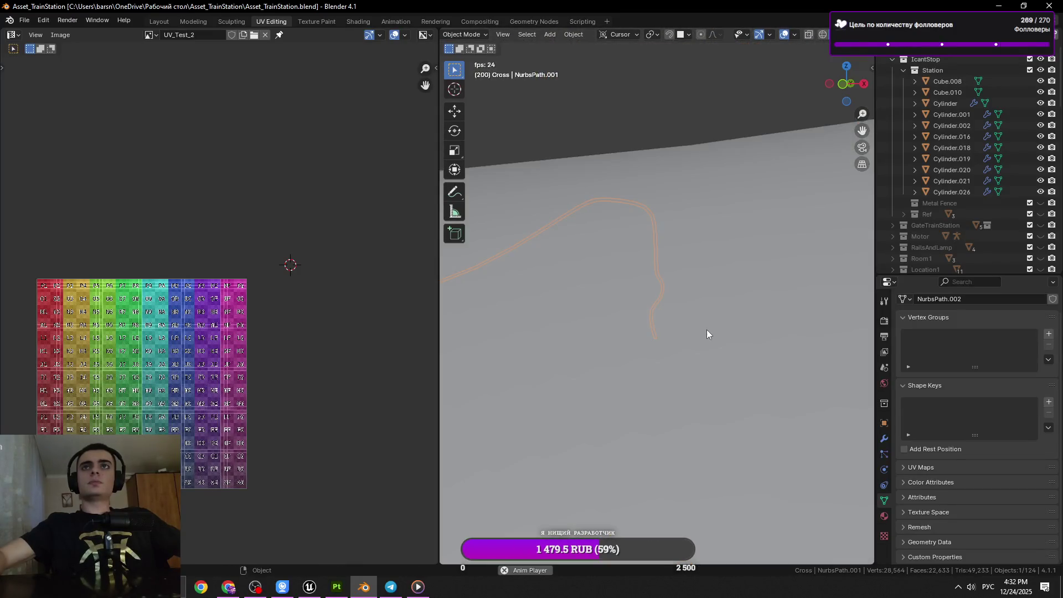
key("Tab")
left_click(664, 213)
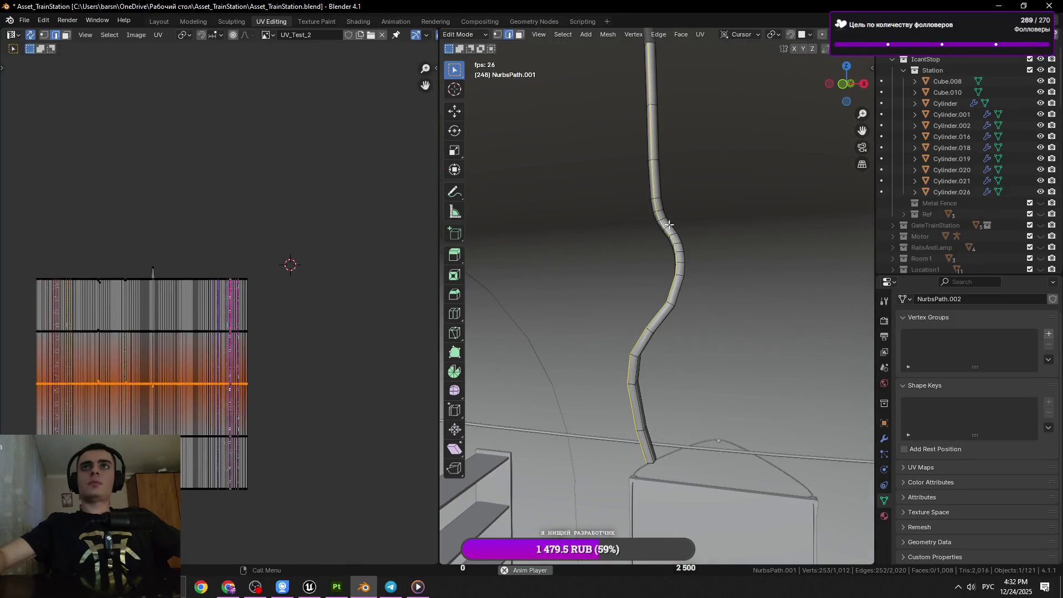
Frame a cable vertex, switch to edge selection, dissolve one loop, and slide another higher up the tube.
left_click(691, 213)
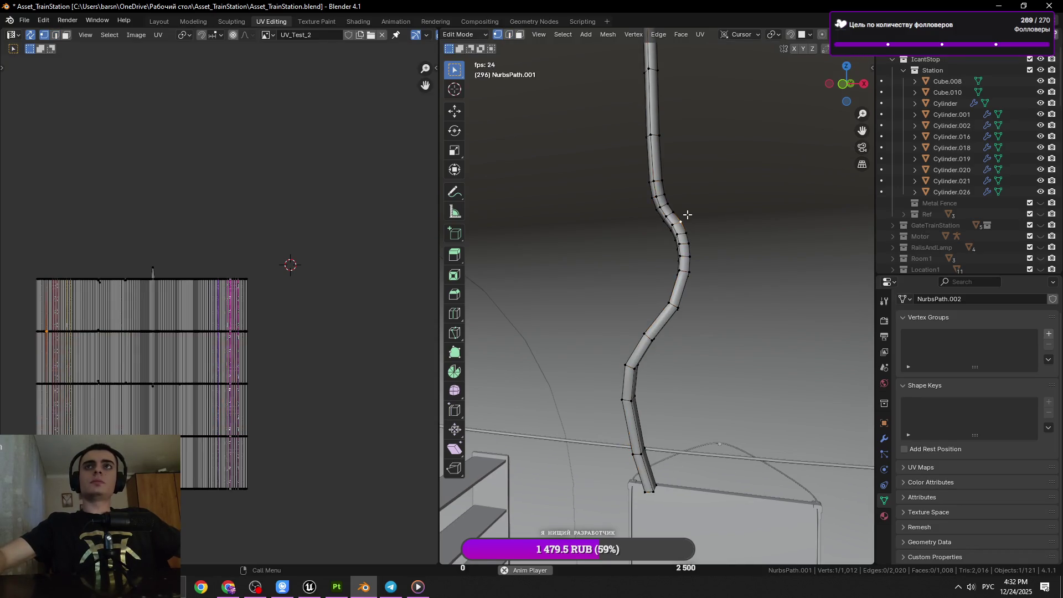
key("KP_Decimal")
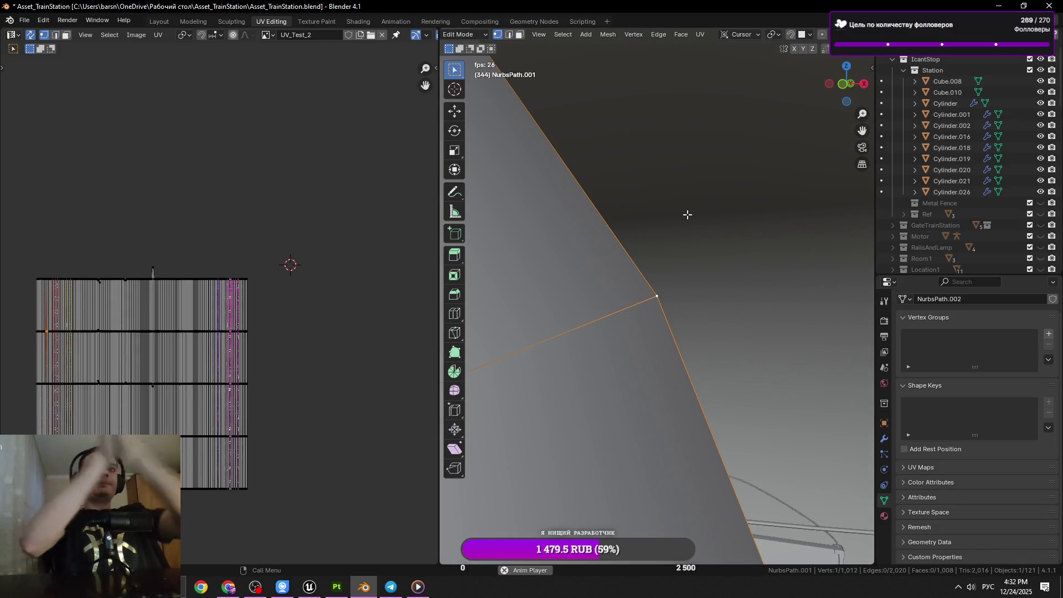
scroll("down", 3)
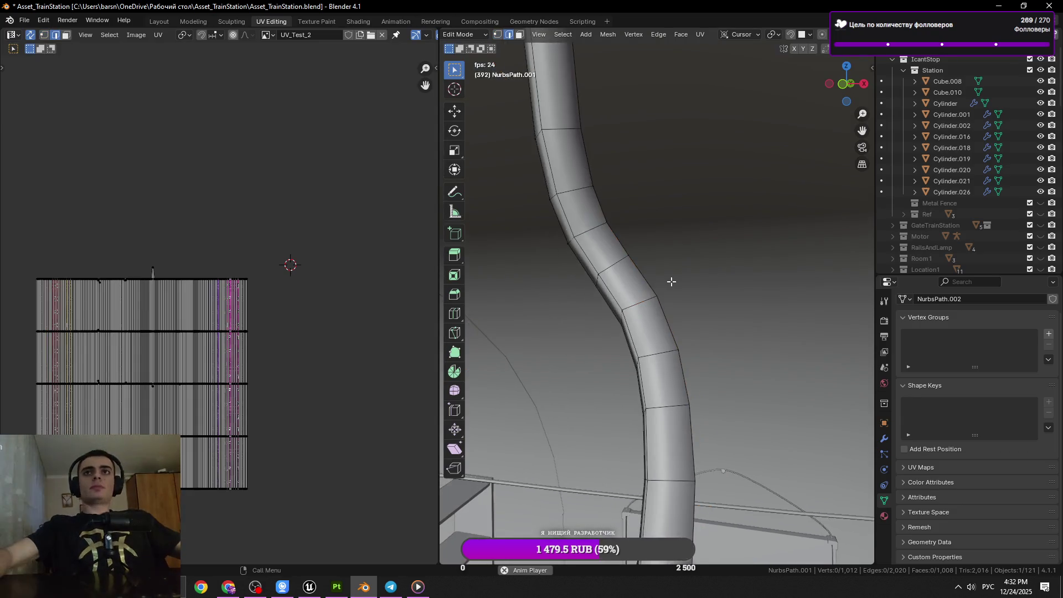
key("2")
left_click_drag(652, 304, 661, 343)
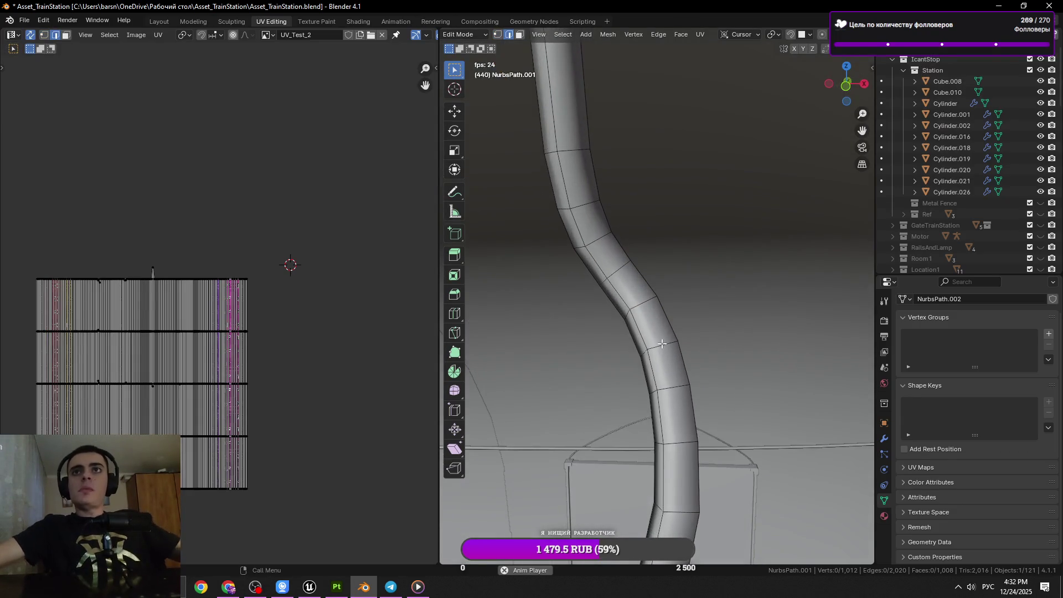
left_click(671, 387)
key("ctrl+x")
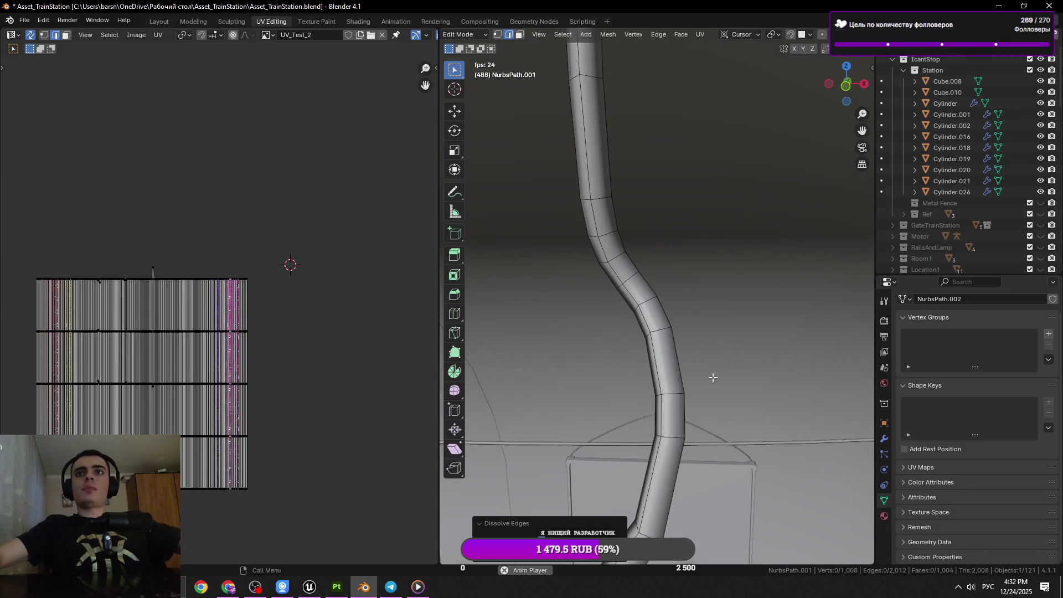
key("g")
key("g")
left_click(733, 394)
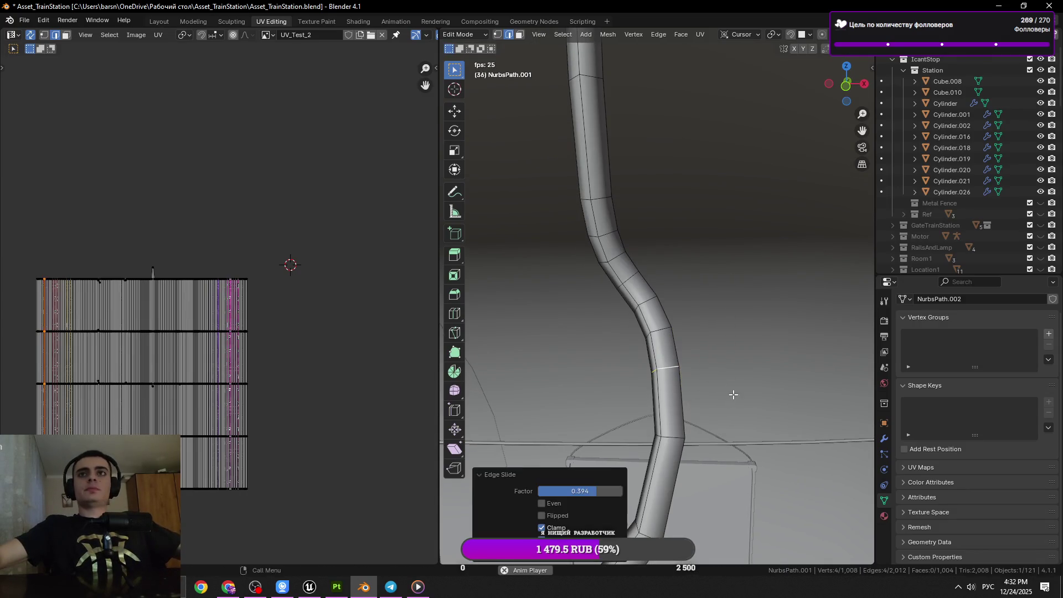
Dissolve two more edge loops on the tube and reposition another loop.
left_click(650, 305)
key("ctrl+x")
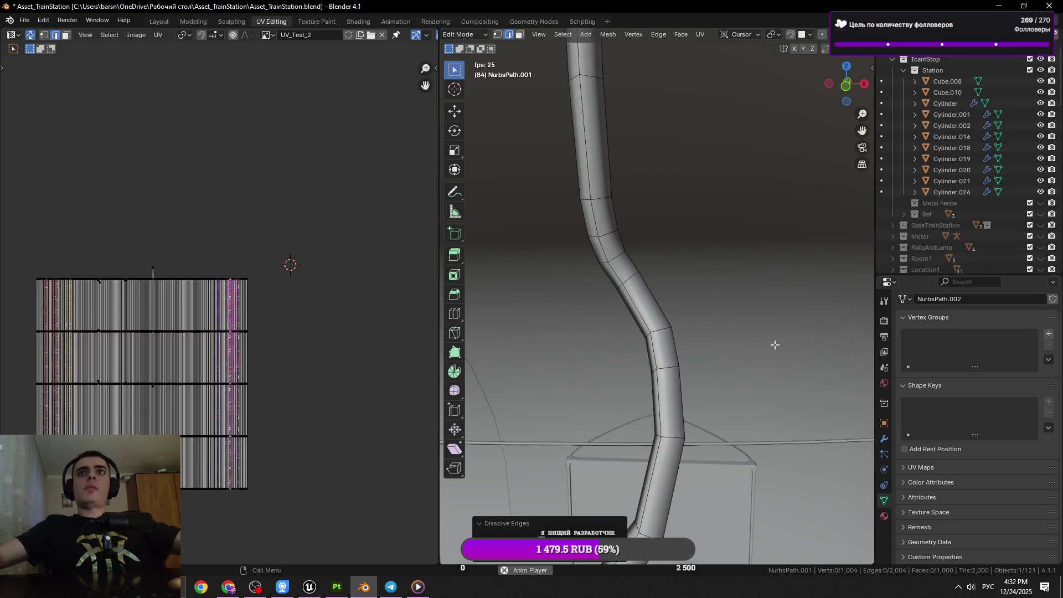
left_click(618, 263)
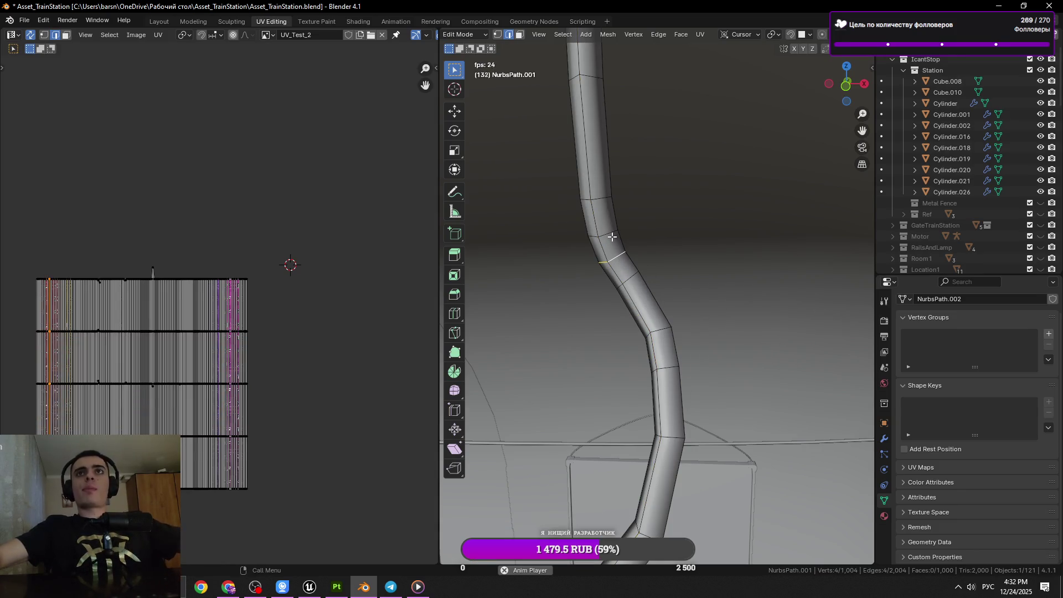
key("ctrl+x")
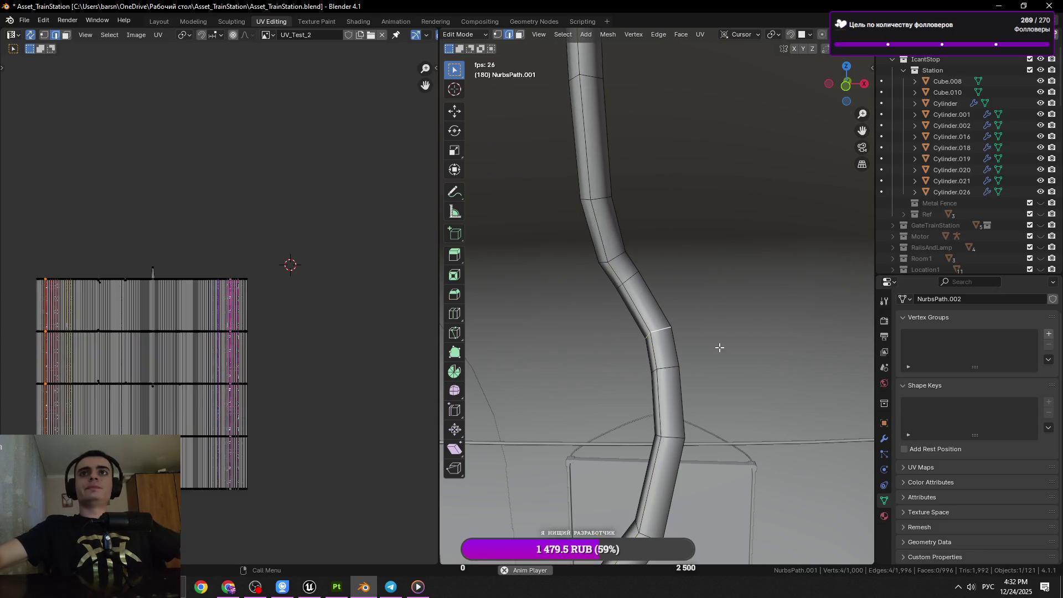
left_click(619, 262)
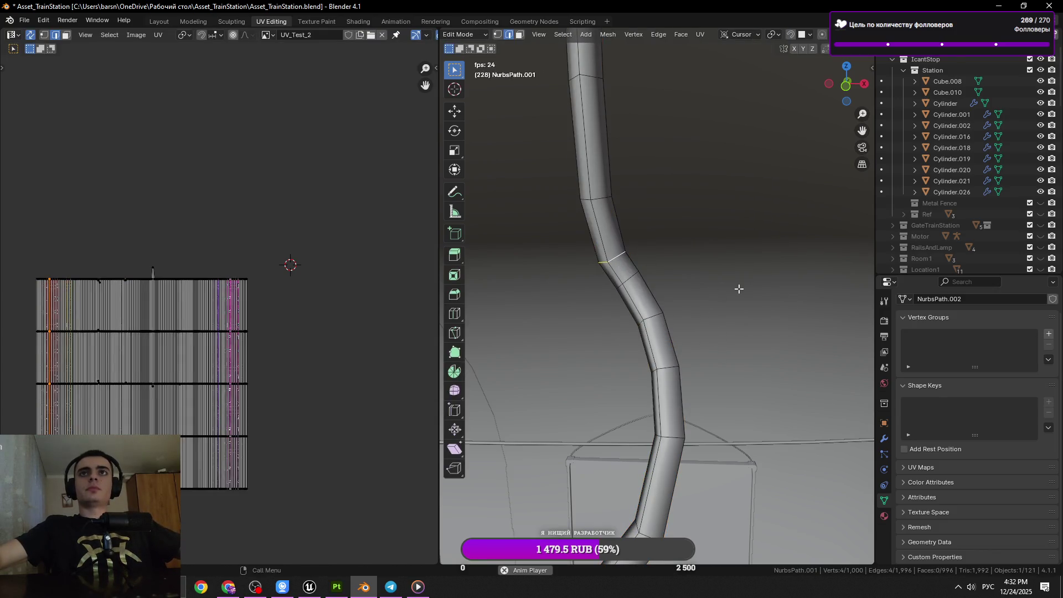
key("g")
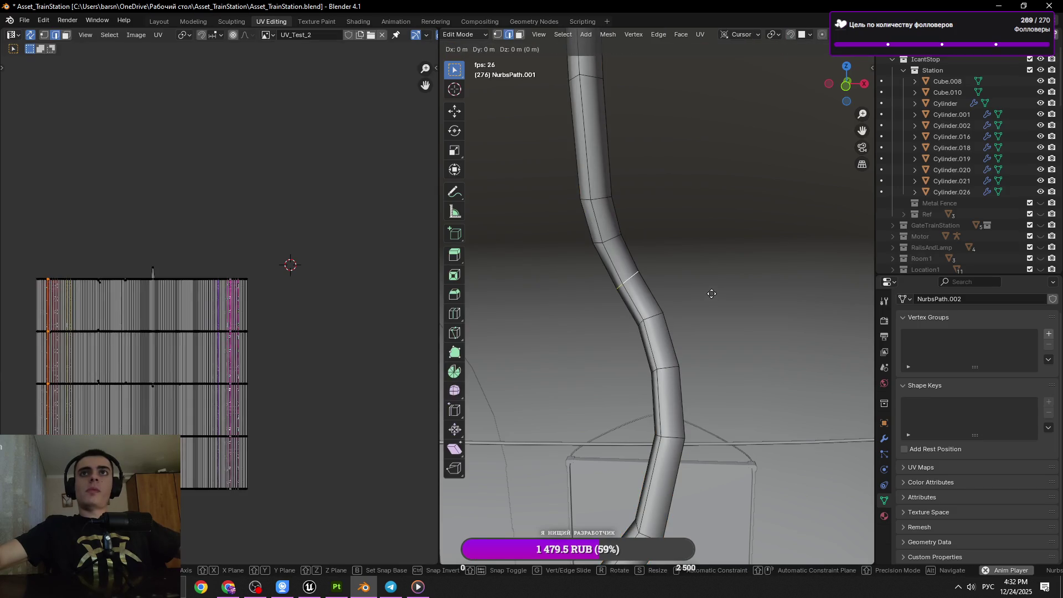
right_click(710, 292)
key("Tab")
Orbit closer to the tube, toggle out of and back into Edit Mode, and use edge selection.
key("Tab")
key("Tab")
key("Tab")
left_click_drag(704, 301, 683, 308)
left_click(699, 309)
left_click(704, 308)
key("Tab")
left_click_drag(686, 346, 670, 333)
key("Tab")
key("2")
Dissolve the first extra ring loops across the tube.
left_click(670, 329)
left_click(668, 334)
key("x")
left_click(673, 360)
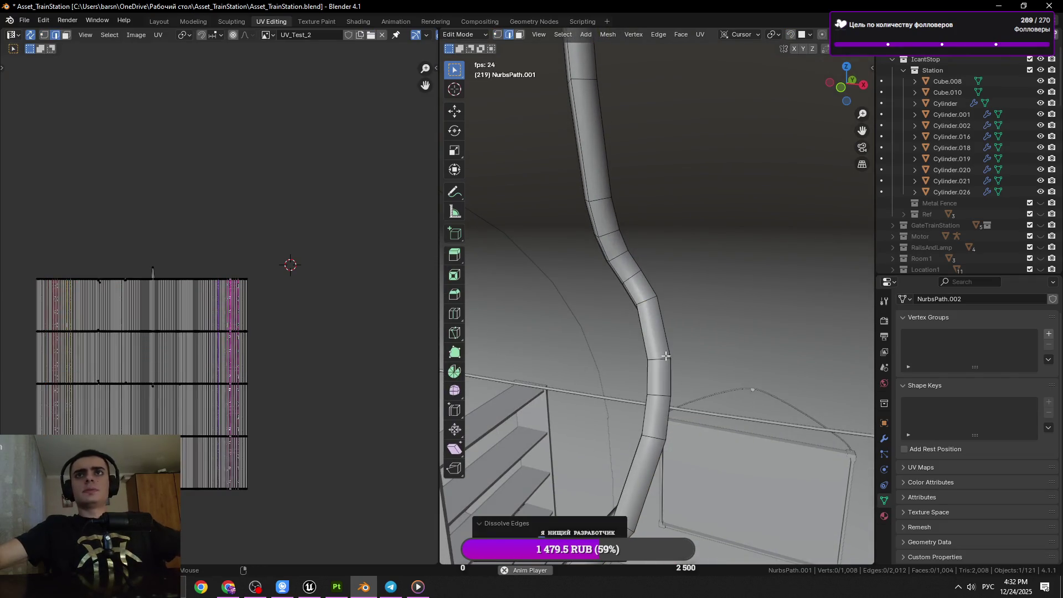
left_click(629, 268)
left_click_drag(629, 268, 733, 296)
key("x")
Dissolve further ring loops on the tube and save the progress.
left_click(680, 343)
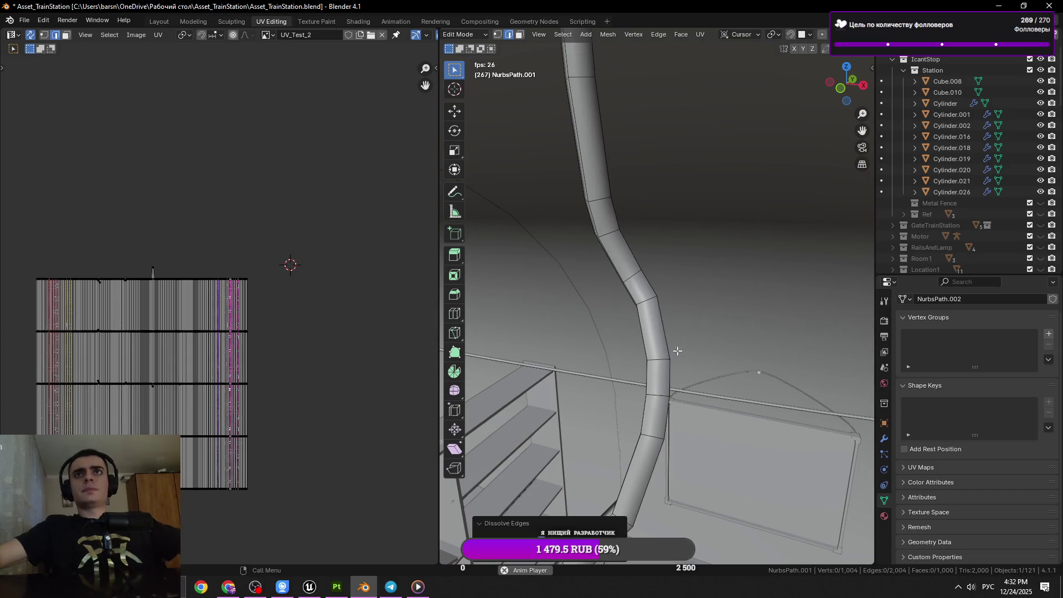
left_click(655, 421)
key("x")
left_click(790, 404)
left_click_drag(790, 403, 651, 302)
key("ctrl+s")
Inspect the whole tube, then dissolve an extra loop near its top and save.
key("a")
left_click_drag(716, 318, 653, 241)
key("alt+a")
key("ctrl+s")
left_click(621, 178)
key("KP_Decimal")
key("x")
left_click(732, 242)
key("ctrl+s")
Dissolve an extra ring loop on the tube's horizontal run.
scroll("down", 3)
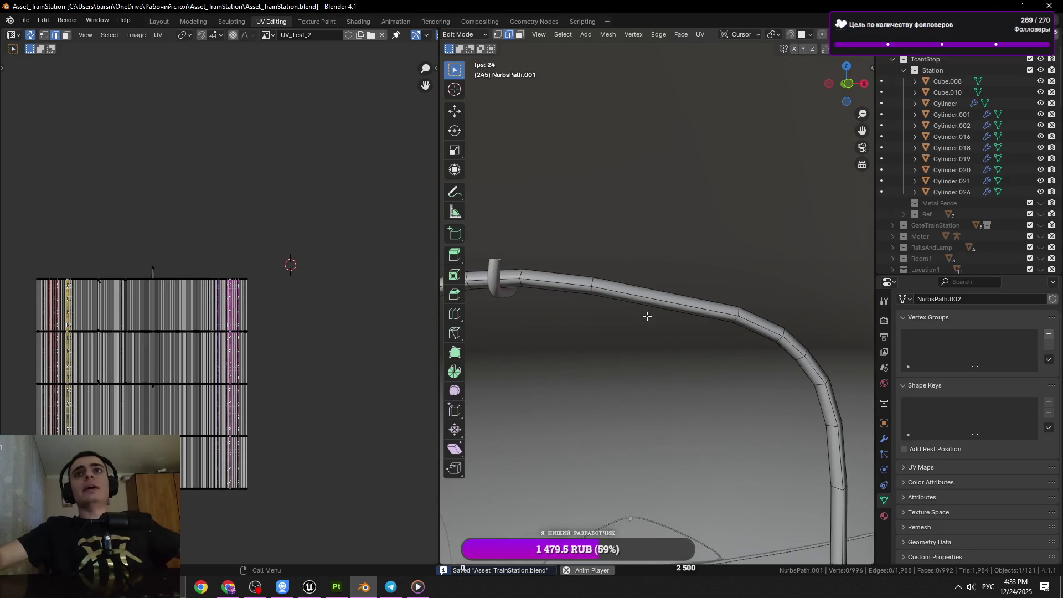
left_click_drag(645, 314, 664, 265)
left_click(674, 260)
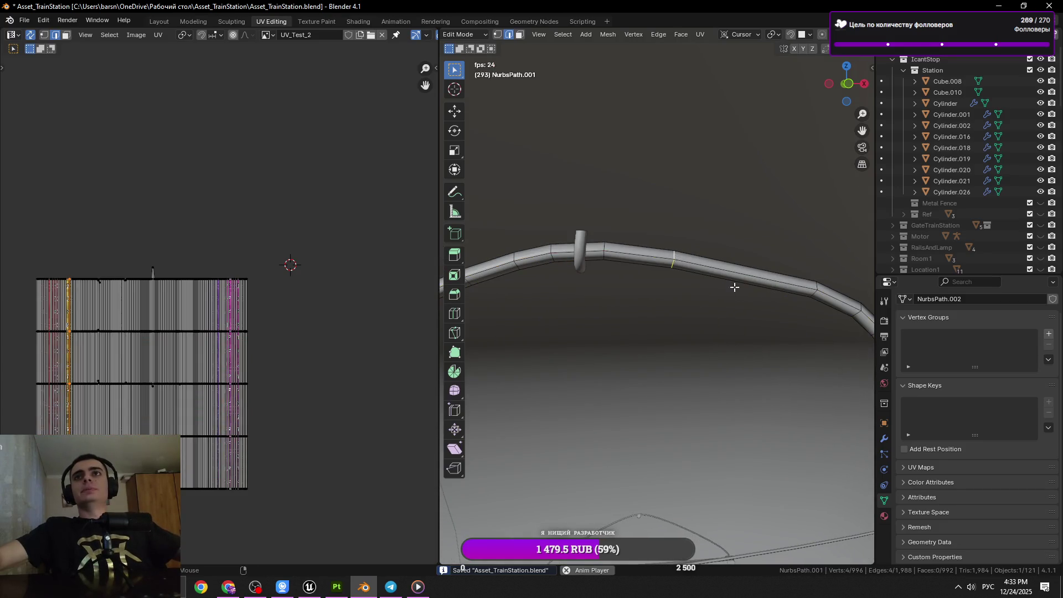
left_click(609, 246)
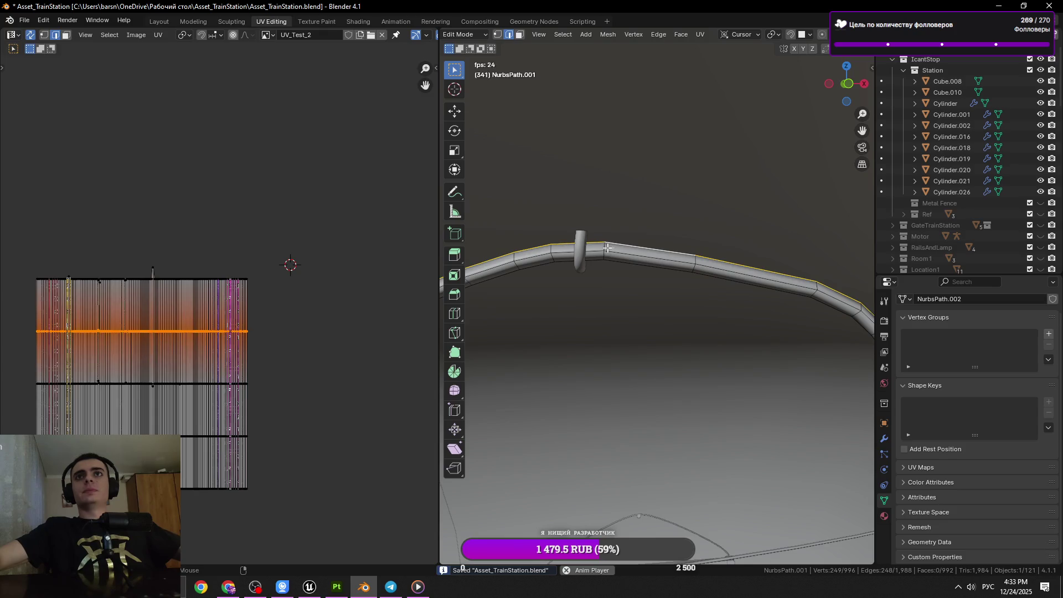
left_click(607, 248)
left_click_drag(714, 296, 644, 266)
left_click(609, 249)
key("x")
left_click(584, 297)
Save, slide another ring loop along the cable, and return to Object Mode.
left_click_drag(696, 303, 546, 291)
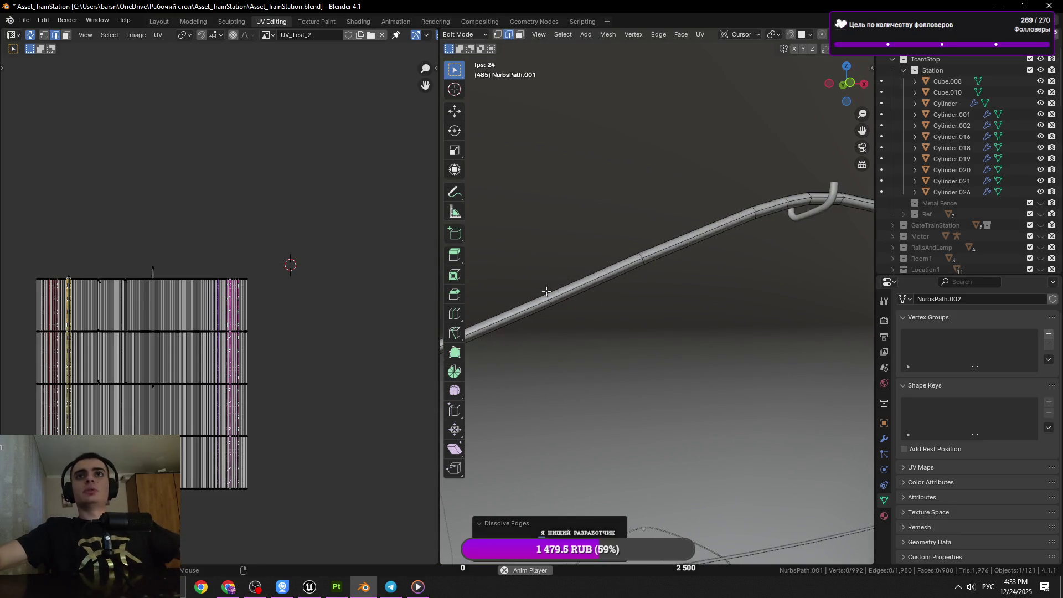
left_click(636, 296)
left_click_drag(636, 296, 790, 275)
key("ctrl+s")
left_click(716, 281)
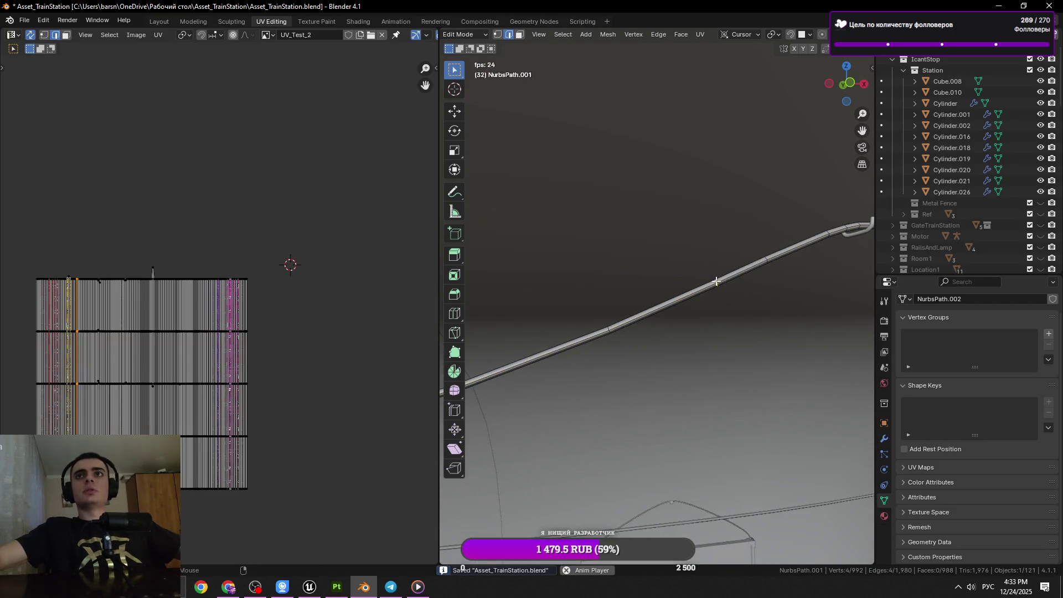
key("ctrl+x")
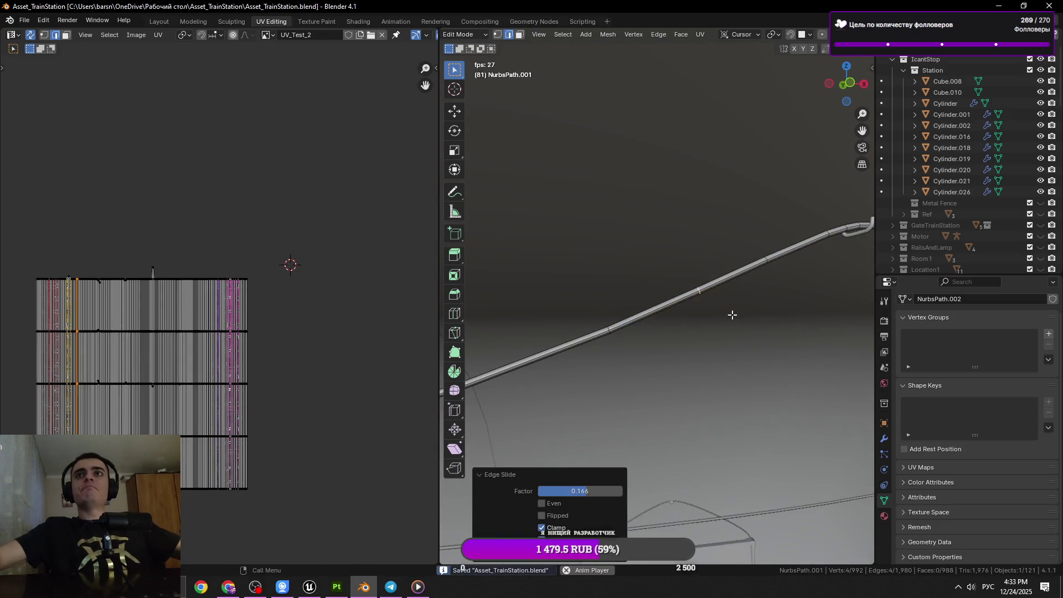
key("Tab")
left_click_drag(759, 286, 678, 314)
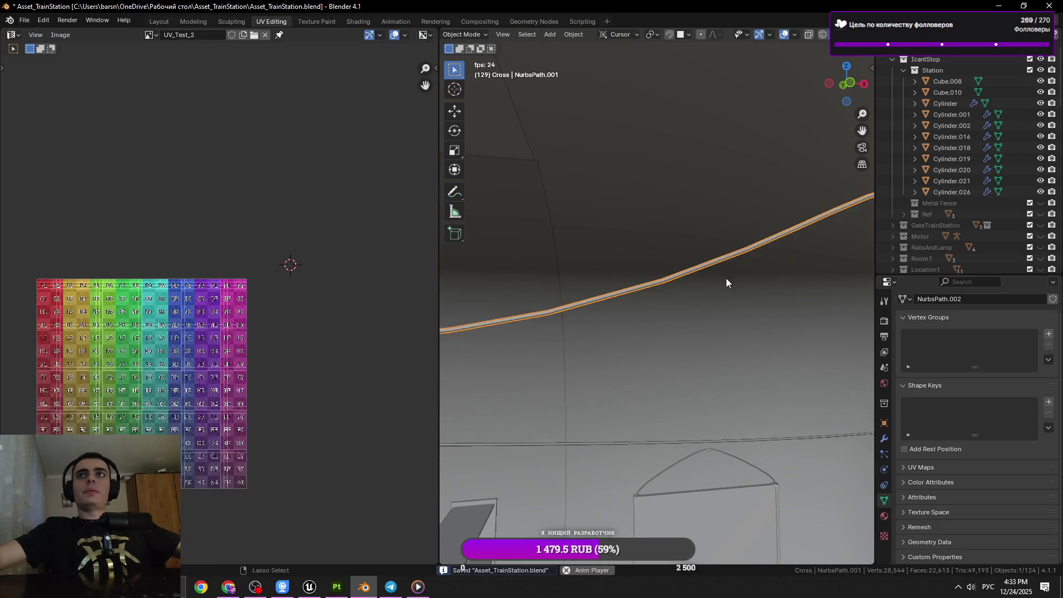
Dissolve the last selected ring loop on the first cable, return to Object Mode and save.
key("x")
left_click(837, 283)
key("Tab")
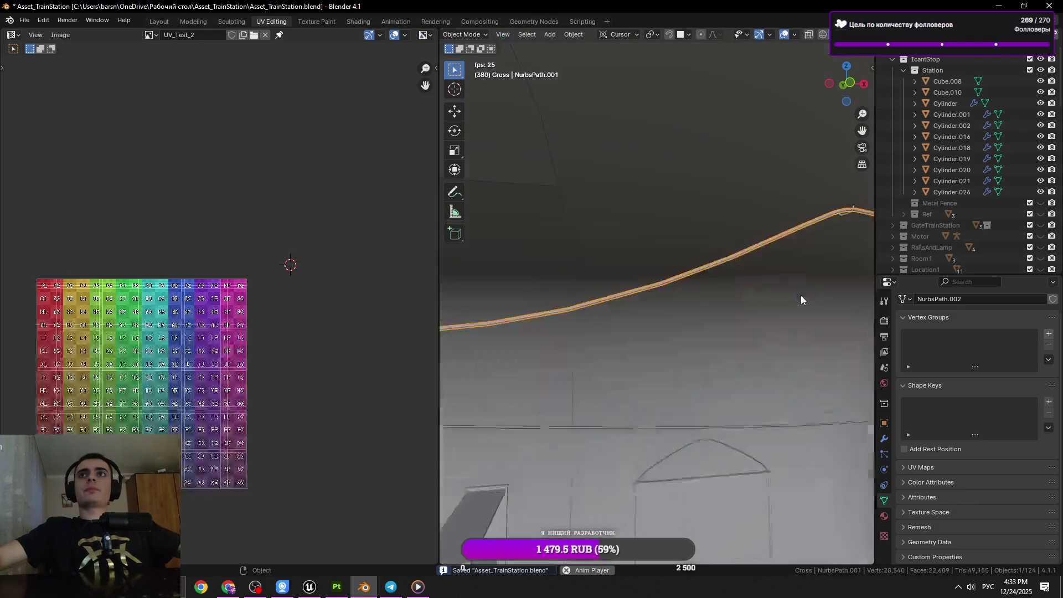
key("ctrl+s")
Select NurbsPath.002, then NurbsPath, and inspect the NurbsPath cable's vertices and edges in Edit Mode.
left_click_drag(782, 237, 691, 314)
key("Tab")
key("Tab")
left_click(679, 313)
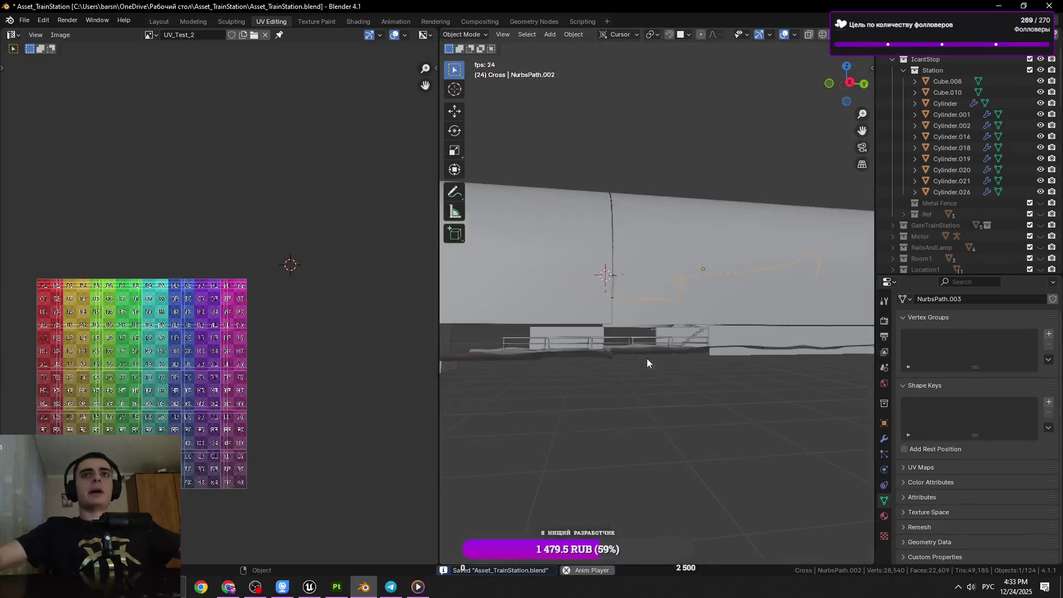
left_click(593, 300)
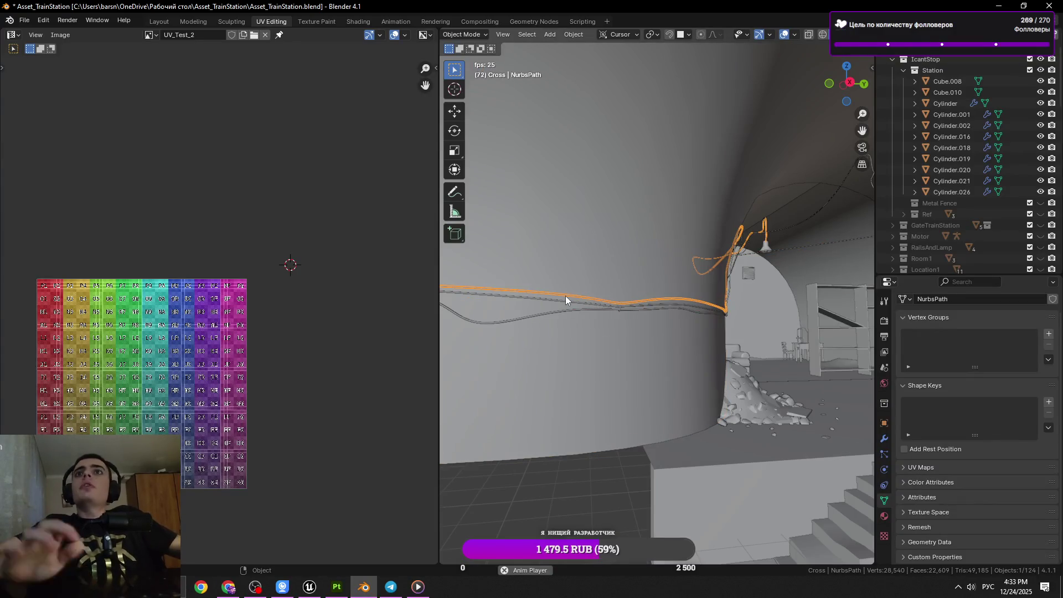
key("Tab")
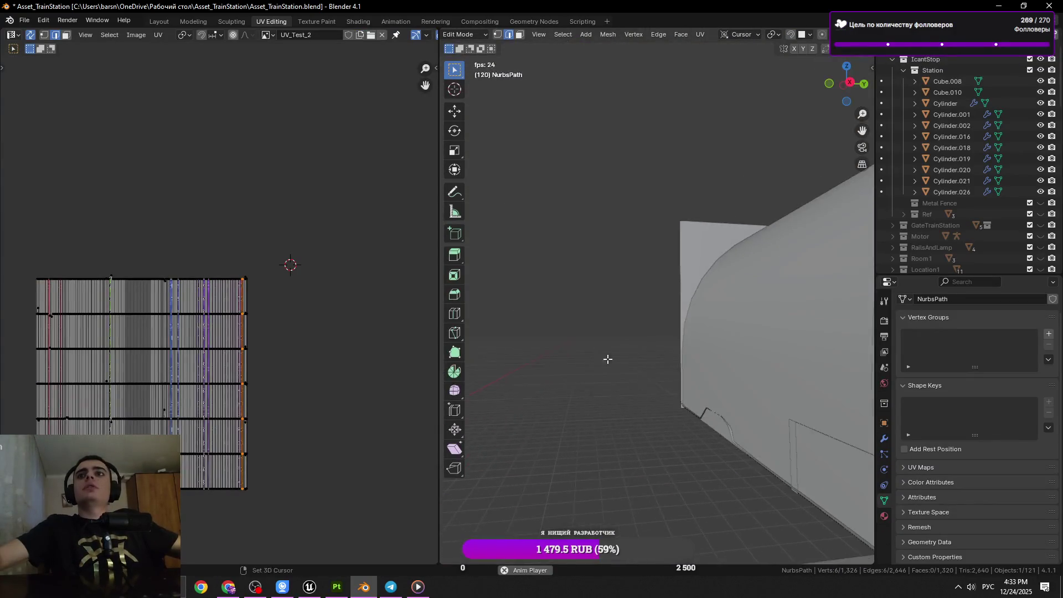
key("1")
left_click(621, 373)
key("2")
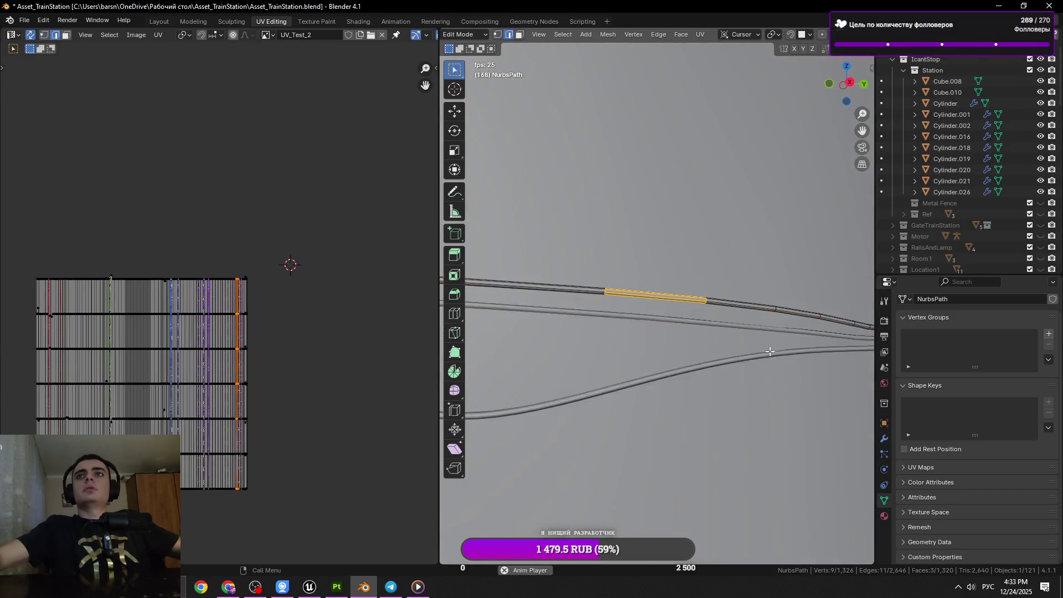
key("Tab")
Open the lower cable's mesh and select ring loops up to its end, framing the last one.
left_click(641, 332)
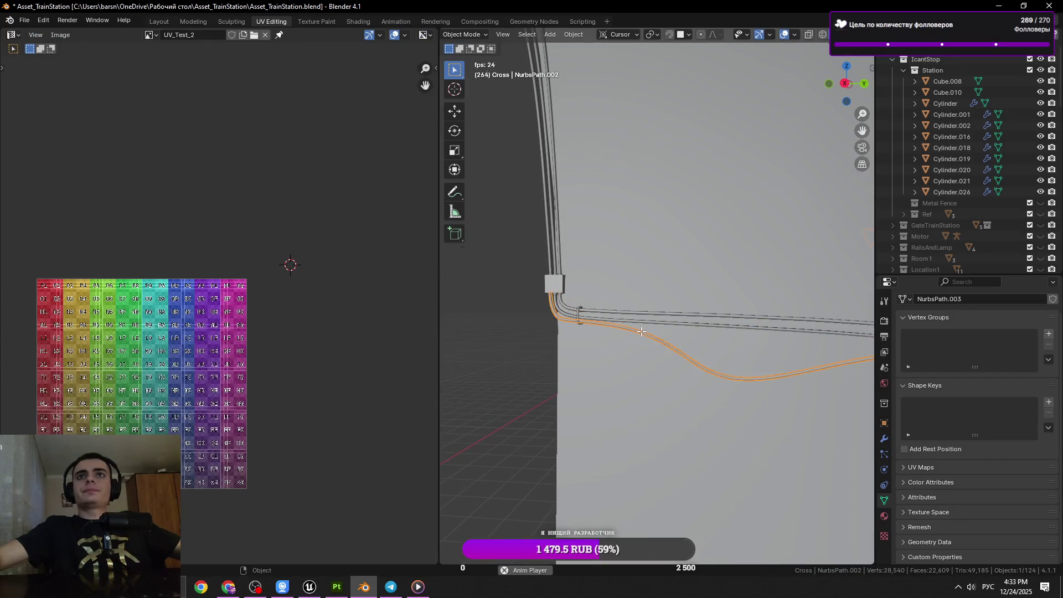
key("Tab")
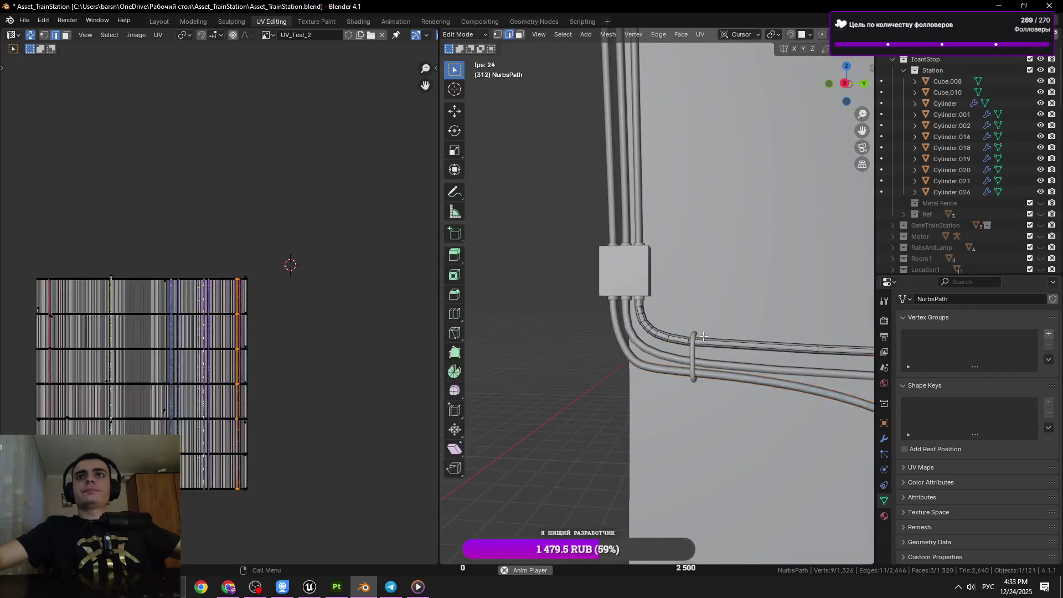
left_click(640, 335)
left_click(664, 343)
left_click(653, 348)
left_click(625, 351)
key("KP_Decimal")
scroll("down", 3)
Select lengthwise and ring loops on the pipe beside the junction box, then save.
key("u")
left_click(782, 271)
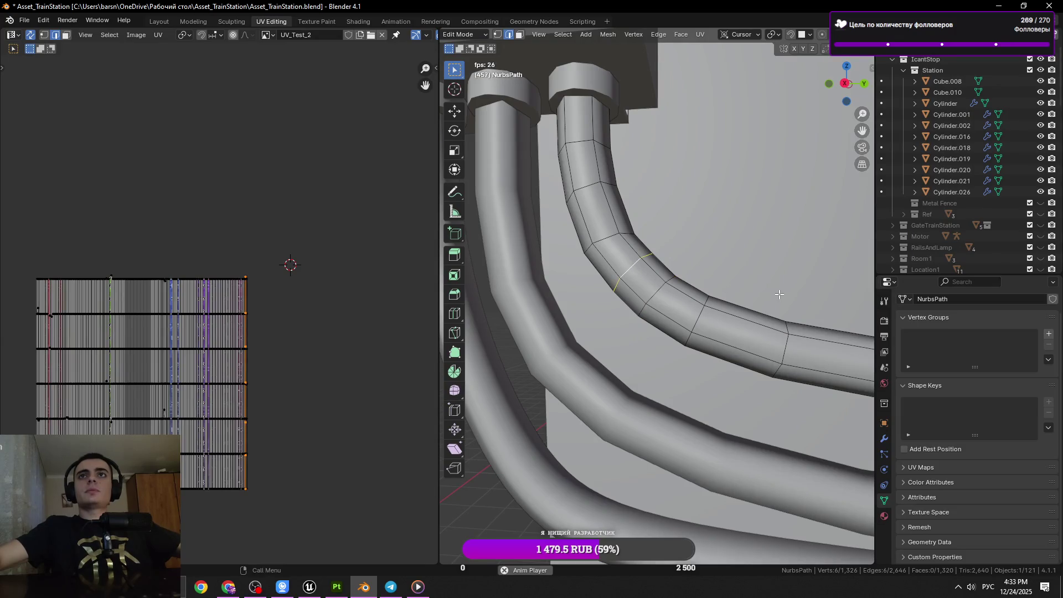
scroll("down", 3)
left_click_drag(697, 290, 653, 315)
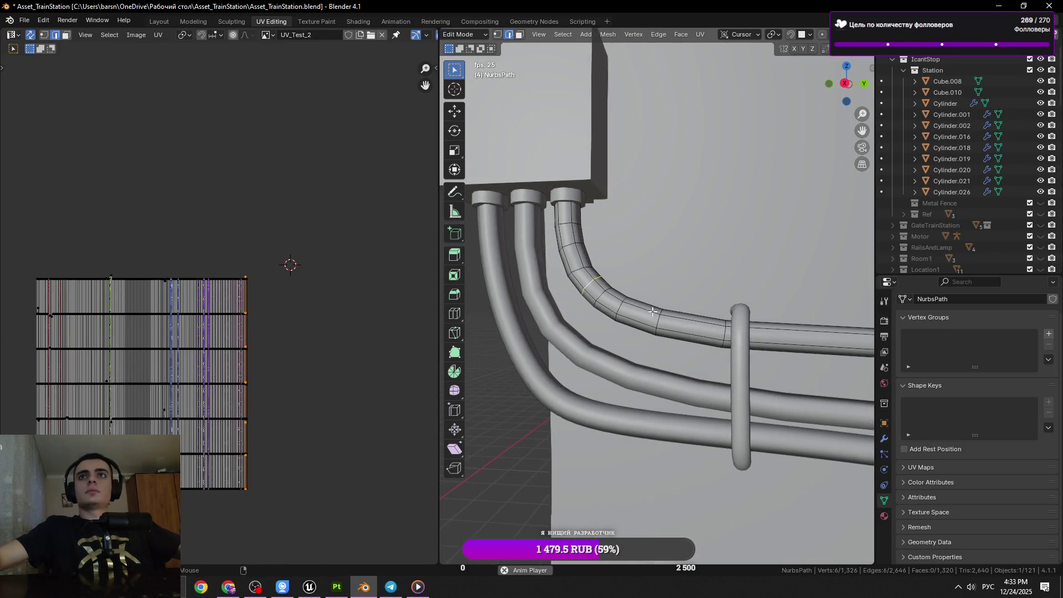
left_click(652, 316)
left_click(658, 321)
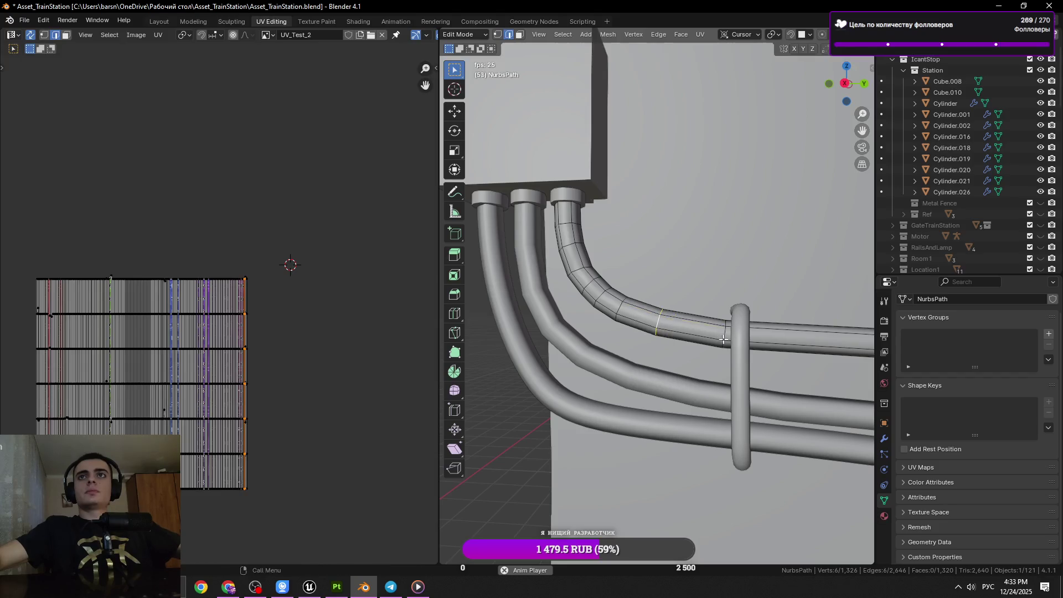
key("ctrl+s")
Select the ring loop beside the clamp on the pipes near the box.
left_click_drag(723, 340, 678, 344)
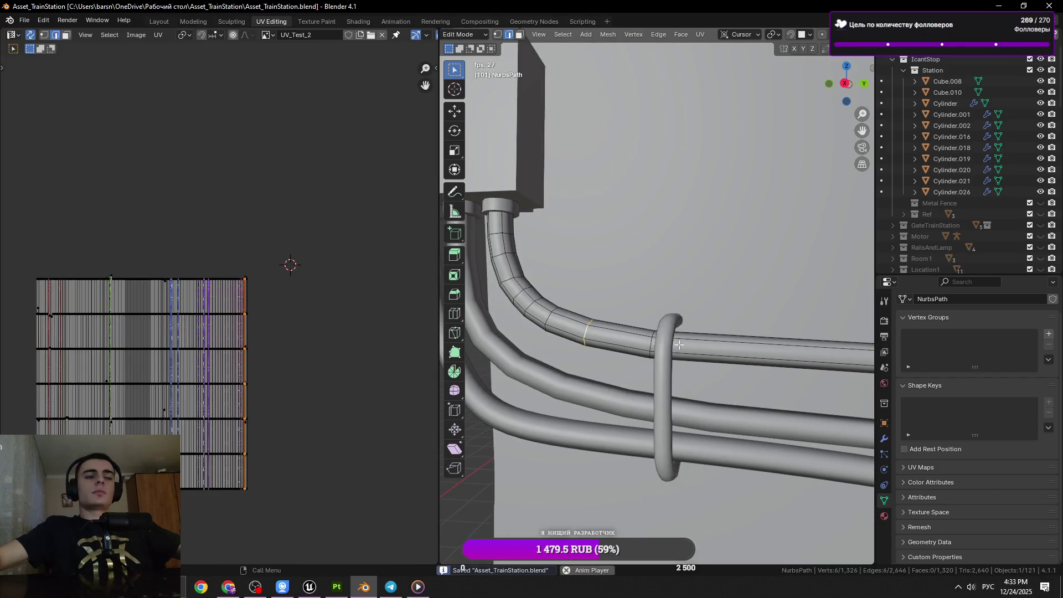
key("alt+Tab")
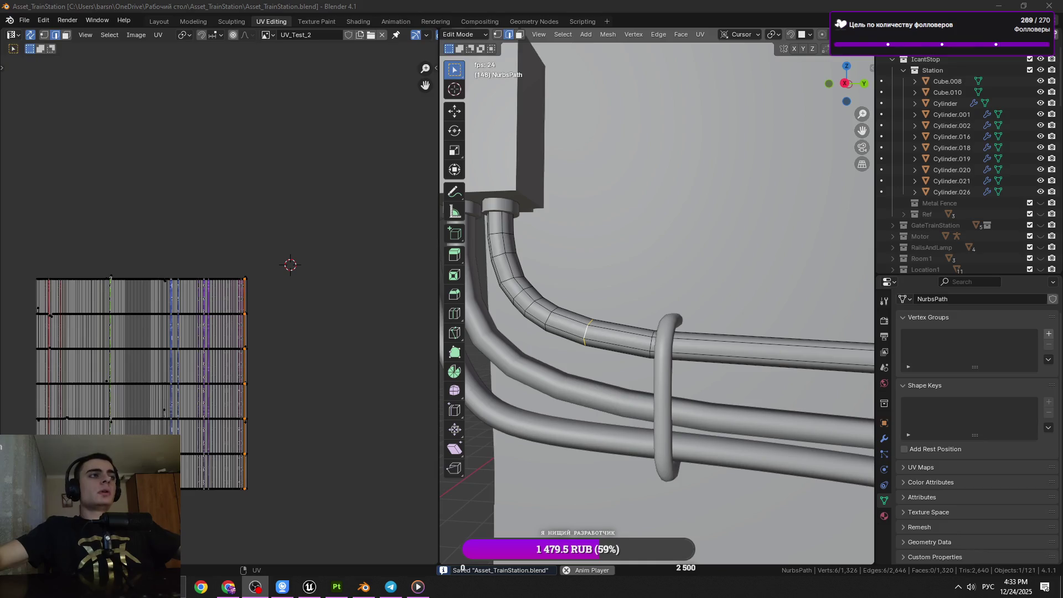
left_click_drag(637, 332, 658, 339)
left_click(658, 339)
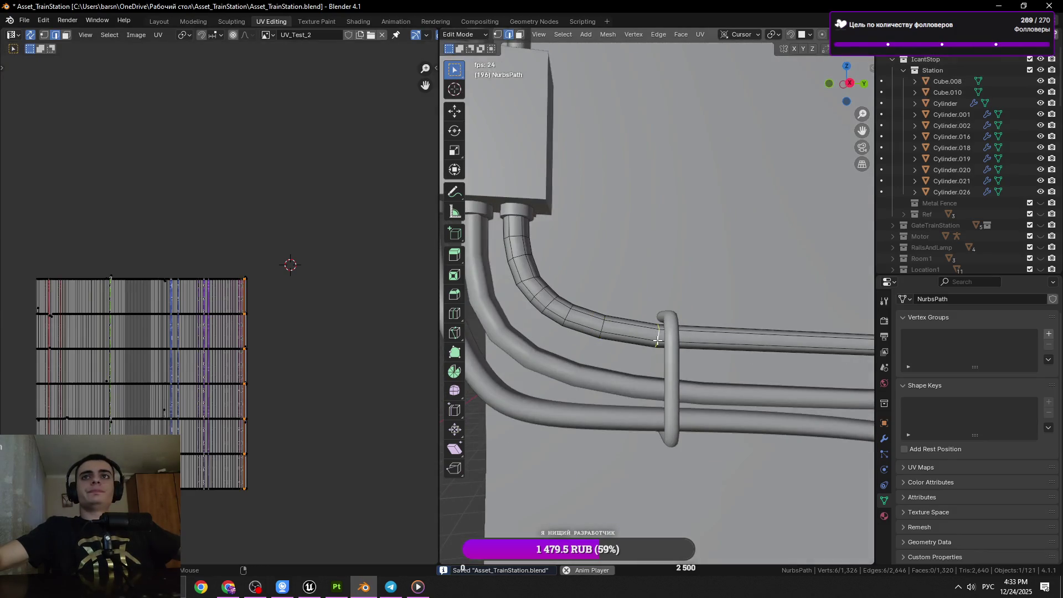
key("alt+Tab")
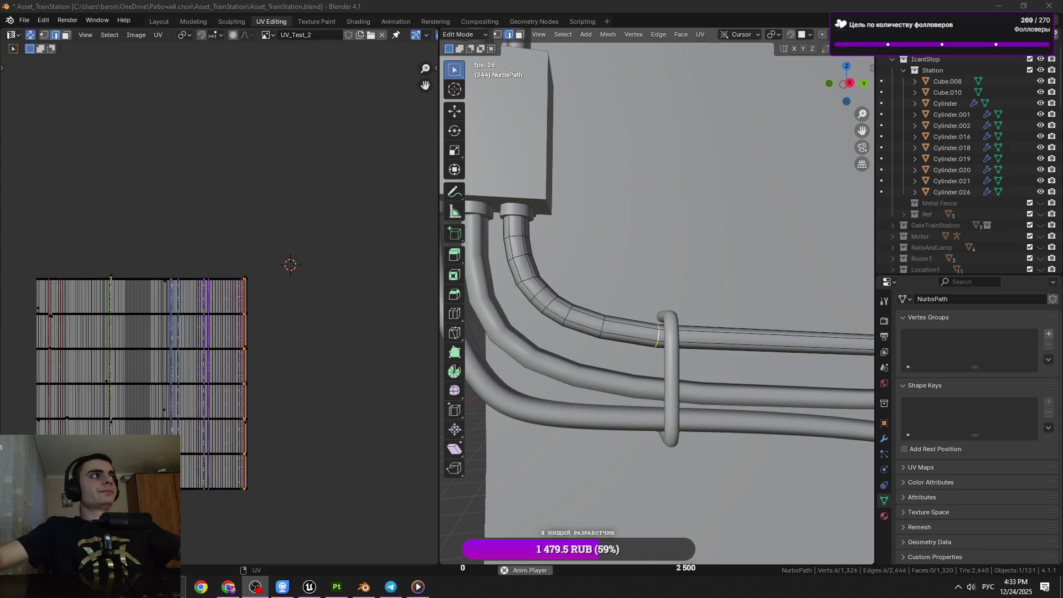
left_click_drag(637, 350, 584, 363)
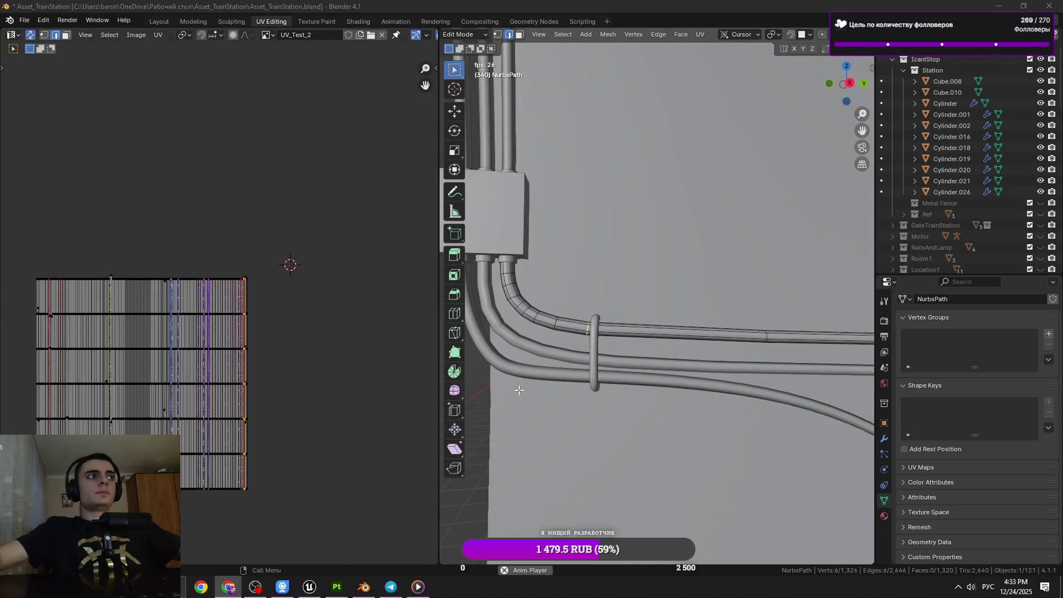
left_click_drag(497, 391, 609, 383)
Select ring loops further along the pipe, save, and open the lower curved cable's mesh.
left_click(758, 334)
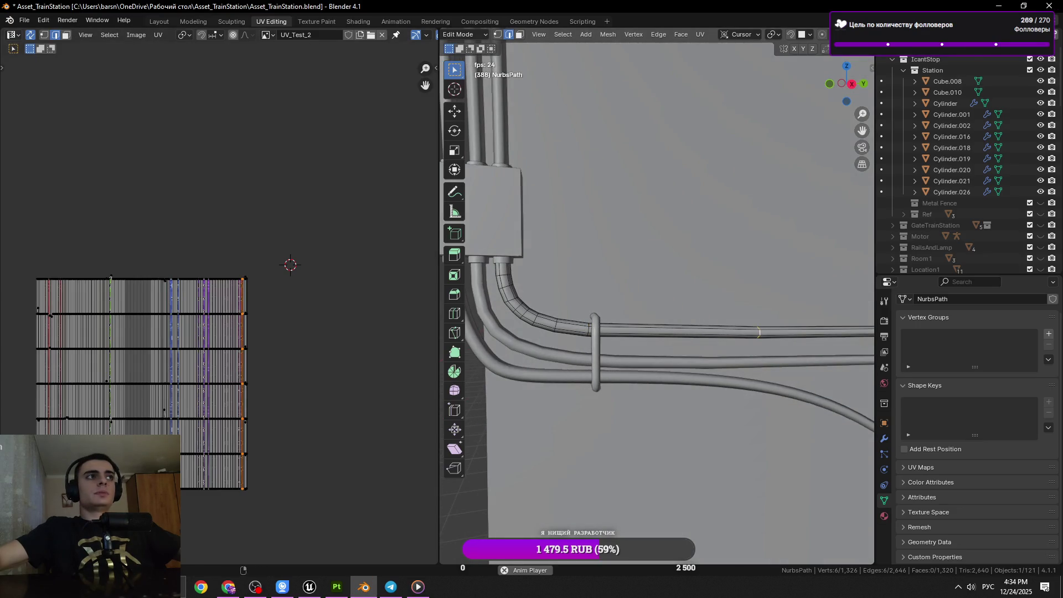
left_click(760, 331)
key("ctrl+s")
left_click_drag(759, 332, 646, 346)
key("Tab")
left_click(636, 353)
key("Tab")
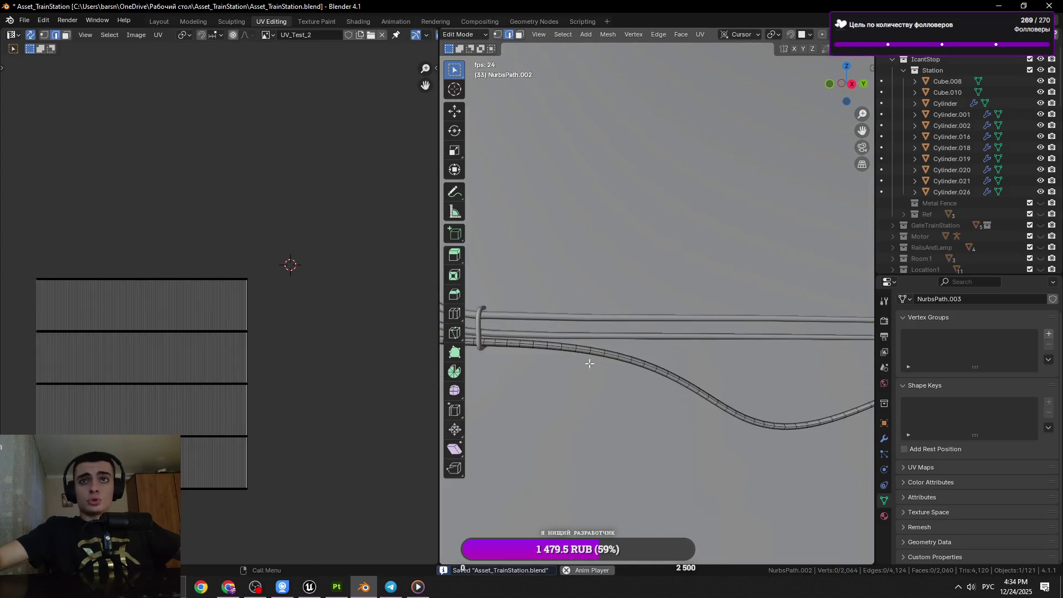
Save, then dissolve two edge loops on the left pipe under the box.
key("KP_Decimal")
key("ctrl+s")
left_click(634, 288)
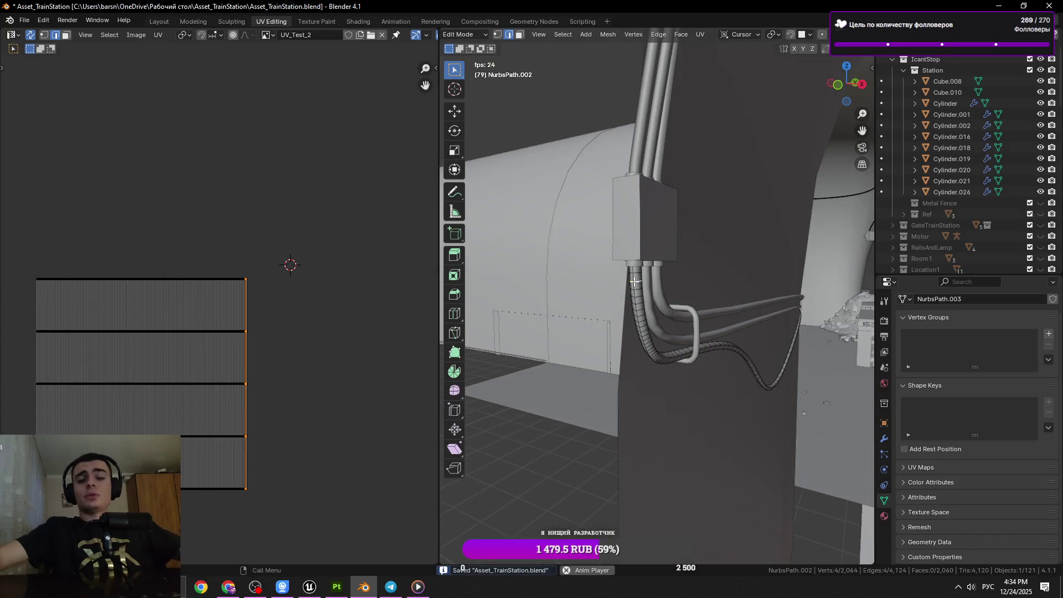
key("KP_Decimal")
left_click_drag(632, 262, 739, 324)
left_click(664, 339)
key("x")
left_click(739, 324)
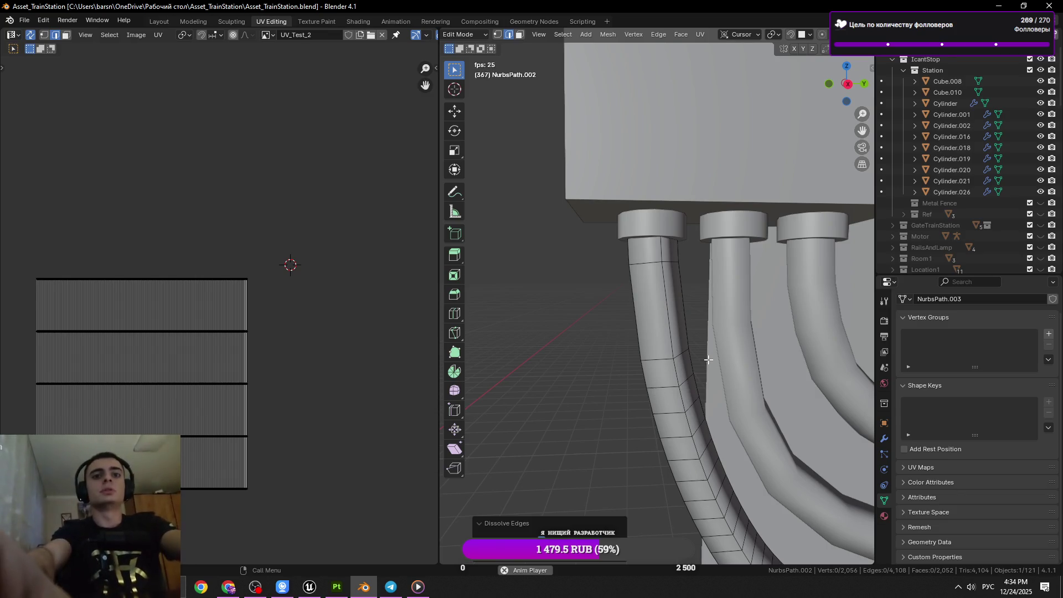
Dissolve the next two ring loops around the cable.
scroll("down", 3)
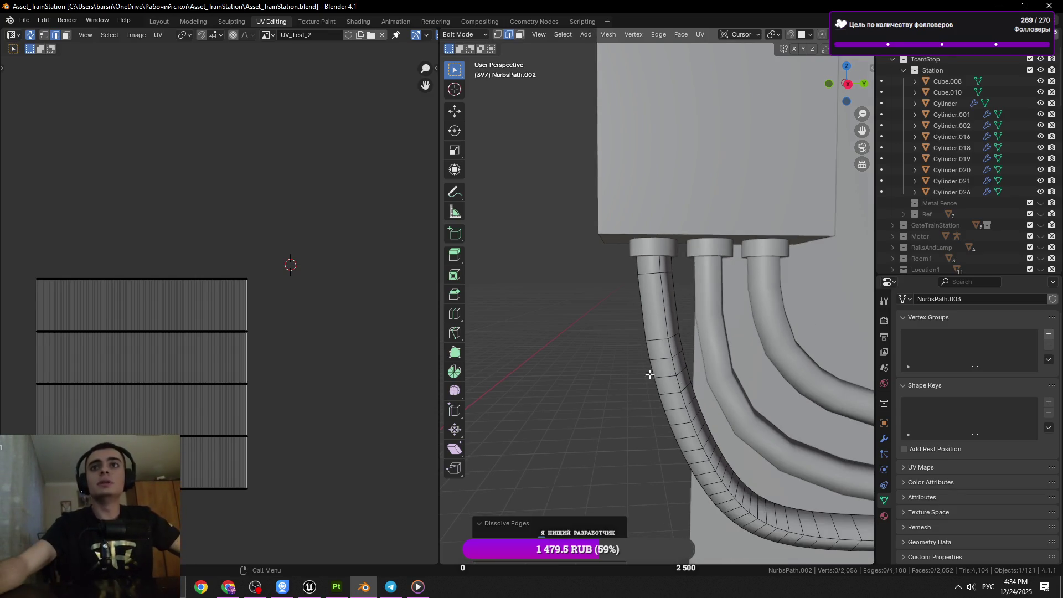
left_click(663, 363)
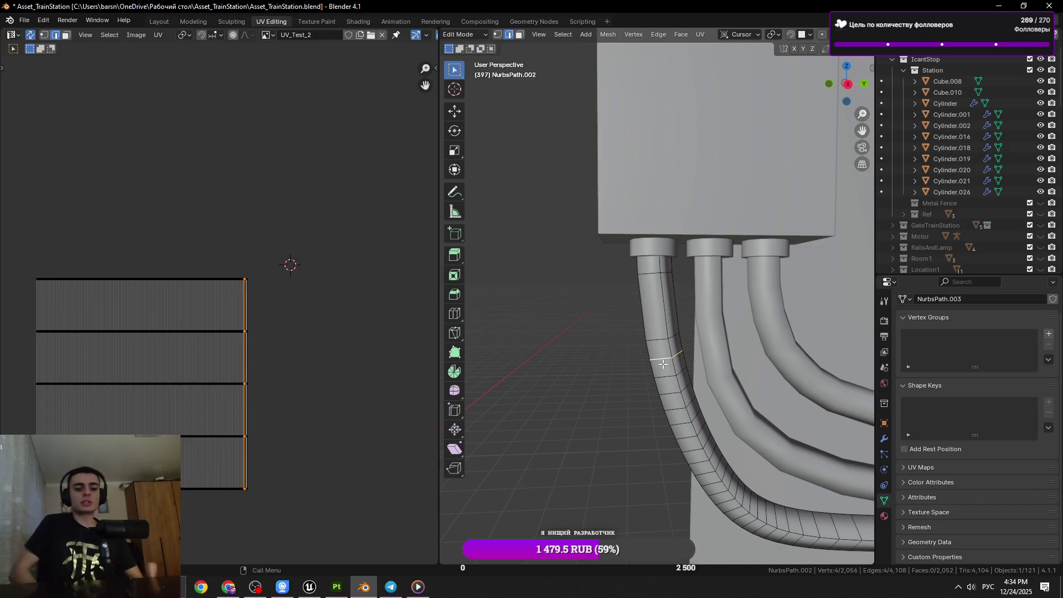
scroll("up", 3)
scroll("down", 3)
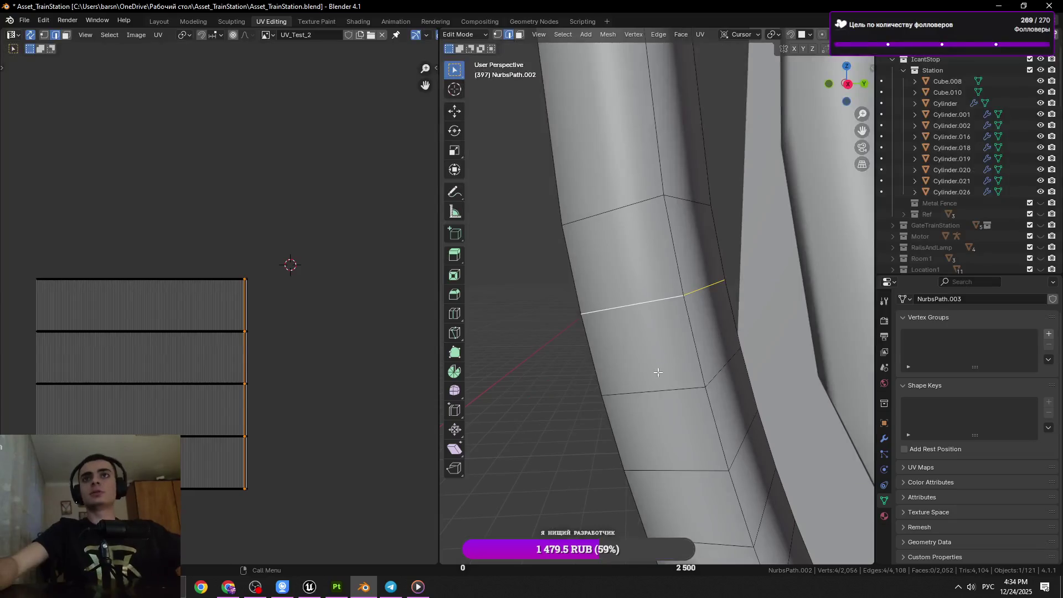
scroll("down", 3)
key("x")
left_click(663, 315)
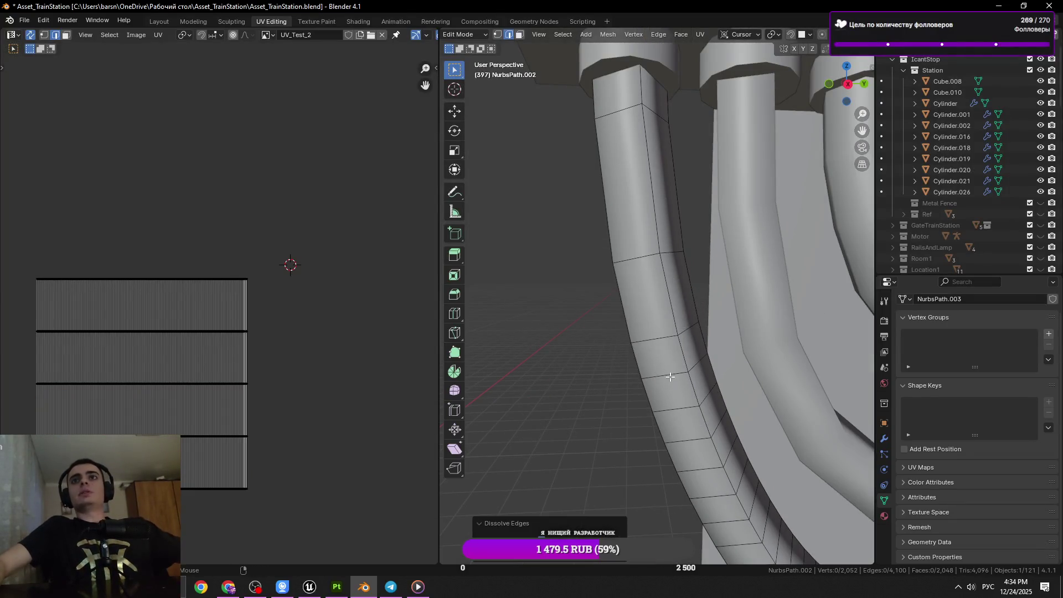
scroll("down", 3)
key("x")
left_click(706, 391)
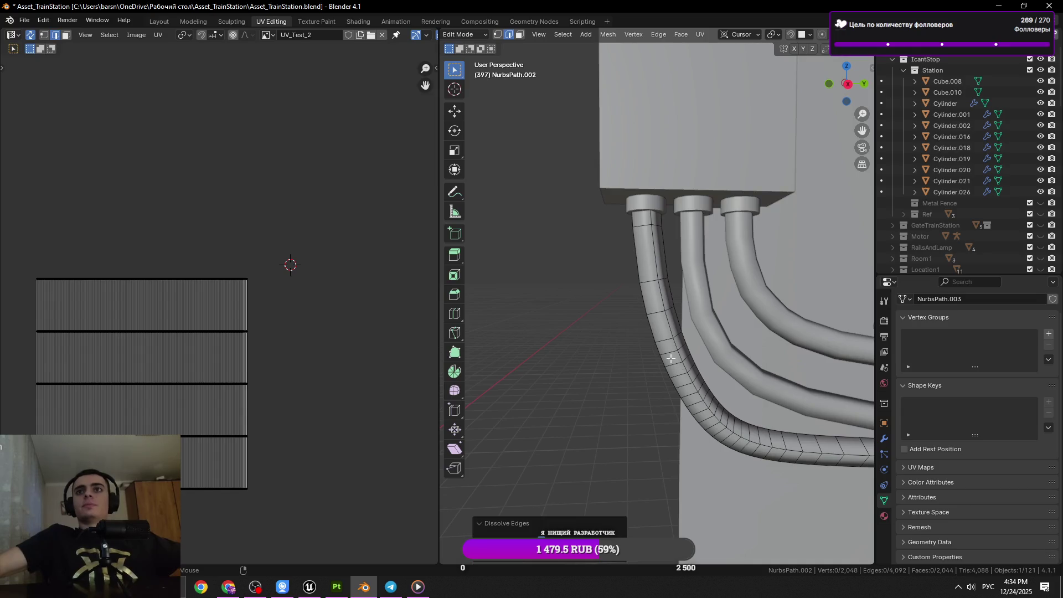
Dissolve more ring loops, removing three selected loops together with Ctrl+X.
key("x")
left_click(768, 361)
left_click(720, 387)
key("x")
left_click(755, 378)
left_click(697, 357)
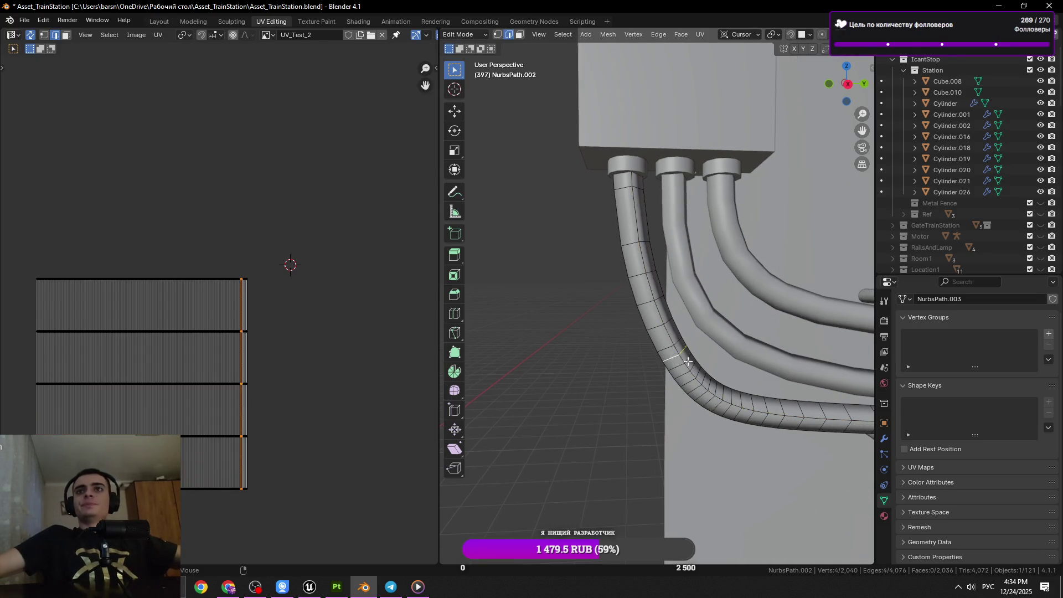
scroll("up", 3)
left_click(676, 372)
left_click(688, 382)
key("ctrl+x")
Apply a context-menu option to the next bend loop, save the scene, and leave Edit Mode.
left_click(711, 382)
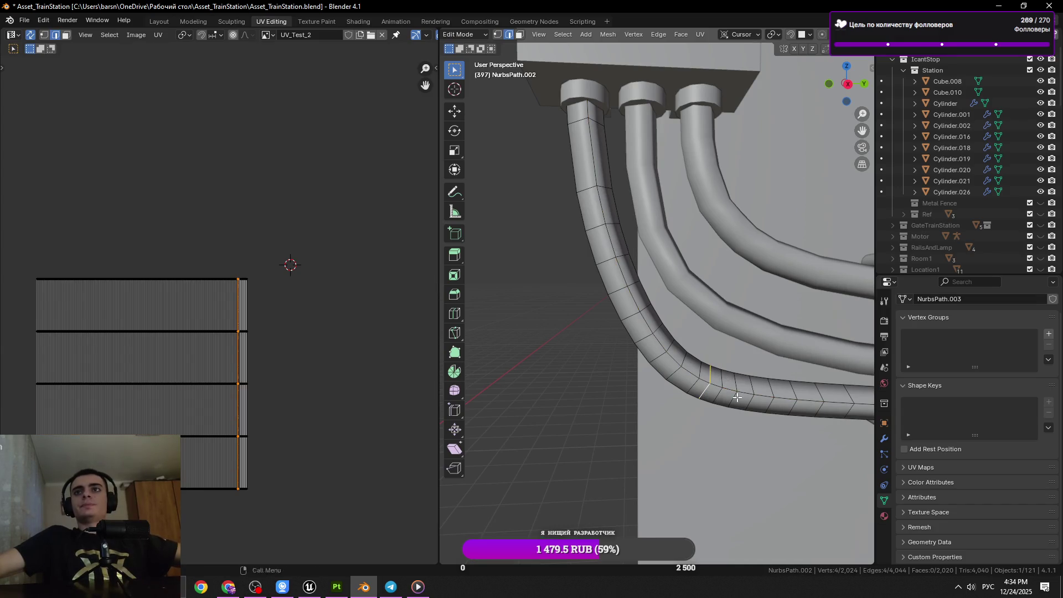
right_click(795, 393)
left_click(795, 393)
scroll("down", 3)
key("ctrl+s")
key("Tab")
key("Tab")
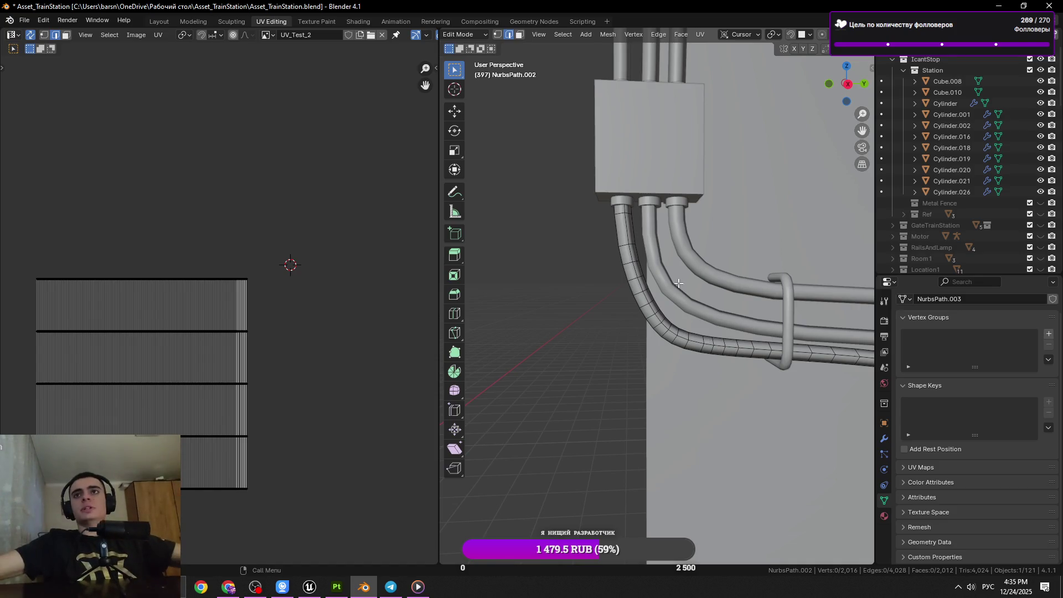
Dissolve a single edge on the cable bend.
left_click(678, 337)
key("1")
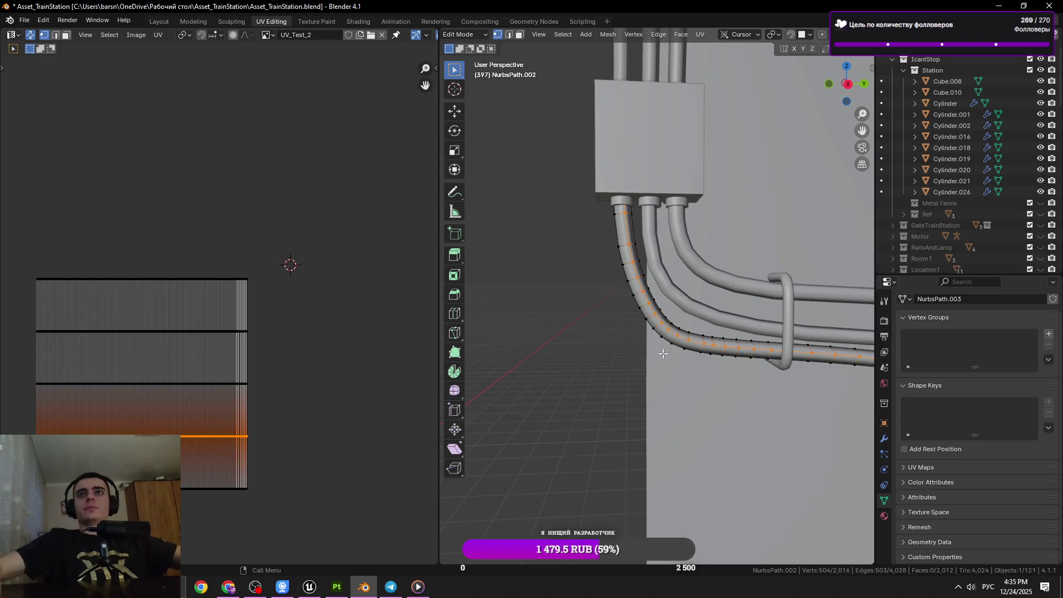
left_click(694, 334)
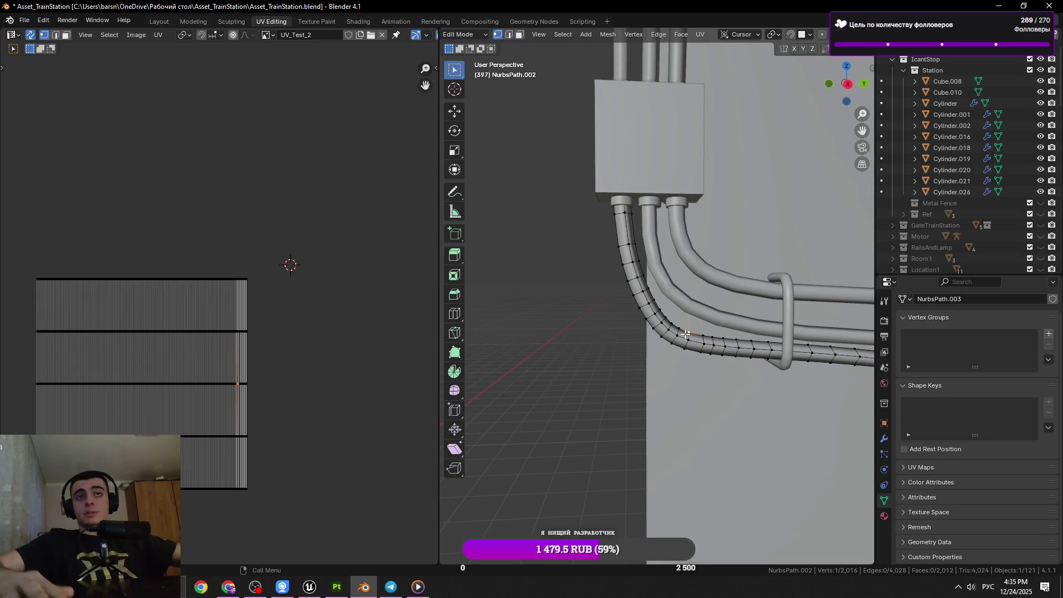
scroll("up", 3)
key("2")
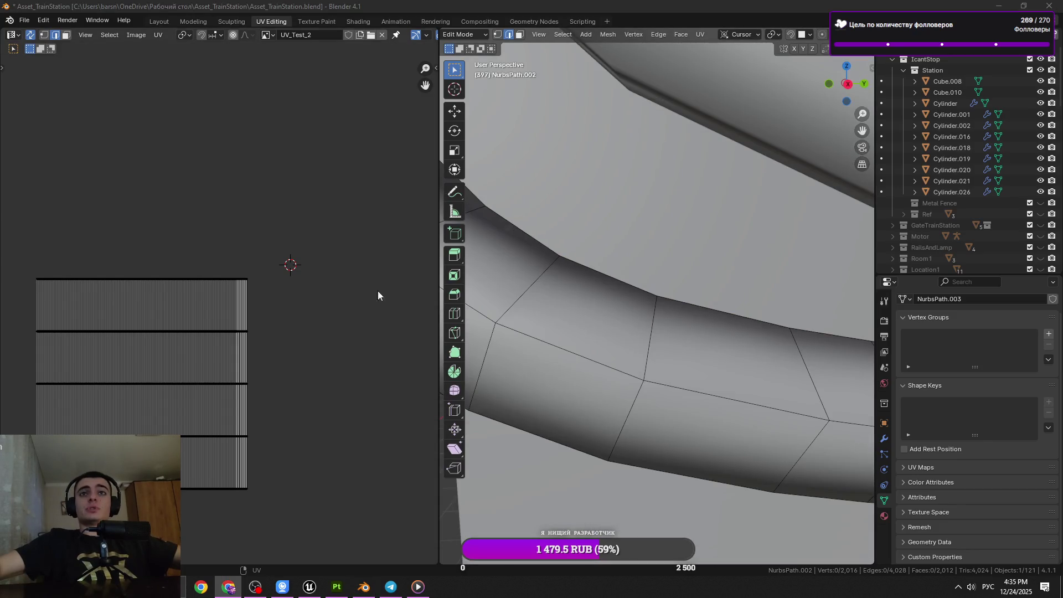
scroll("down", 3)
left_click(614, 330)
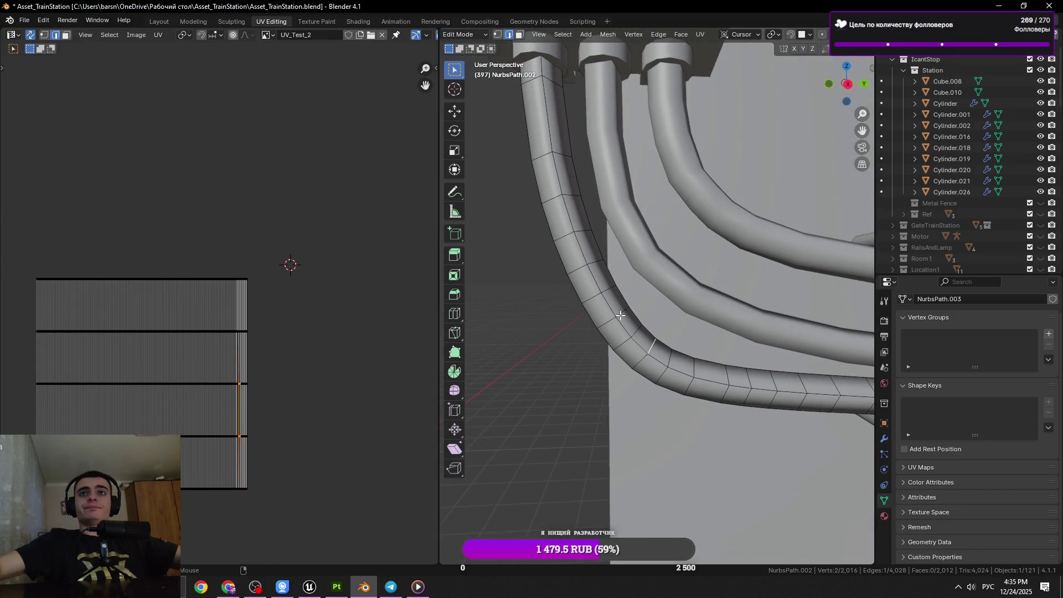
key("x")
left_click(666, 325)
Dissolve three more ring loops around the bend.
left_click(622, 269)
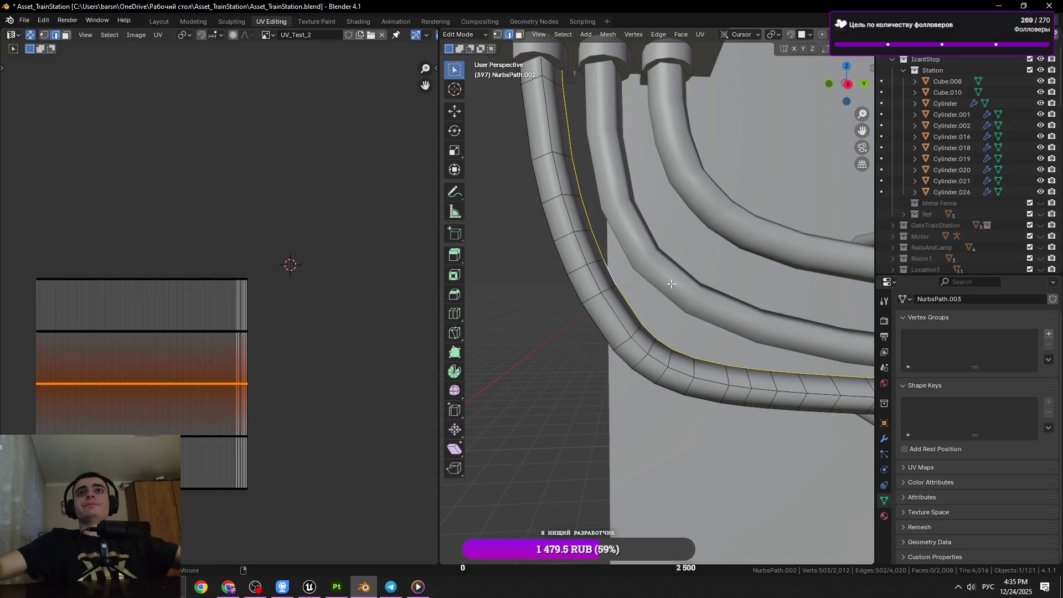
left_click(570, 197)
key("x")
left_click(725, 291)
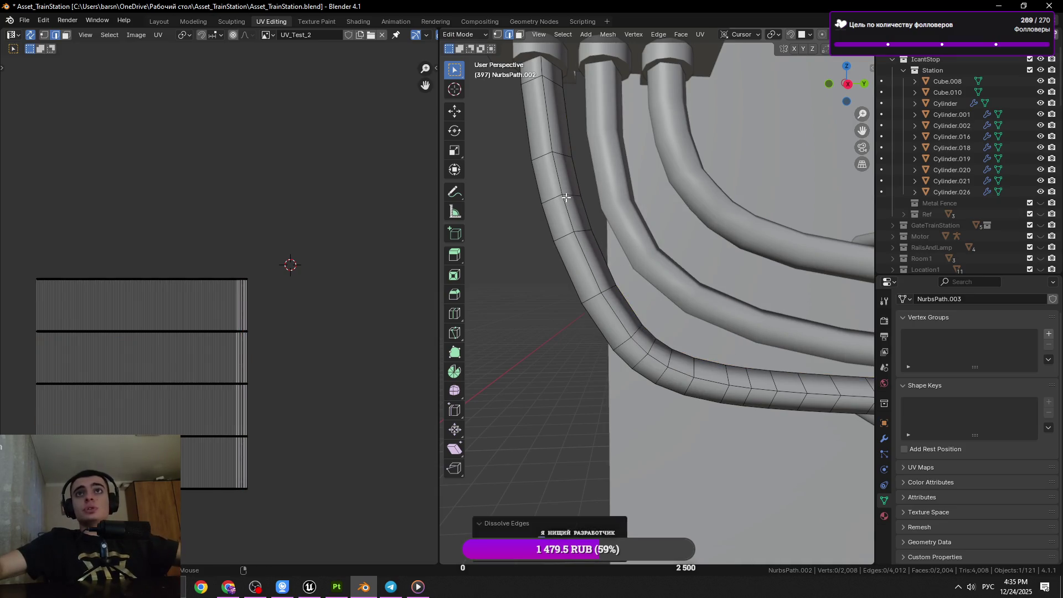
key("x")
left_click(745, 256)
scroll("down", 3)
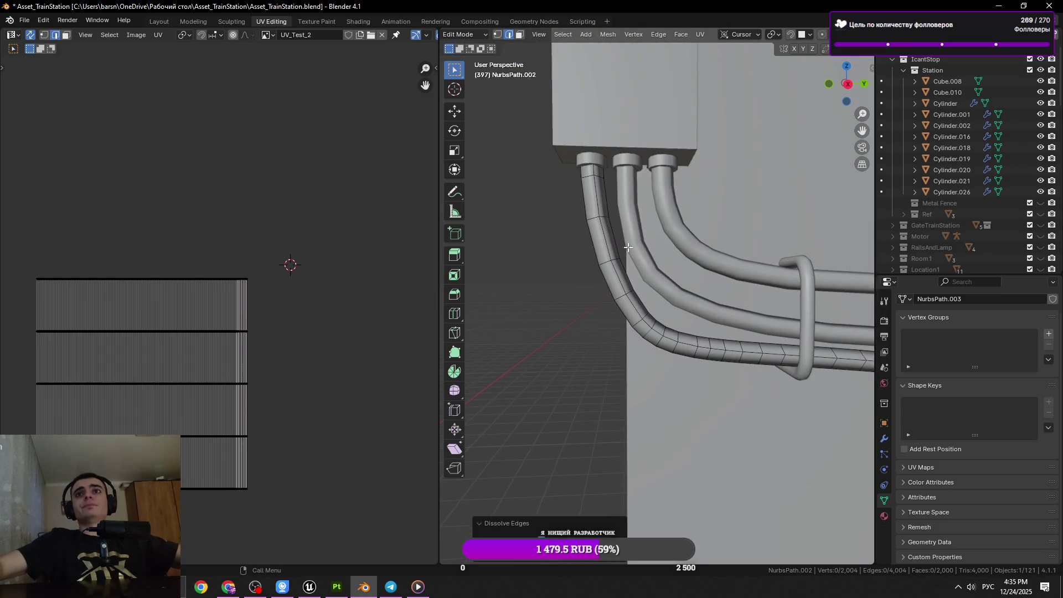
left_click(649, 320)
left_click(653, 317)
key("x")
left_click(670, 319)
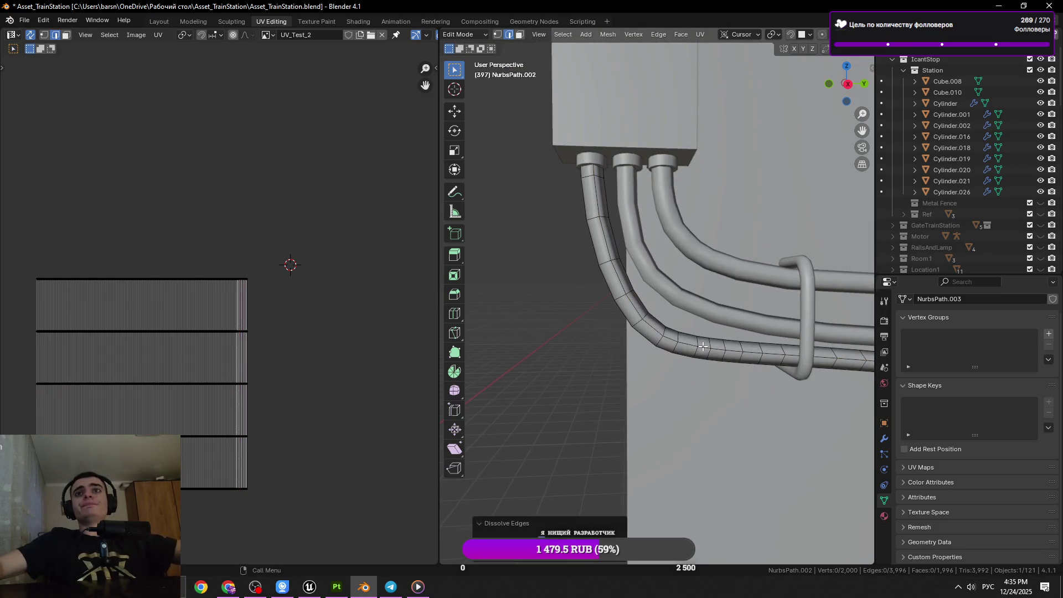
Dissolve two more ring loops further along the cable.
scroll("up", 3)
left_click_drag(644, 298, 619, 272)
left_click(618, 271)
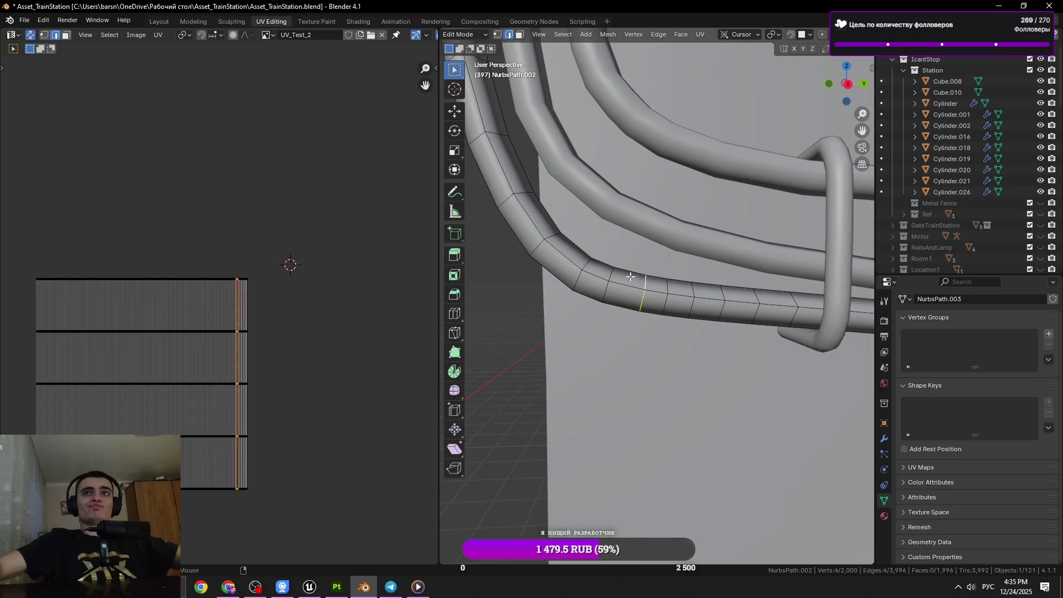
left_click(612, 274)
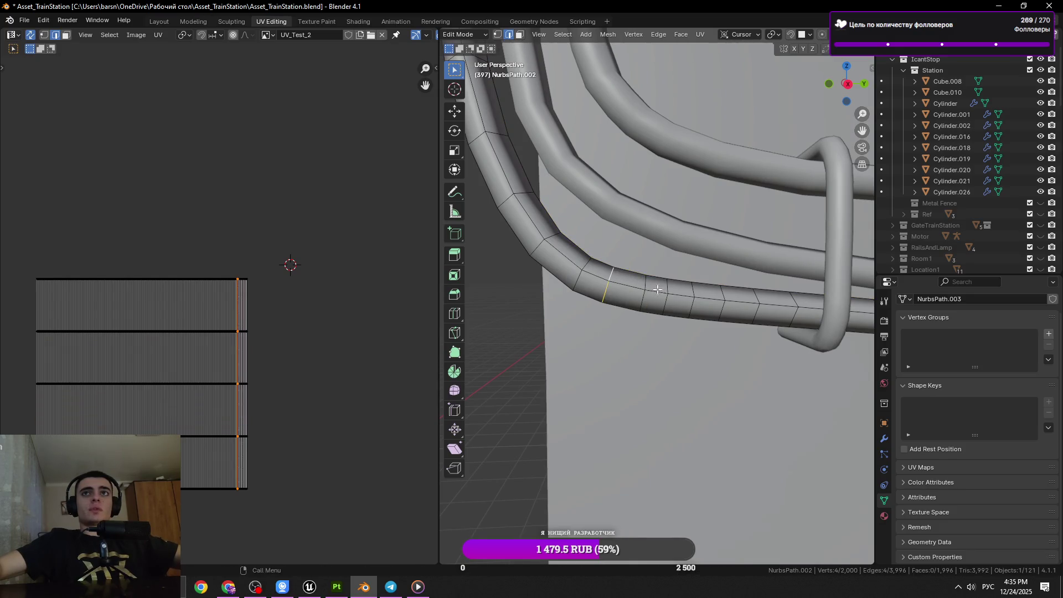
key("x")
left_click(682, 299)
left_click(669, 288)
key("x")
left_click(750, 310)
Dissolve the next ring loop along the run and bring more cable into view.
left_click(718, 287)
key("x")
left_click(799, 302)
left_click(797, 304)
key("x")
left_click(797, 303)
left_click_drag(797, 303, 646, 308)
scroll("up", 3)
Dissolve two final ring loops, leaving NurbsPath.002 at 1,972 vertices.
left_click(633, 314)
left_click(573, 301)
key("x")
left_click(729, 318)
left_click(644, 306)
left_click(641, 306)
key("x")
left_click(692, 311)
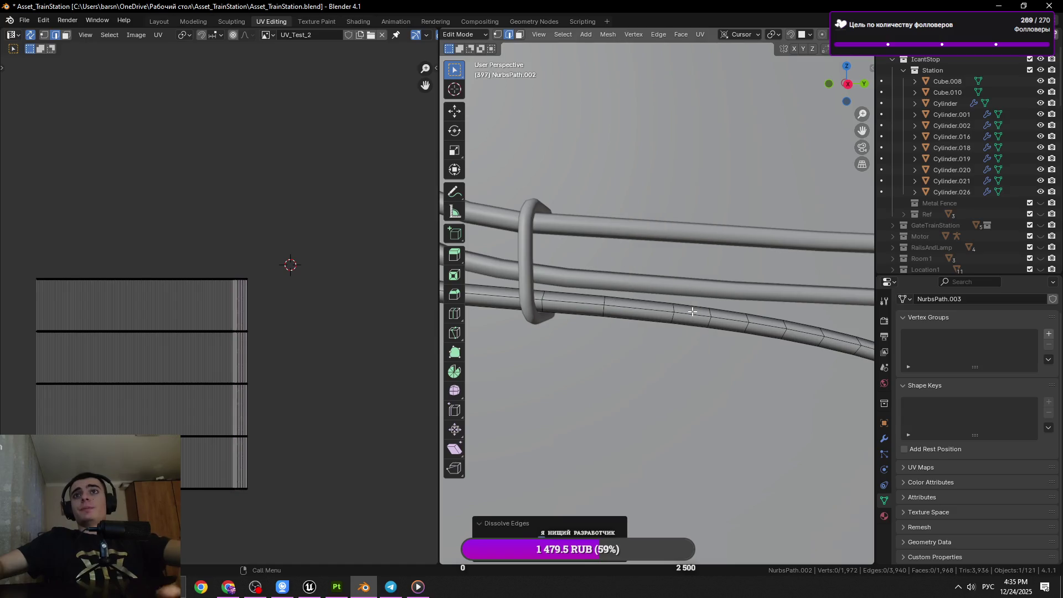
Dissolve the first three surplus ring loops on the lower cable NurbsPath.002.
left_click(709, 317)
key("x")
left_click(797, 333)
scroll("down", 3)
left_click(681, 311)
key("x")
left_click(771, 331)
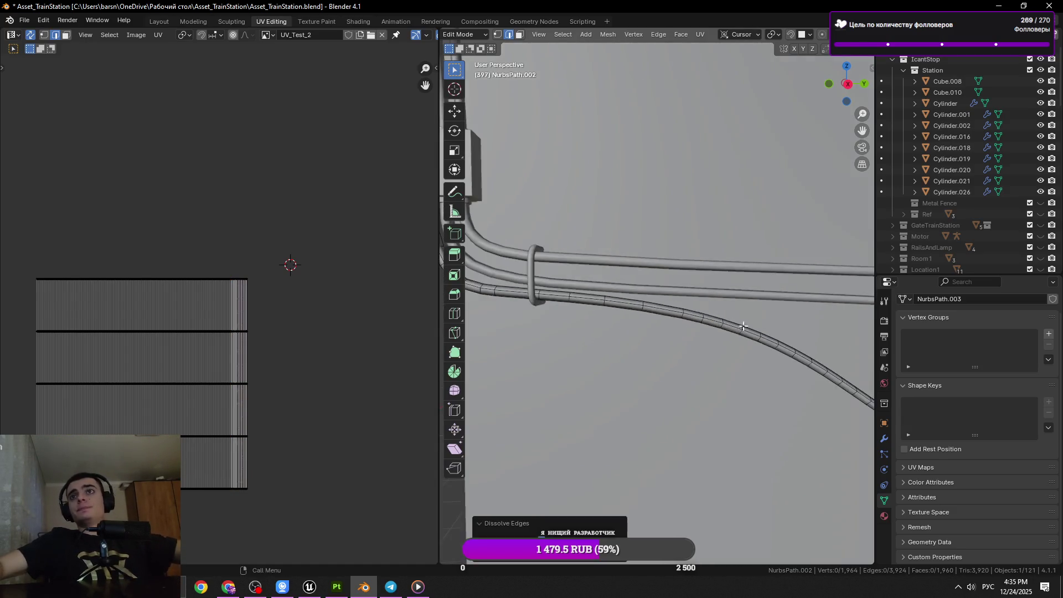
scroll("up", 3)
left_click(597, 282)
key("x")
left_click(706, 302)
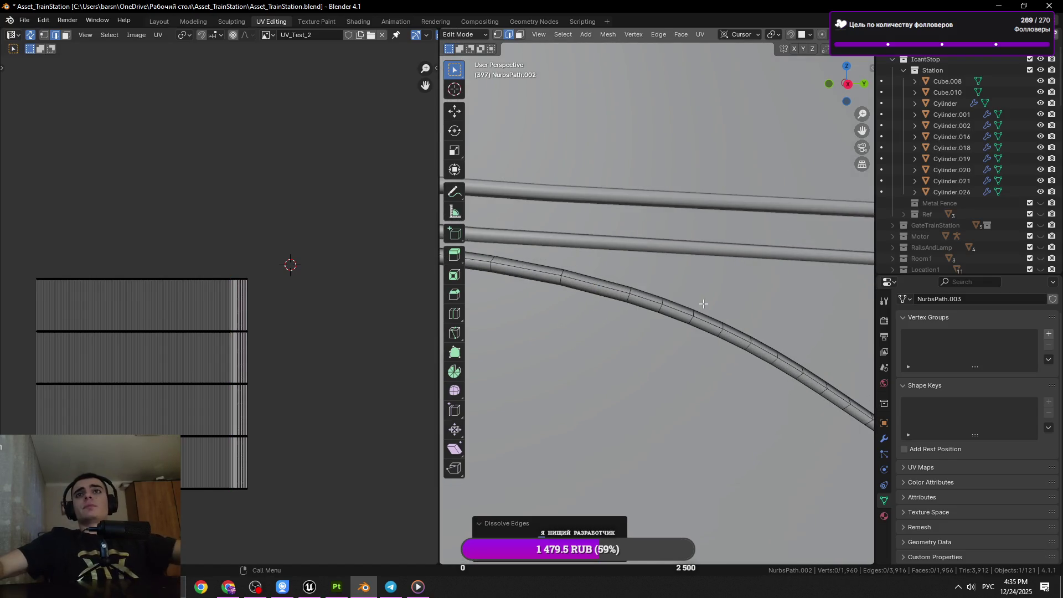
Dissolve two more ring loops further along the lower cable.
left_click(660, 299)
left_click(661, 302)
key("x")
left_click(765, 317)
left_click(724, 325)
left_click(723, 328)
left_click_drag(719, 333, 696, 337)
key("x")
left_click(681, 350)
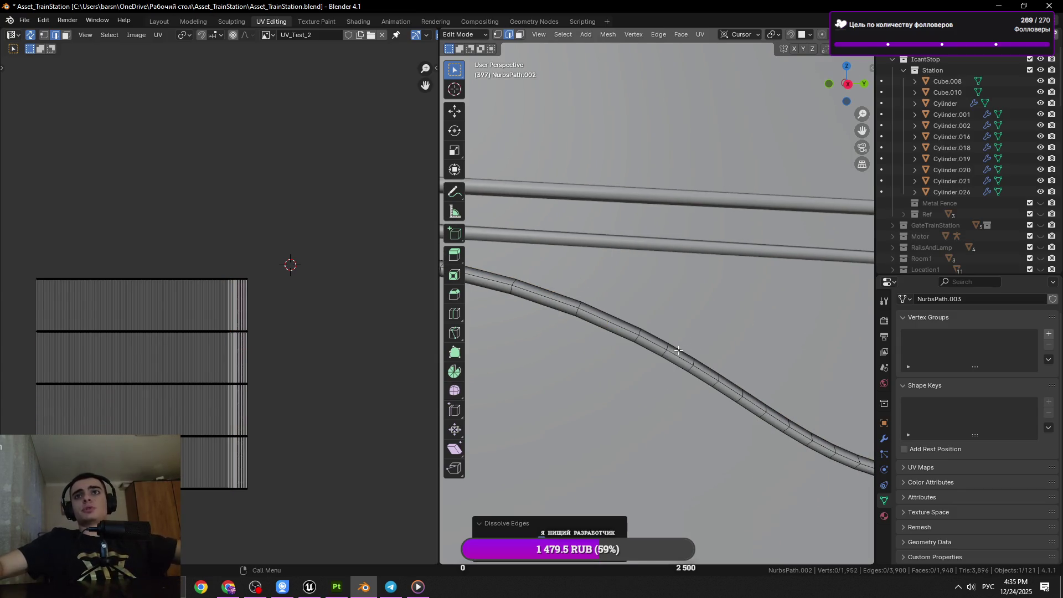
Remove the next two ring loops along the cable with Dissolve Edges.
left_click(669, 348)
left_click(668, 349)
left_click(667, 349)
key("x")
left_click(838, 367)
left_click(714, 378)
left_click_drag(714, 378, 747, 372)
key("x")
left_click(759, 371)
Dissolve three further ring loops along the lower cable.
left_click(718, 399)
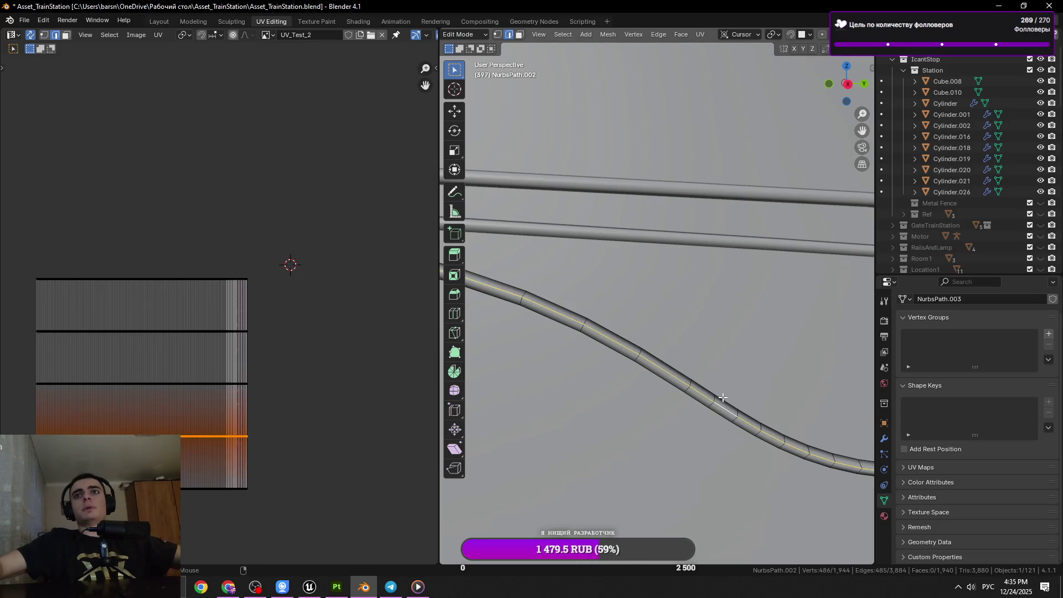
left_click(718, 399)
key("x")
left_click(744, 383)
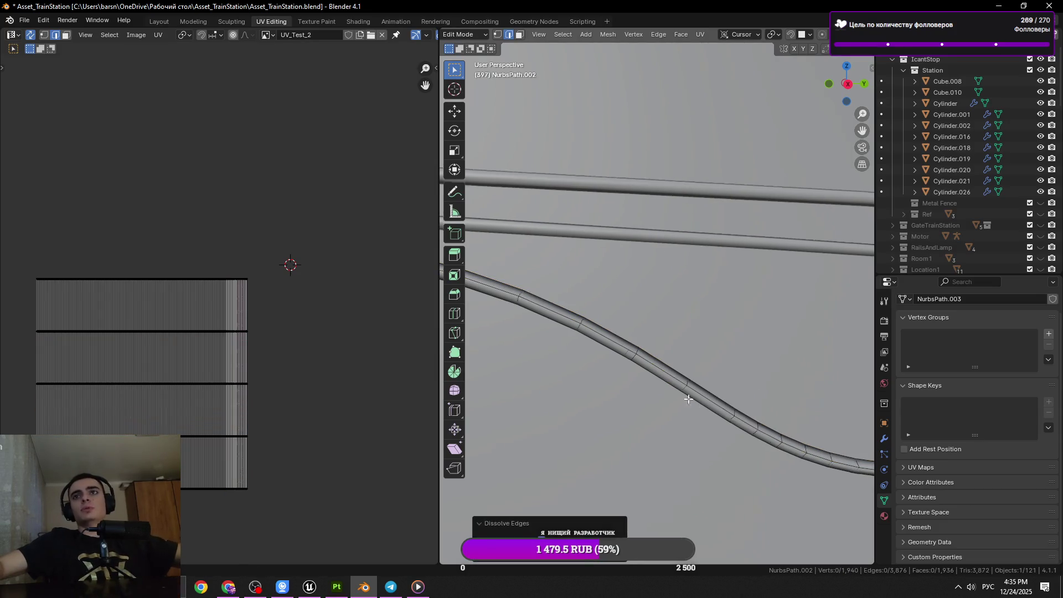
left_click_drag(744, 383, 702, 389)
left_click(696, 389)
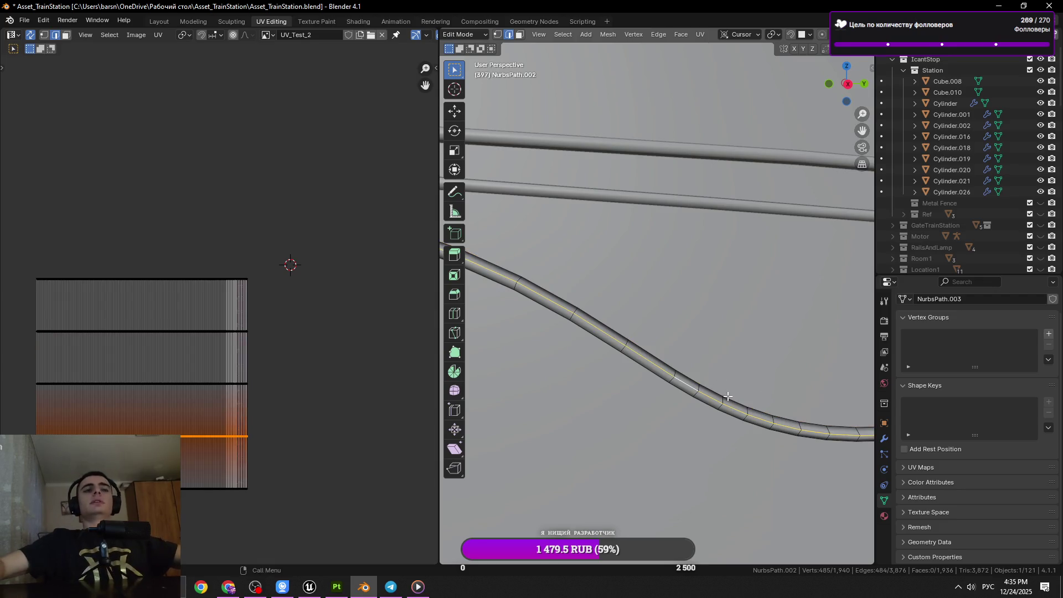
left_click(698, 390)
key("x")
left_click(701, 388)
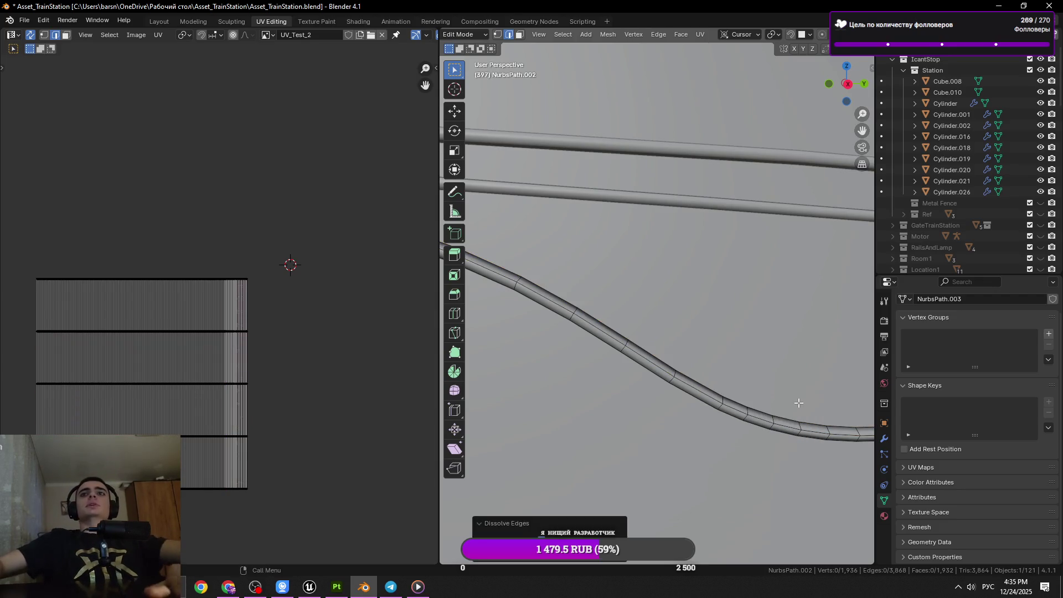
left_click(753, 414)
key("x")
left_click(795, 403)
Slide one ring loop to a new position along the cable.
left_click_drag(795, 403, 641, 387)
left_click(665, 385)
left_click(683, 390)
key("Tab")
key("Tab")
left_click(624, 377)
left_click(655, 386)
key("g")
key("g")
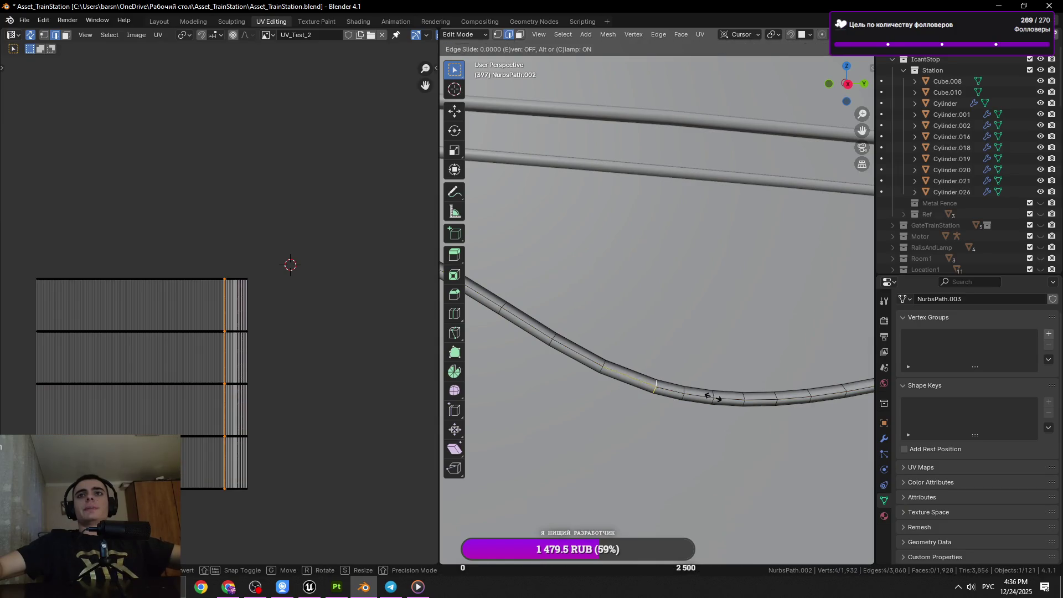
left_click(704, 392)
key("Tab")
left_click_drag(666, 351, 631, 368)
key("Tab")
Dissolve another ring loop on the cable after re-entering Edit Mode.
left_click(711, 371)
left_click(697, 371)
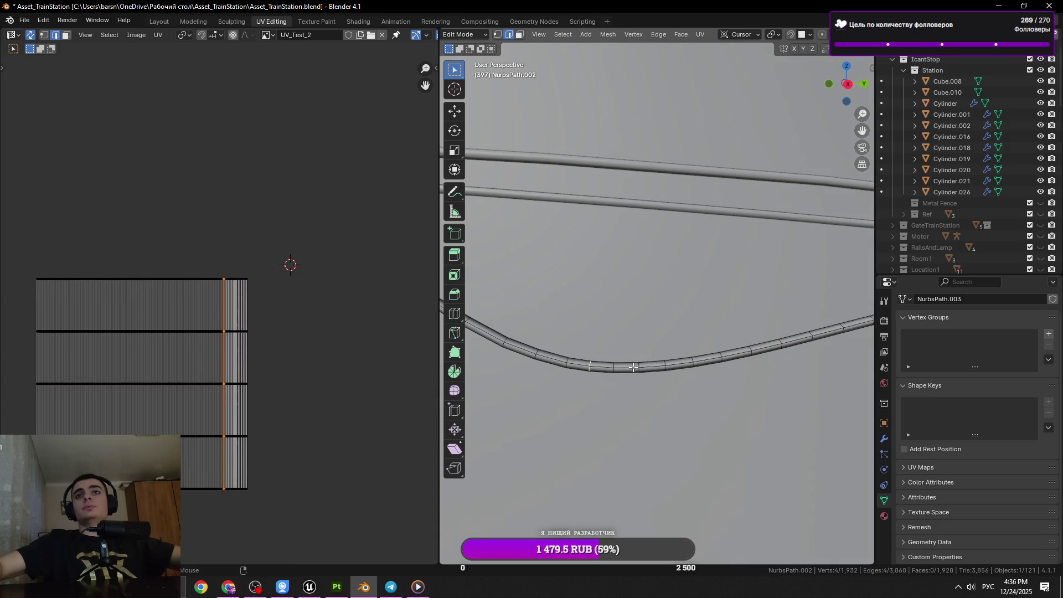
left_click(635, 365)
key("x")
left_click(644, 370)
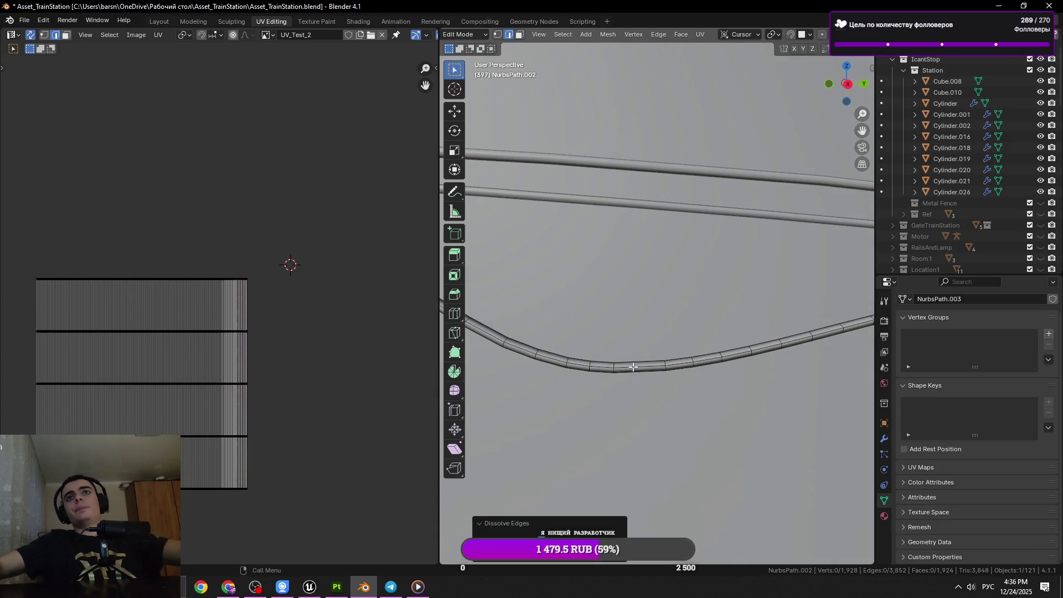
key("x")
left_click(690, 370)
Pick out a single ring loop further along and dissolve it.
left_click(589, 365)
left_click_drag(664, 360, 686, 359)
left_click(675, 356)
left_click(693, 360)
left_click(752, 349)
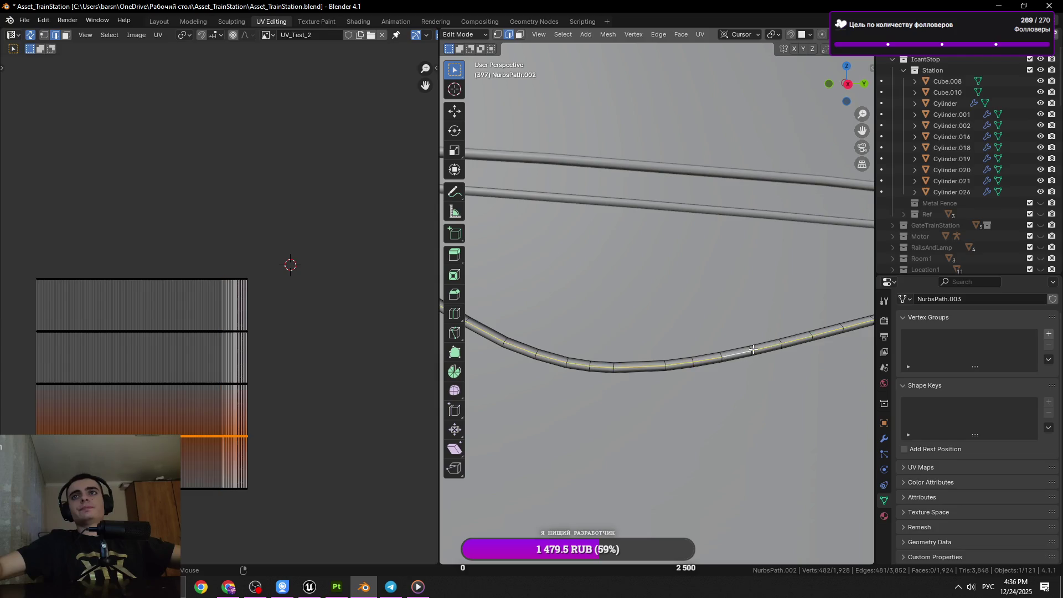
left_click(750, 349)
key("x")
left_click(802, 356)
Dissolve one more ring loop, then two selected together, and save the scene.
left_click_drag(801, 356, 656, 351)
left_click(802, 349)
key("x")
left_click(797, 347)
left_click_drag(790, 340, 709, 339)
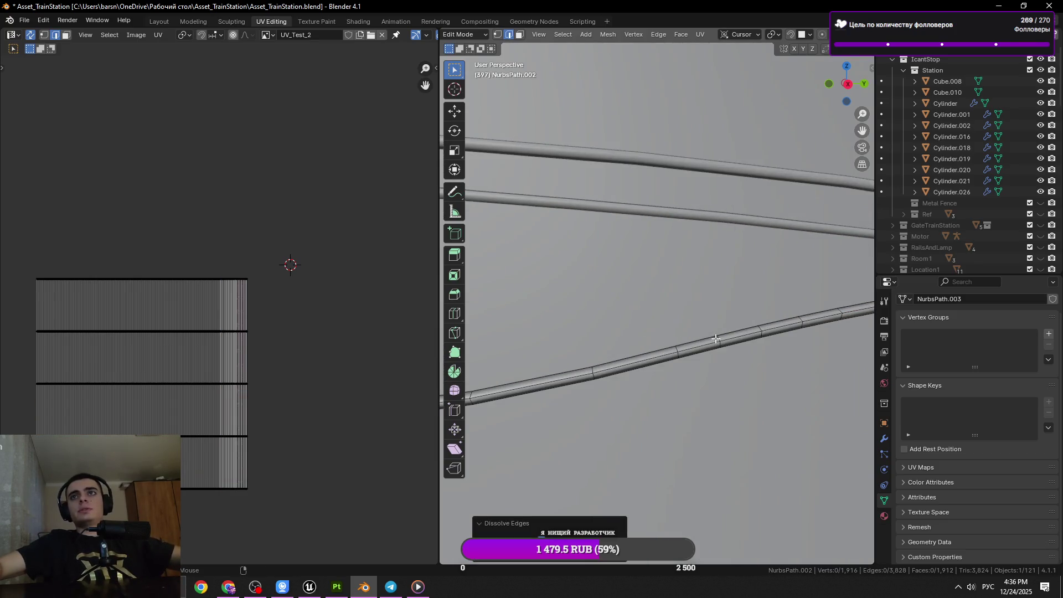
left_click(795, 346)
left_click_drag(795, 347, 637, 329)
left_click(771, 330)
key("x")
left_click(792, 333)
key("ctrl+s")
Dissolve a pair of ring loops on the lower cable and save again.
left_click(641, 327)
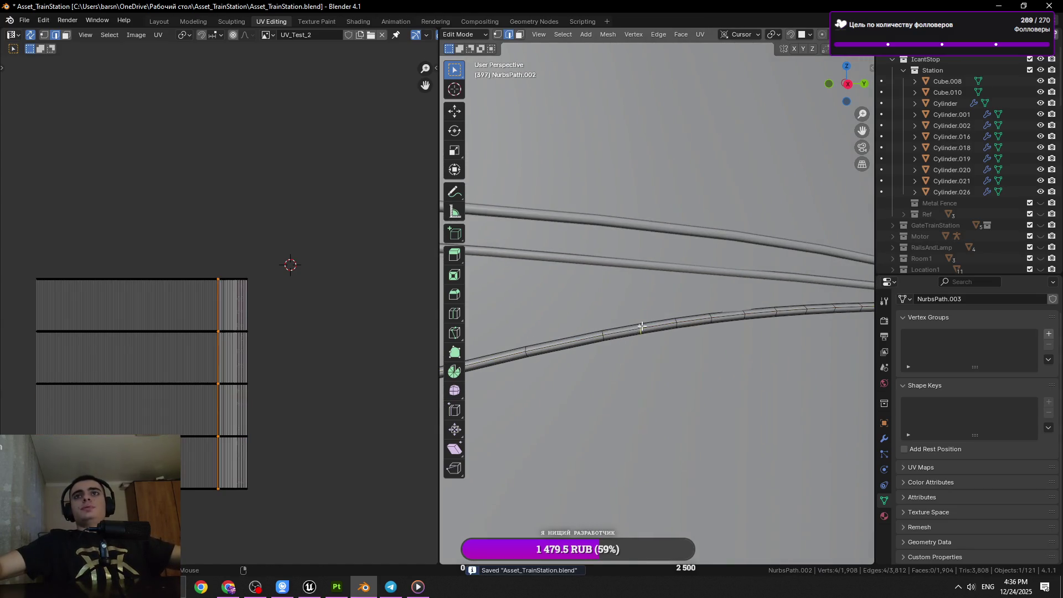
left_click(702, 322)
key("ctrl+z")
left_click(711, 319)
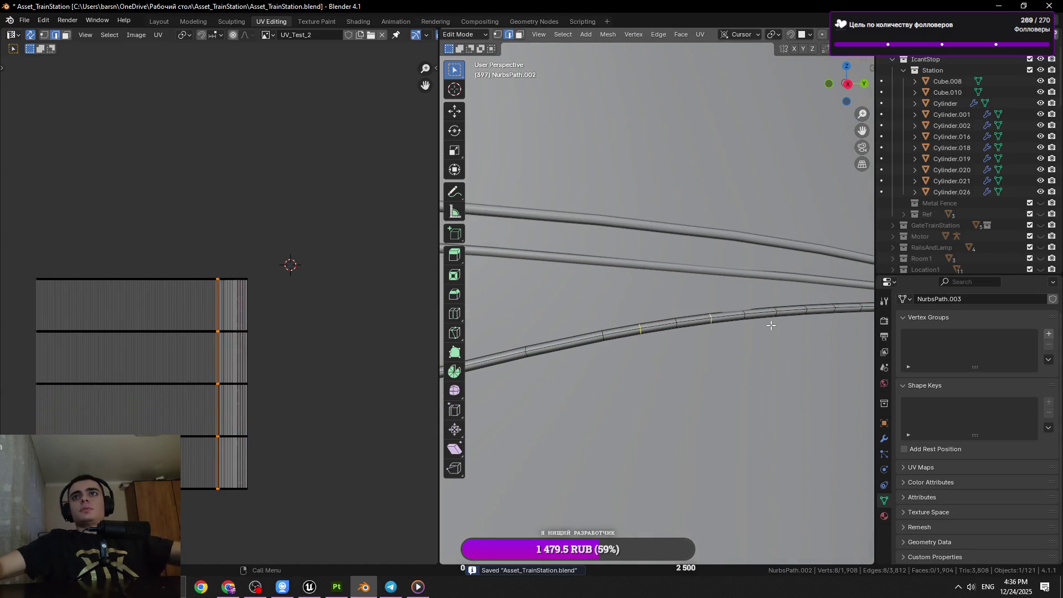
key("x")
left_click(769, 323)
left_click_drag(764, 313, 655, 320)
left_click(644, 300)
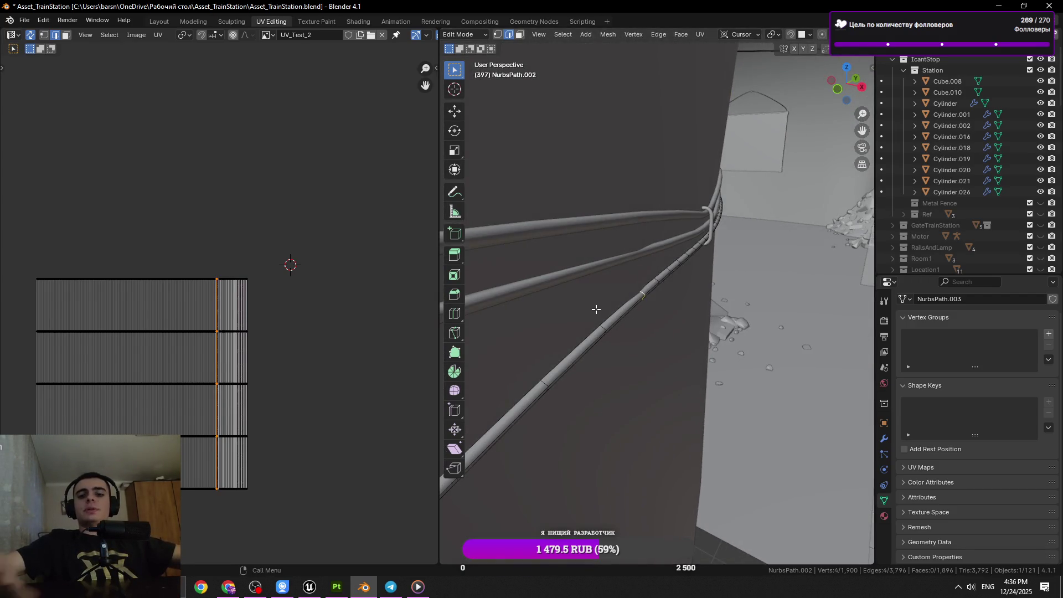
key("KP_Decimal")
key("ctrl+s")
Dissolve a final ring loop, bringing the cable to 1,892 vertices, and return to Object Mode.
left_click_drag(668, 318, 686, 309)
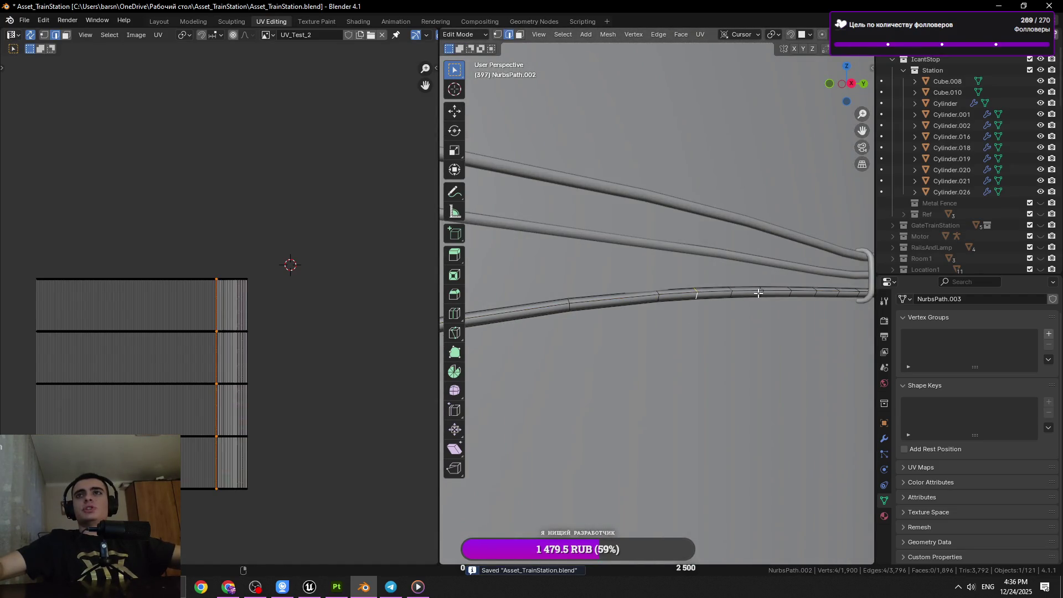
key("ctrl+x")
left_click(812, 312)
left_click(808, 292)
key("KP_Decimal")
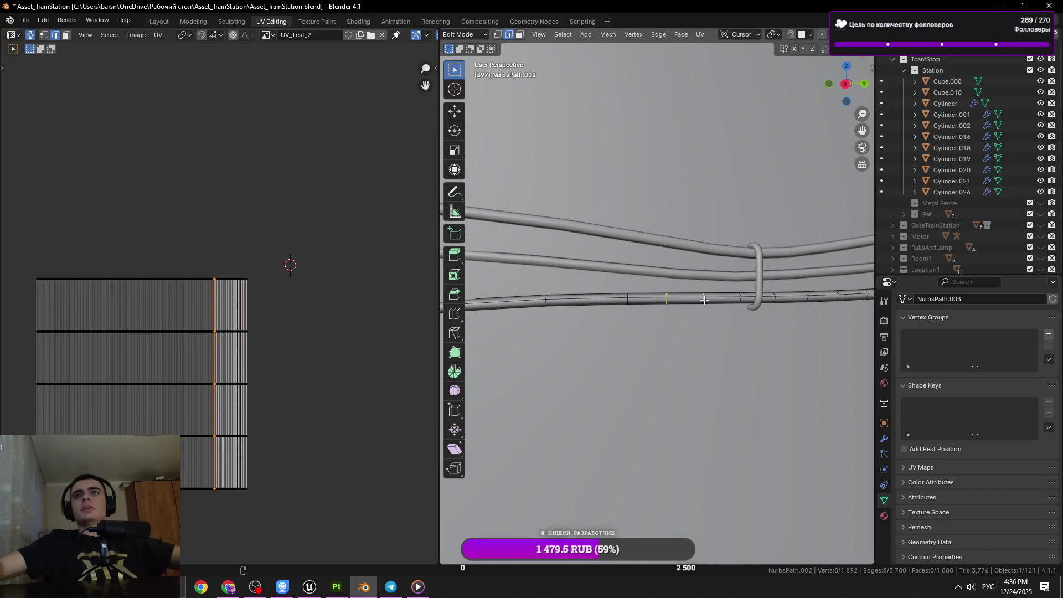
key("Tab")
left_click_drag(769, 334, 664, 348)
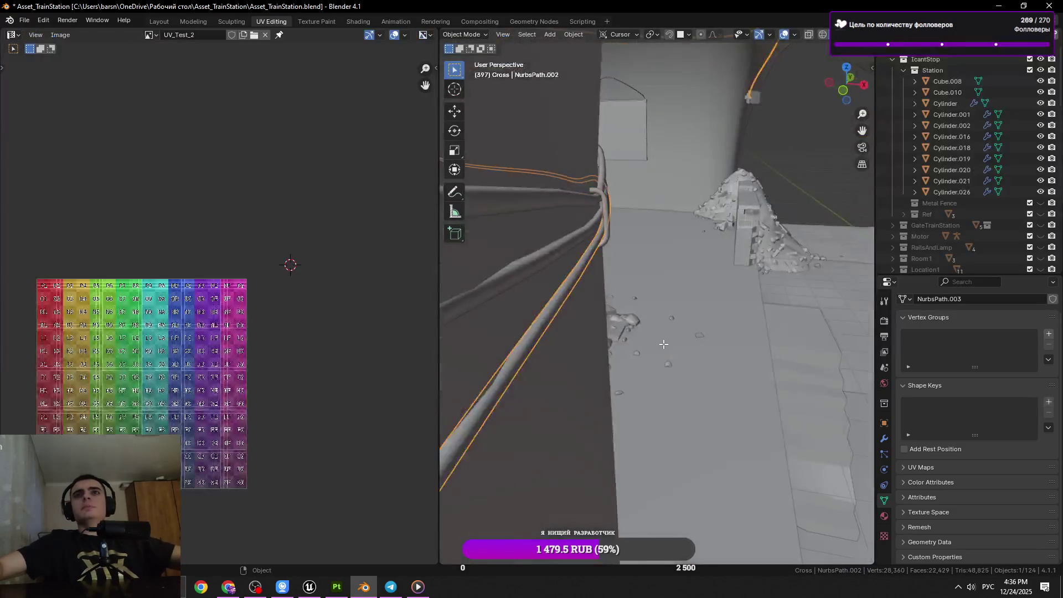
In Edit Mode, turn on X-ray and proportional editing and select a ring loop.
key("Tab")
key("alt+Tab")
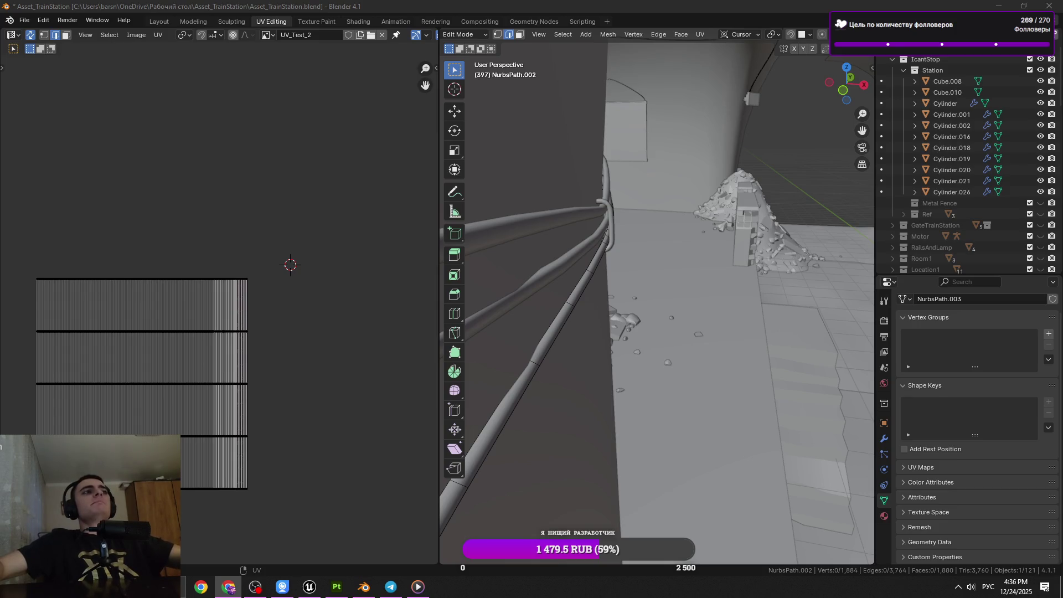
left_click_drag(522, 349, 631, 322)
key("alt+z")
left_click(631, 322)
key("o")
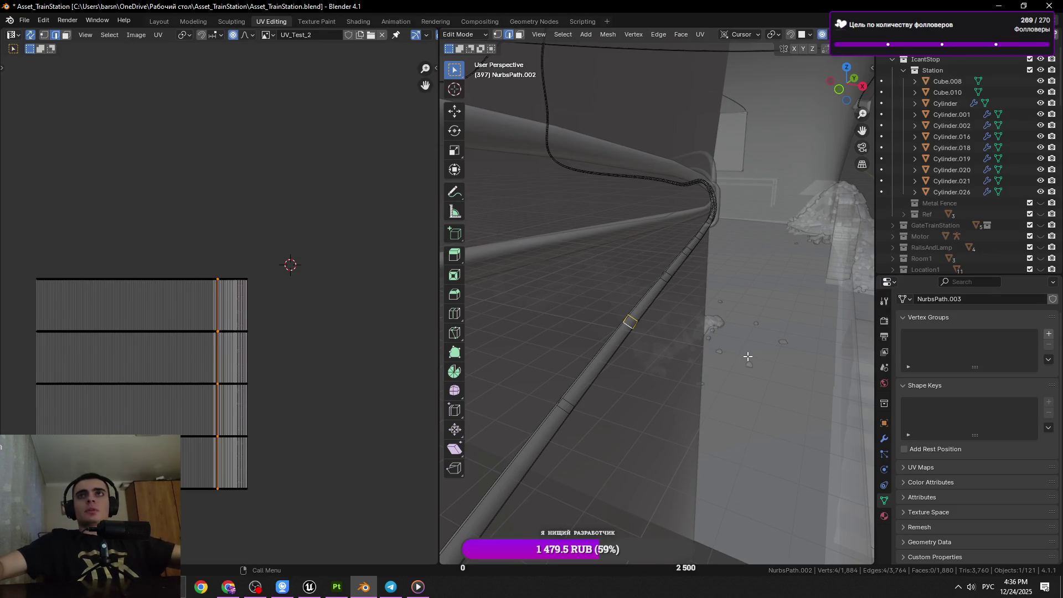
key("s")
Nudge the selected ring loop slightly along X with smooth falloff and save.
scroll("down", 3)
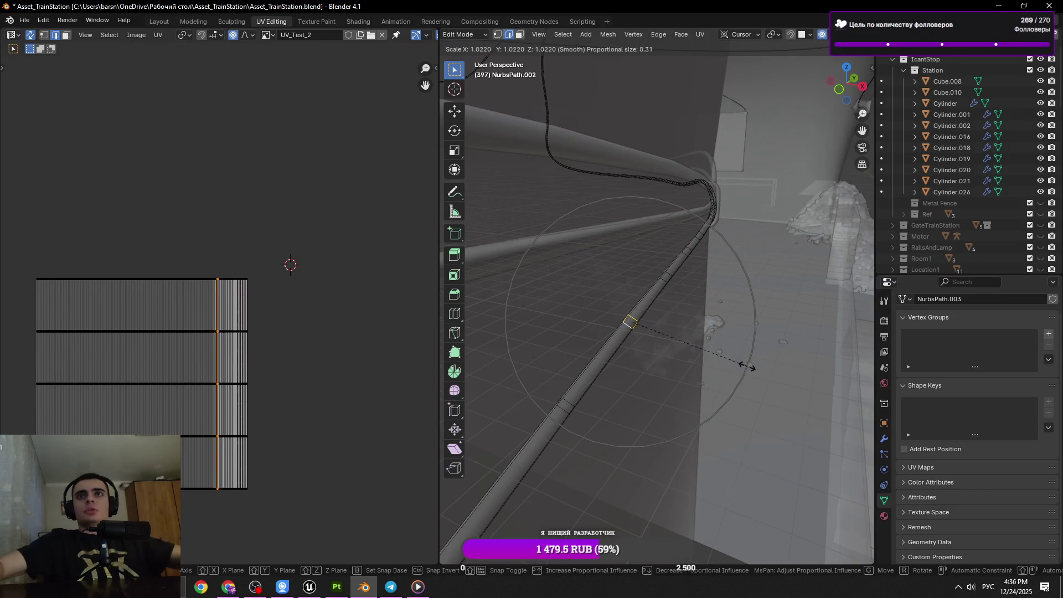
key("g")
key("x")
scroll("down", 3)
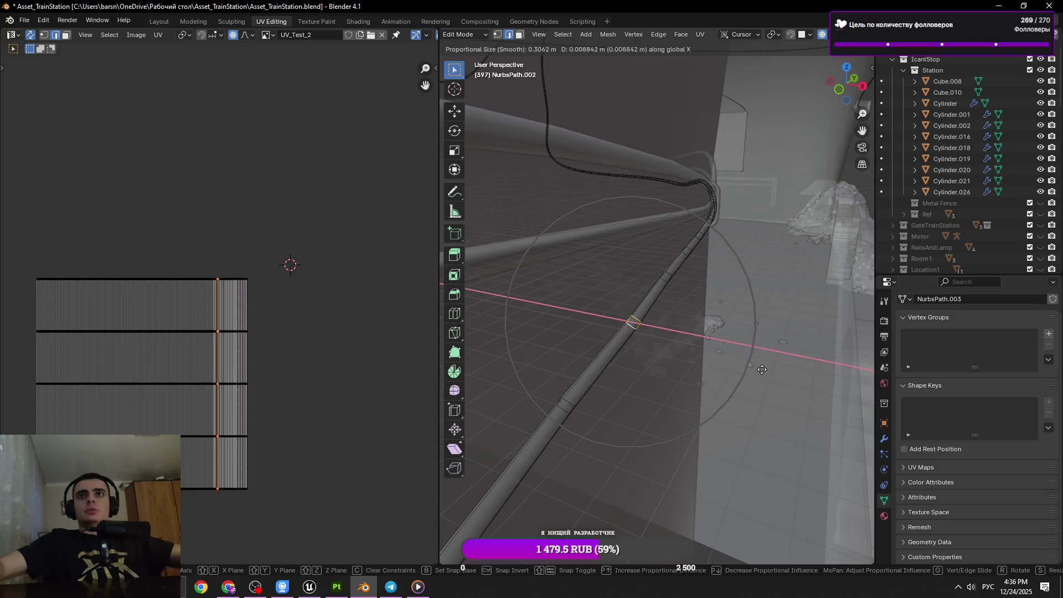
left_click(764, 371)
key("ctrl+s")
scroll("up", 3)
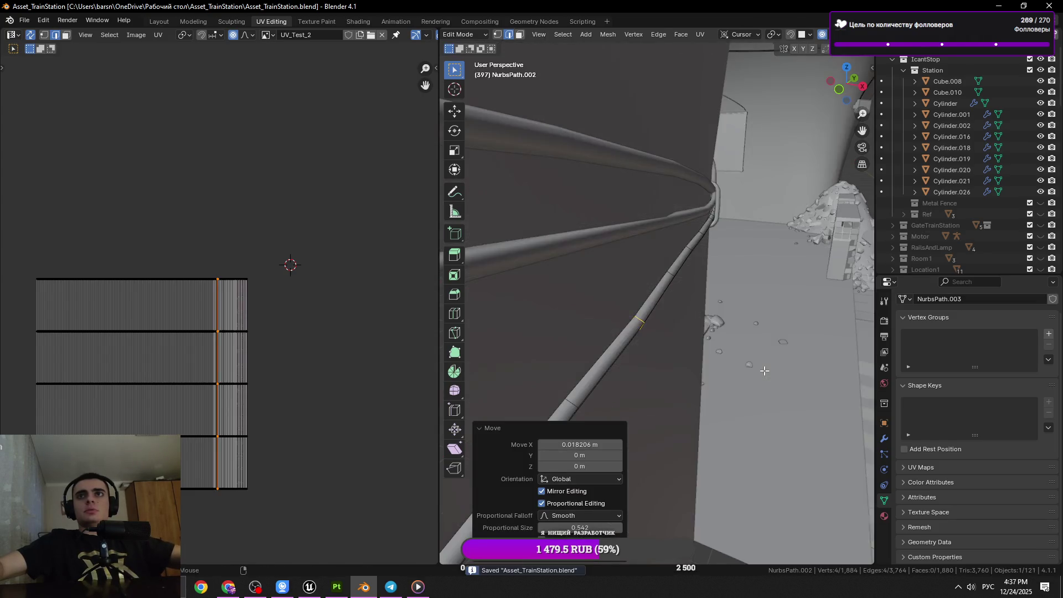
left_click_drag(763, 371, 637, 278)
key("Tab")
scroll("up", 3)
Move the same loop slightly along X again, leave Edit Mode and save.
key("Tab")
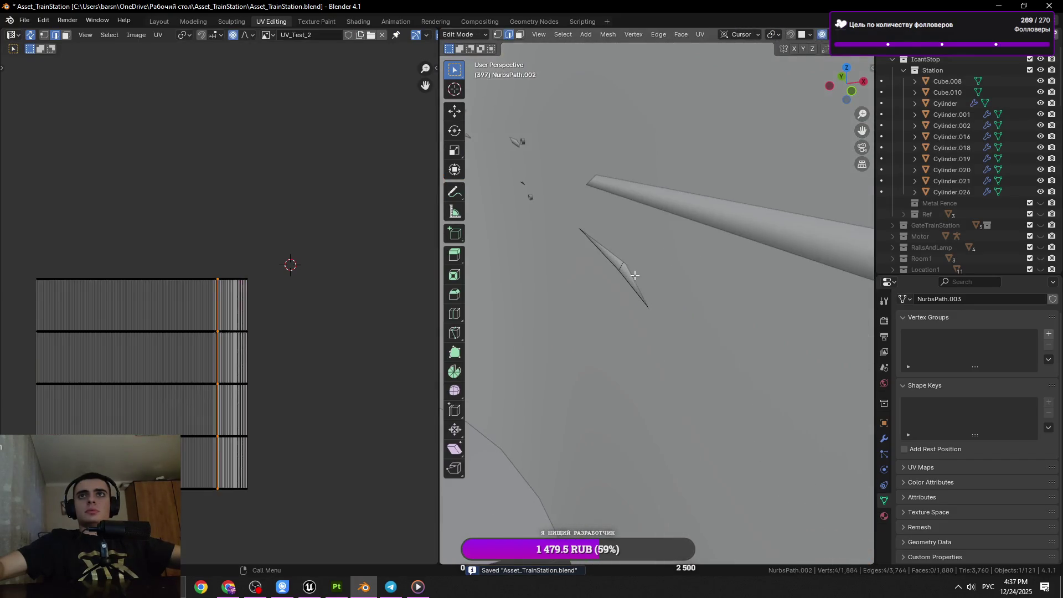
key("g")
key("x")
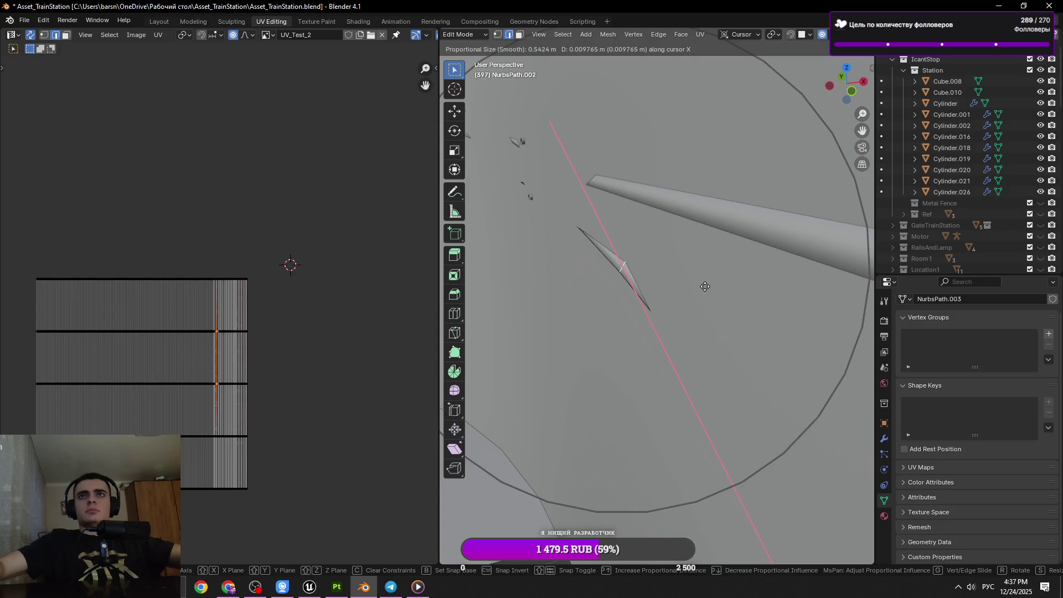
left_click(706, 284)
key("Tab")
key("ctrl+s")
left_click_drag(706, 284, 666, 328)
Select a different ring loop and shift it slightly along X, then save.
key("Tab")
left_click(649, 325)
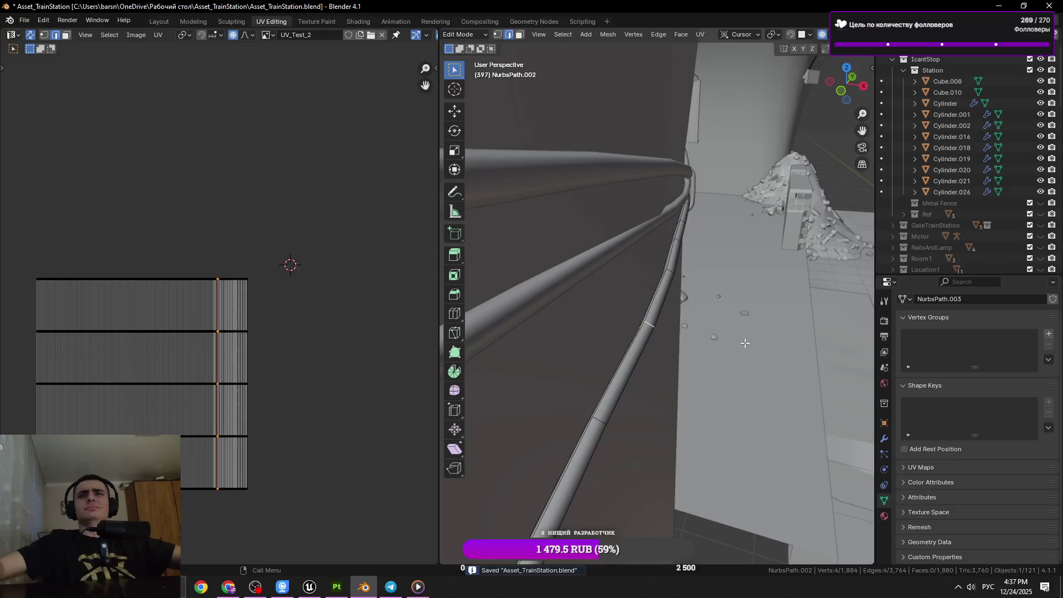
key("g")
key("x")
left_click(744, 343)
key("ctrl+s")
Give that loop a second small X move and save the file.
key("g")
key("x")
left_click(734, 350)
key("ctrl+s")
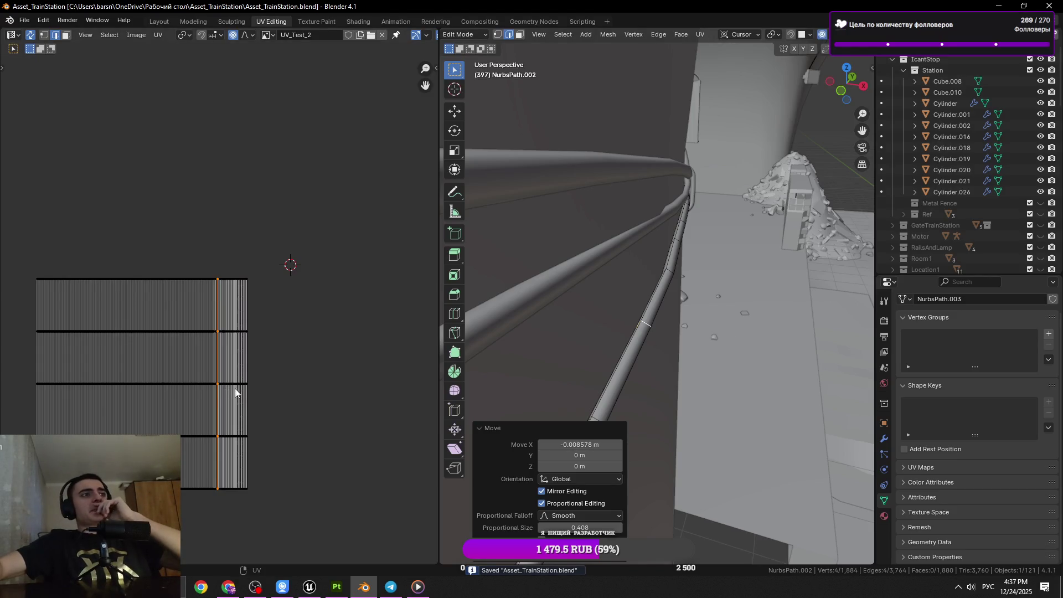
key("alt+Tab")
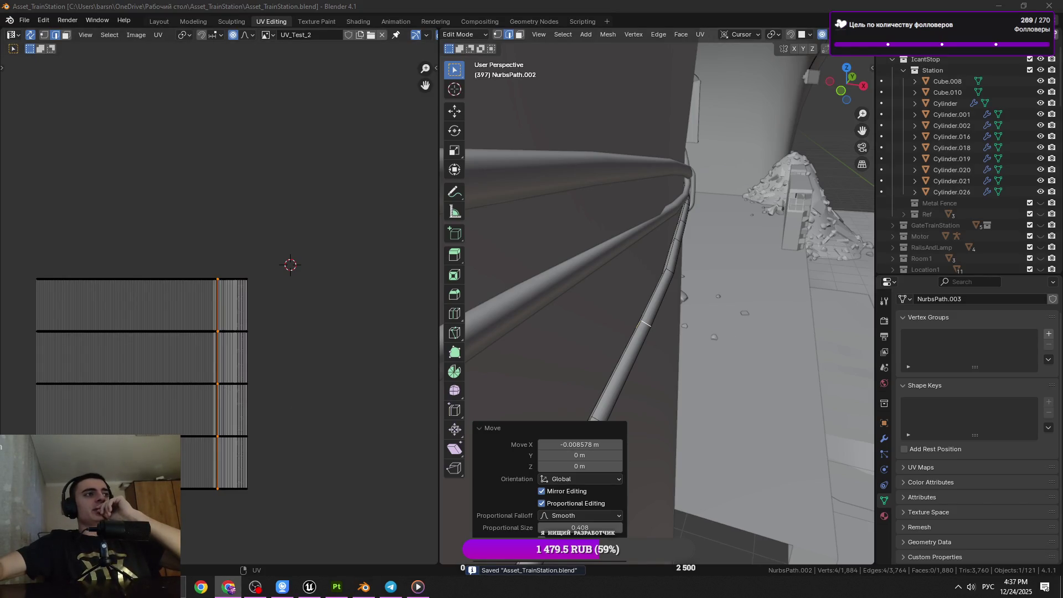
left_click_drag(600, 292, 681, 285)
key("ctrl+z")
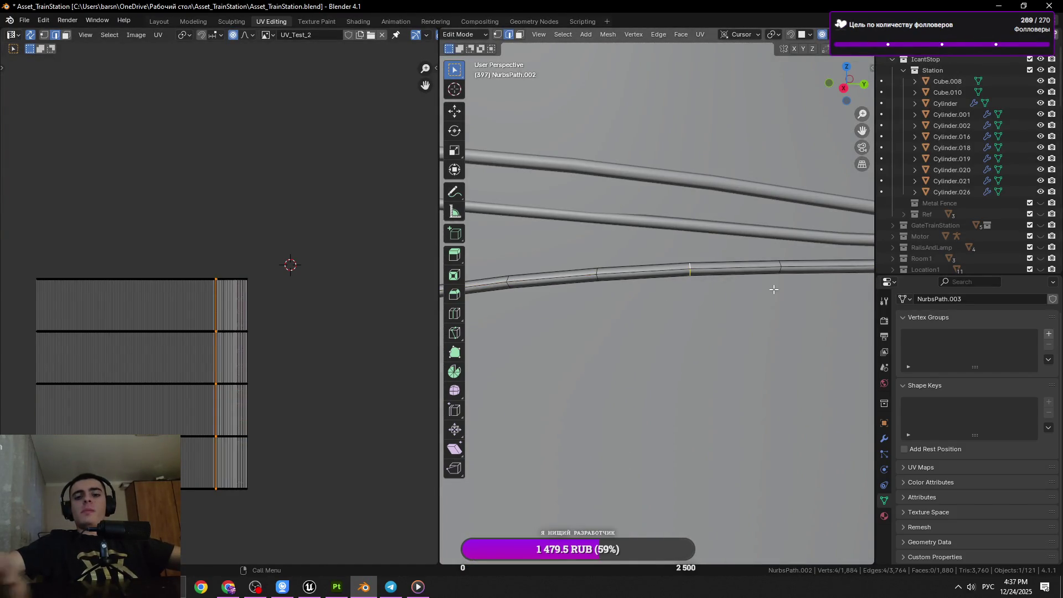
Dissolve two ring edge loops on the lower wall cable.
key("KP_Decimal")
key("x")
left_click(773, 289)
scroll("down", 3)
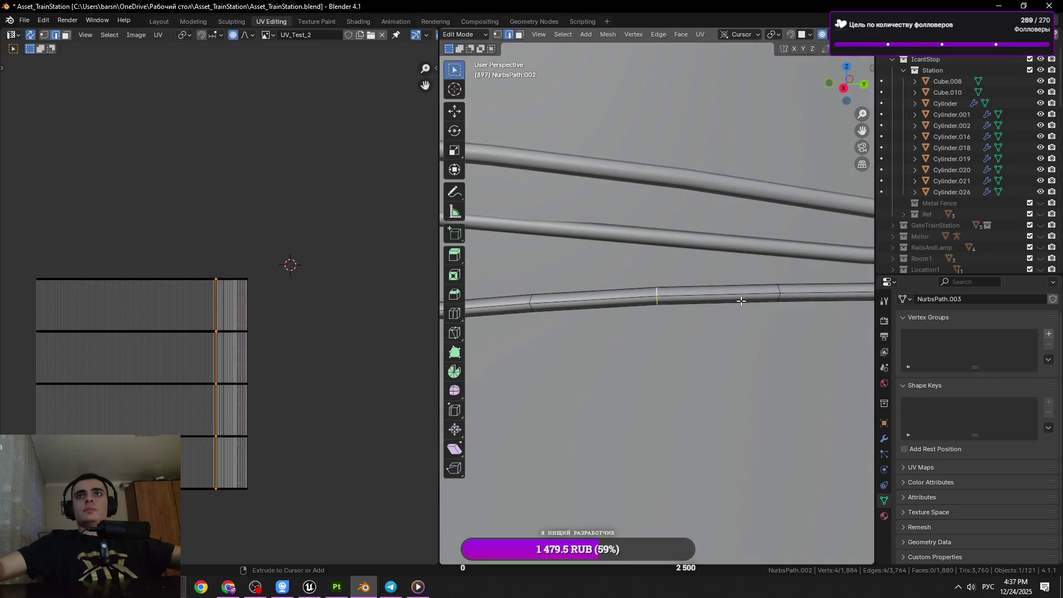
scroll("up", 3)
left_click(825, 292)
key("x")
left_click(825, 291)
left_click_drag(826, 292, 737, 319)
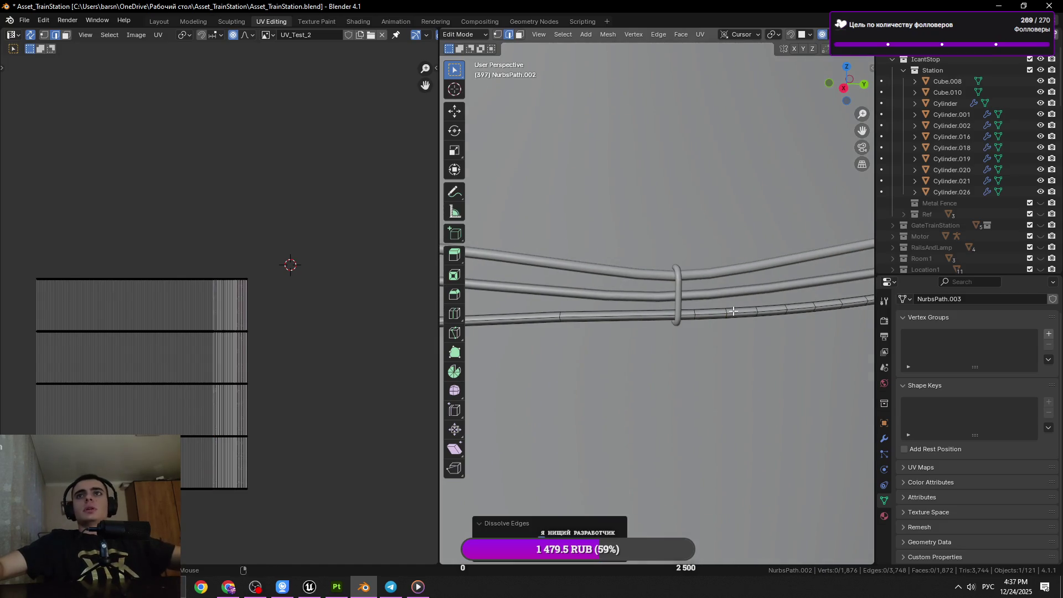
Dissolve two more ring loops along the lower cable and save the file.
left_click(733, 311)
scroll("up", 3)
key("x")
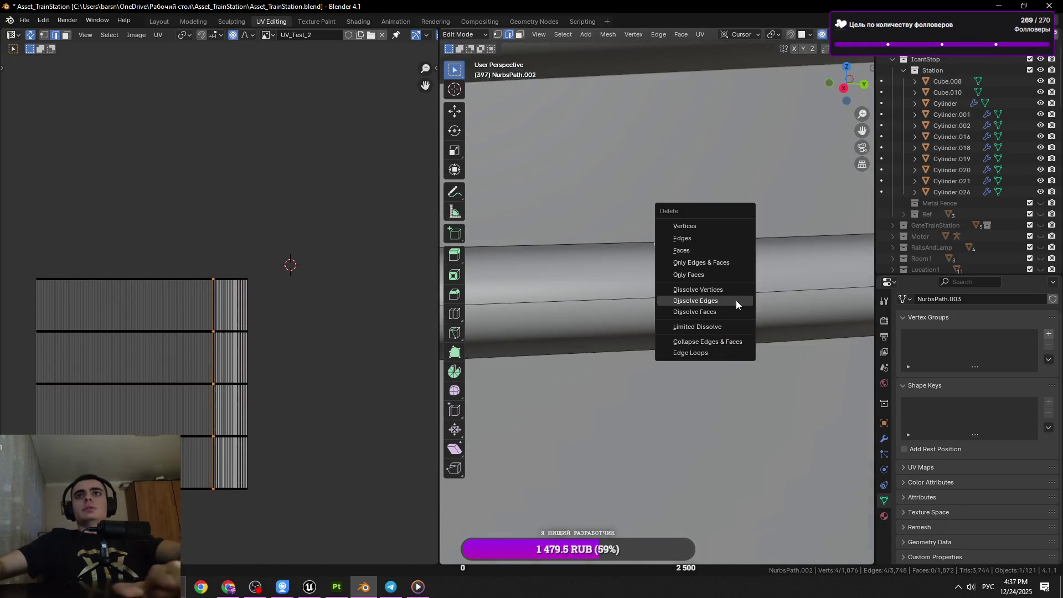
left_click(736, 300)
scroll("down", 3)
left_click(717, 292)
key("ctrl+s")
left_click(717, 292)
left_click_drag(717, 292, 627, 324)
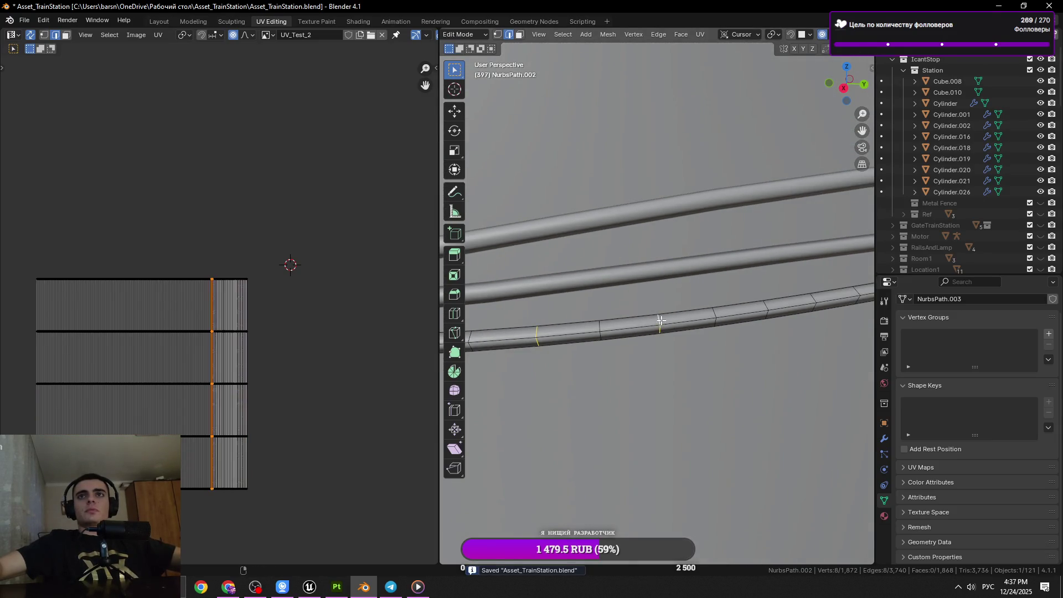
key("x")
left_click(843, 315)
left_click_drag(842, 314, 666, 328)
Dissolve three further ring loops along the lower cable.
left_click(711, 314)
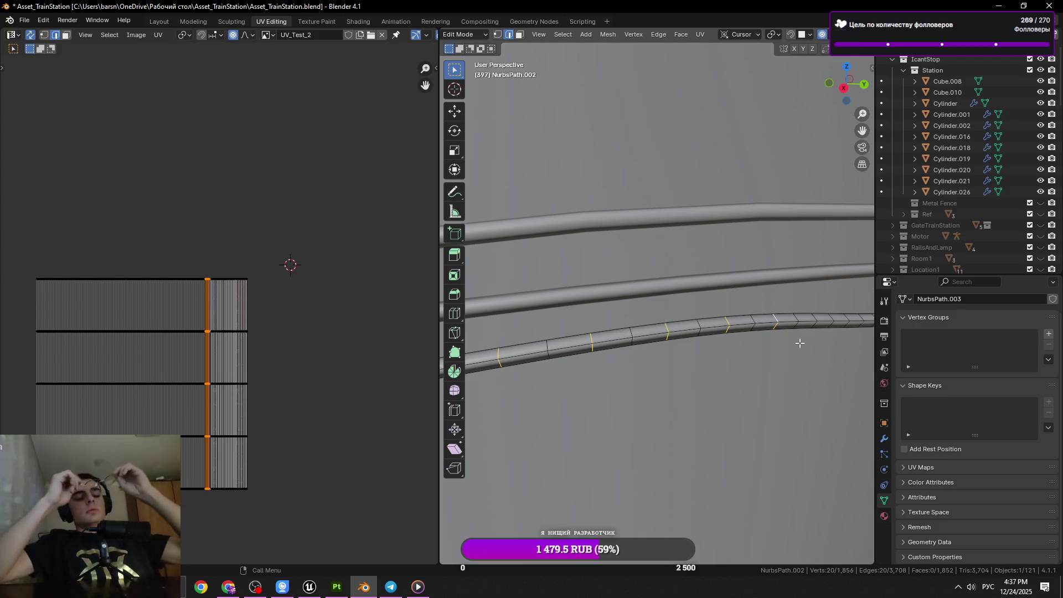
left_click_drag(739, 354, 729, 342)
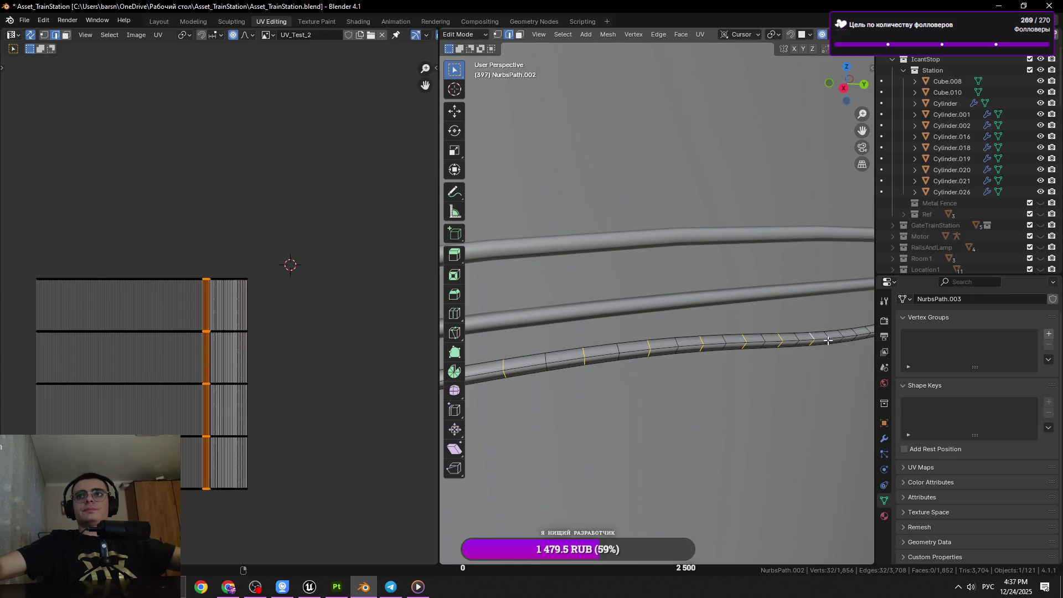
left_click_drag(834, 335, 756, 360)
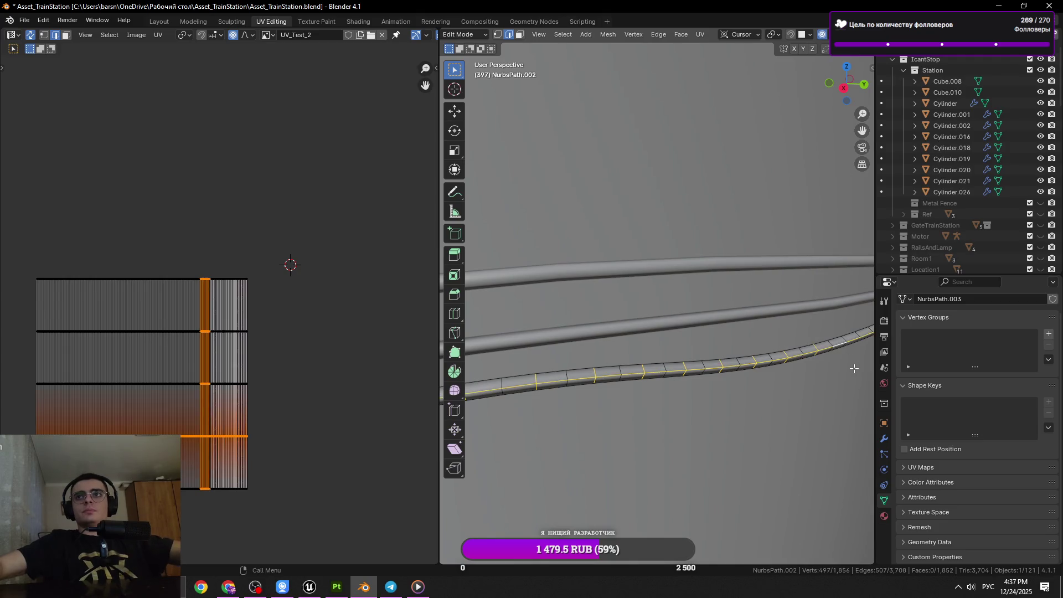
key("x")
left_click(837, 347)
left_click_drag(837, 347, 714, 360)
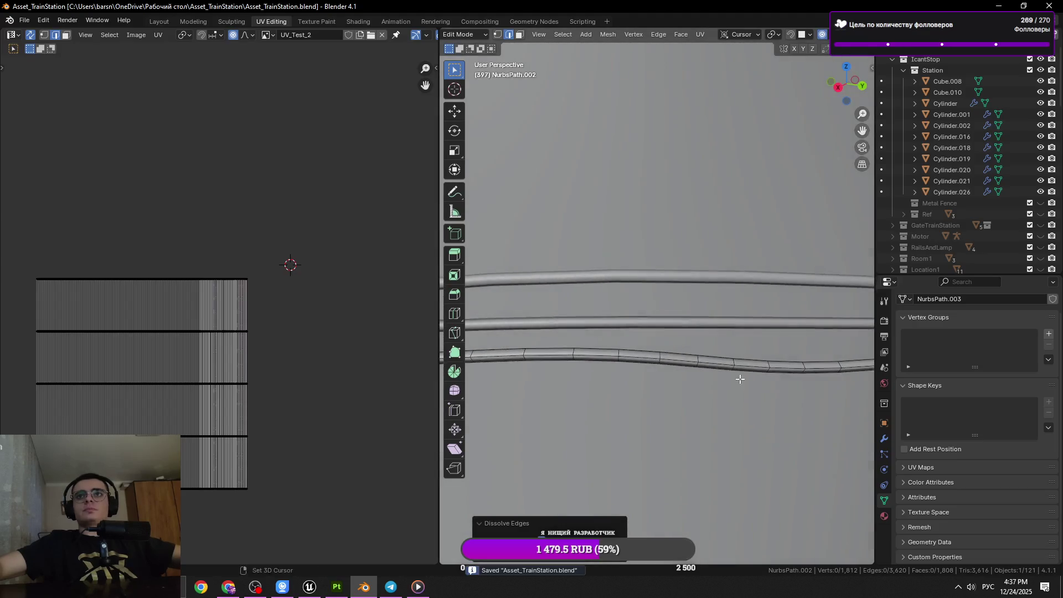
left_click(659, 354)
key("ctrl+x")
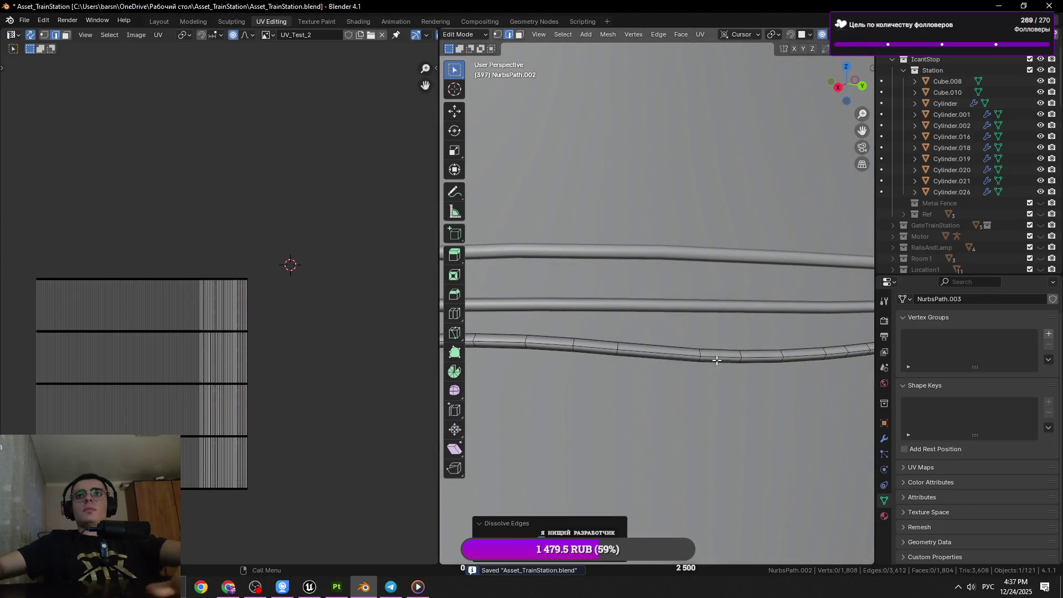
left_click(574, 344)
key("x")
left_click(660, 355)
left_click_drag(660, 355, 686, 308)
key("x")
left_click(720, 332)
Pick a few more loops near the cable end, then return to Object Mode and save.
key("a")
key("alt+a")
left_click(672, 301)
left_click(629, 305)
left_click_drag(696, 321, 714, 341)
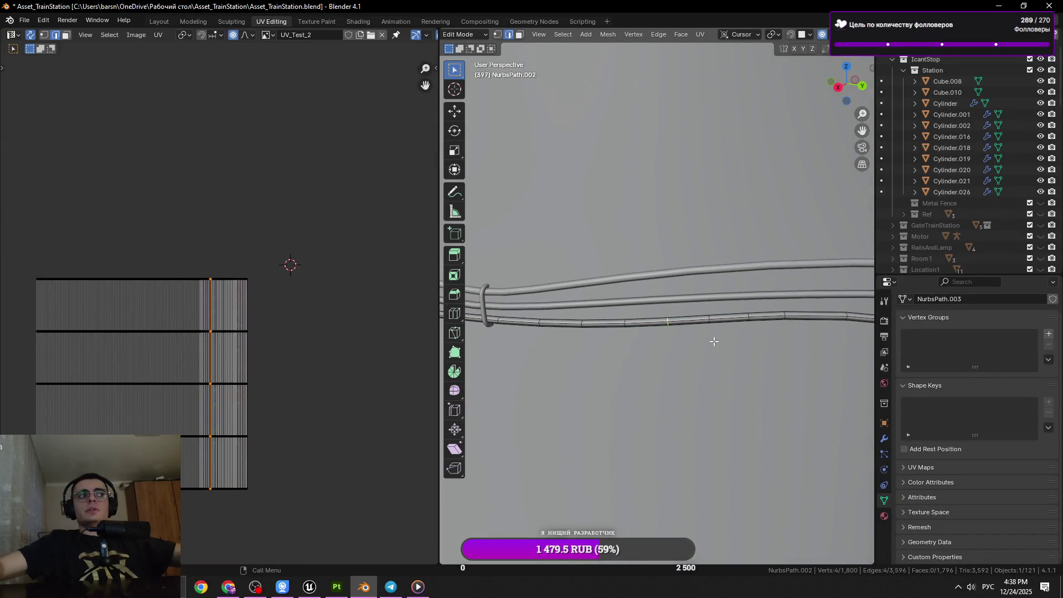
left_click(578, 323)
left_click(609, 325)
key("Tab")
key("ctrl+s")
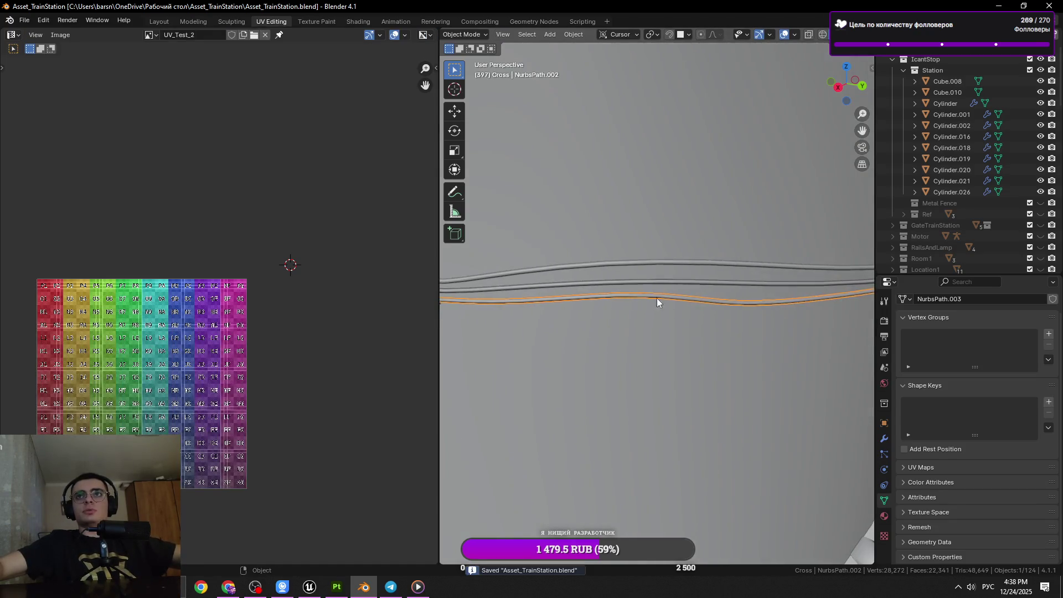
Re-enter Edit Mode on NurbsPath.002 and edge-slide a ring loop to a new position.
key("Tab")
left_click_drag(653, 298, 583, 289)
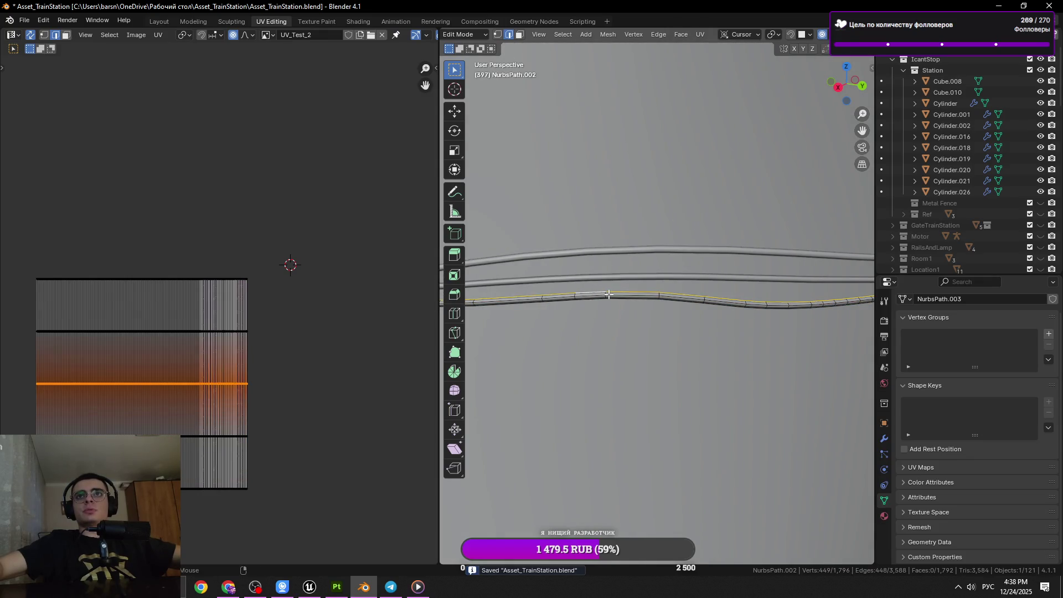
left_click(608, 294)
key("g")
key("g")
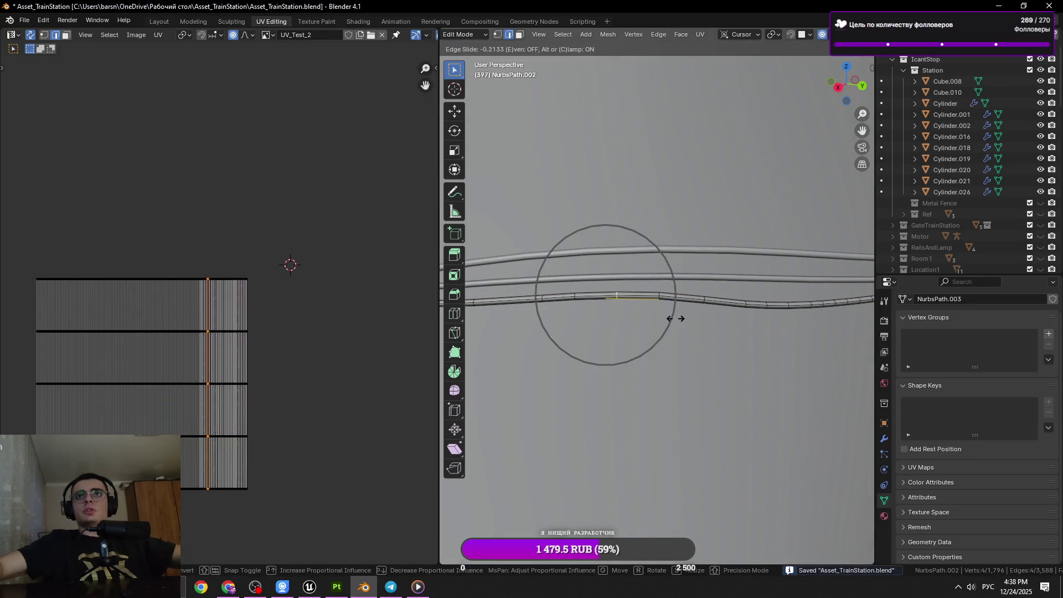
left_click(676, 318)
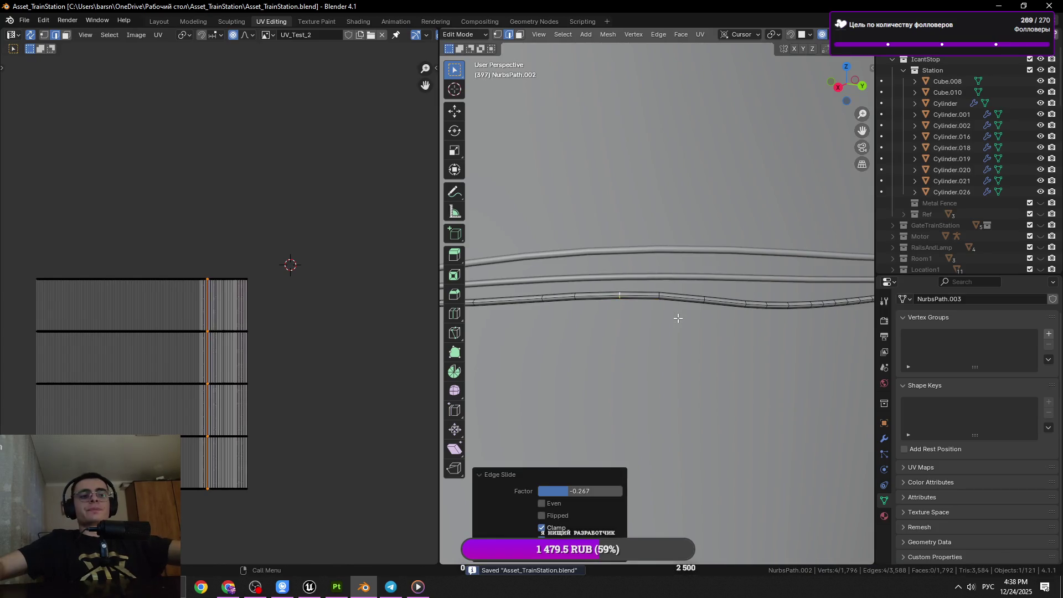
scroll("down", 3)
left_click_drag(764, 323, 600, 292)
left_click(621, 290)
left_click(625, 299)
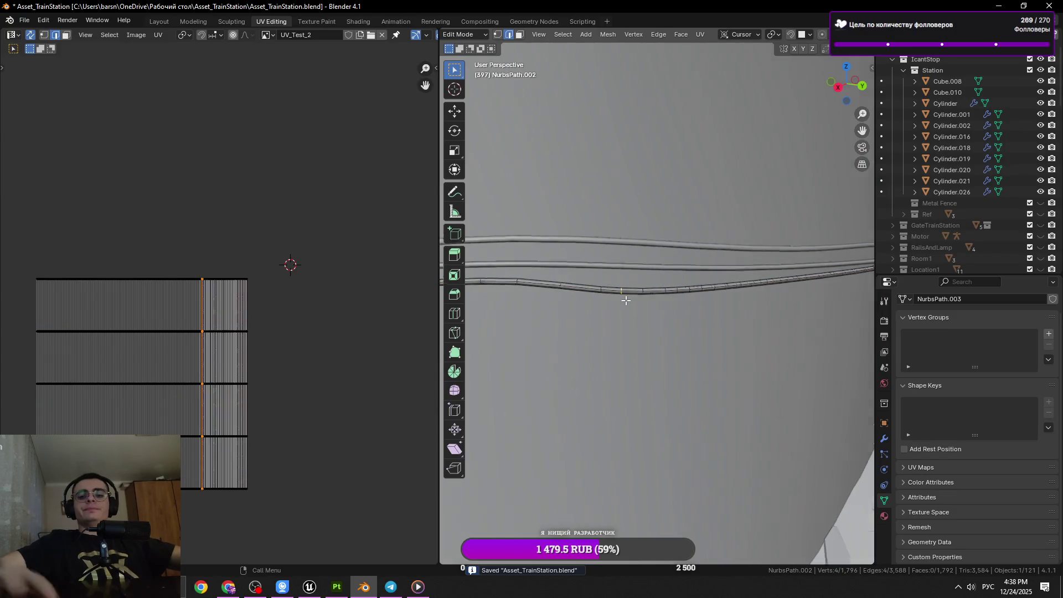
scroll("up", 3)
scroll("down", 3)
scroll("up", 3)
key("g")
key("g")
left_click(718, 297)
left_click_drag(719, 296, 688, 304)
Dissolve two selected cross-section loops using the right-click mesh menu.
right_click(742, 323)
key("Escape")
left_click(623, 315)
key("ctrl+z")
key("ctrl+z")
right_click(637, 321)
left_click(699, 333)
left_click_drag(699, 333, 684, 320)
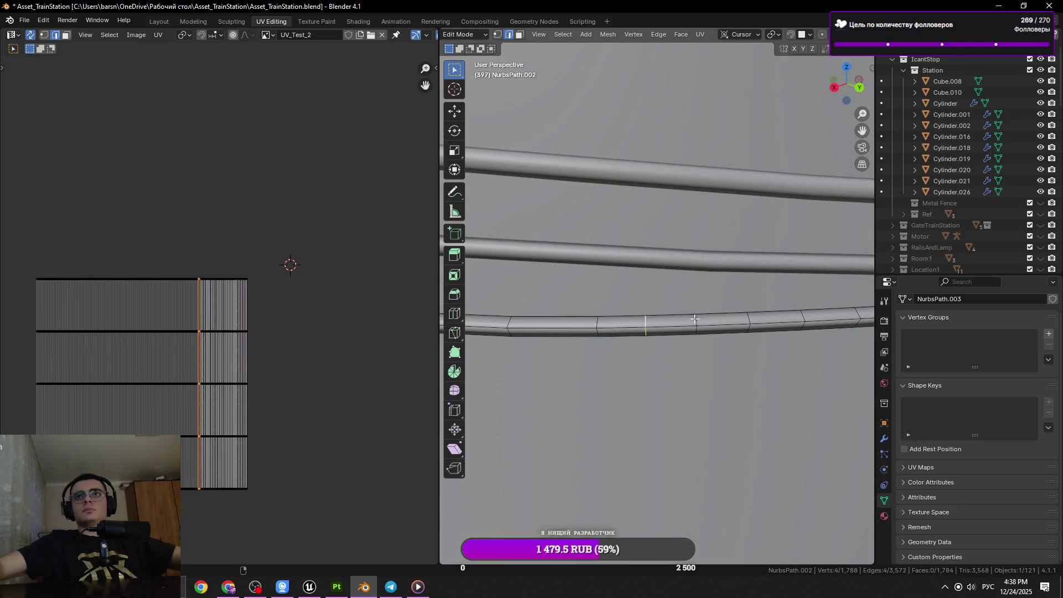
right_click(846, 313)
left_click(847, 313)
left_click_drag(846, 313, 699, 307)
Dissolve two more cross loops on the lower cable and save the file.
left_click(699, 307)
left_click(650, 309)
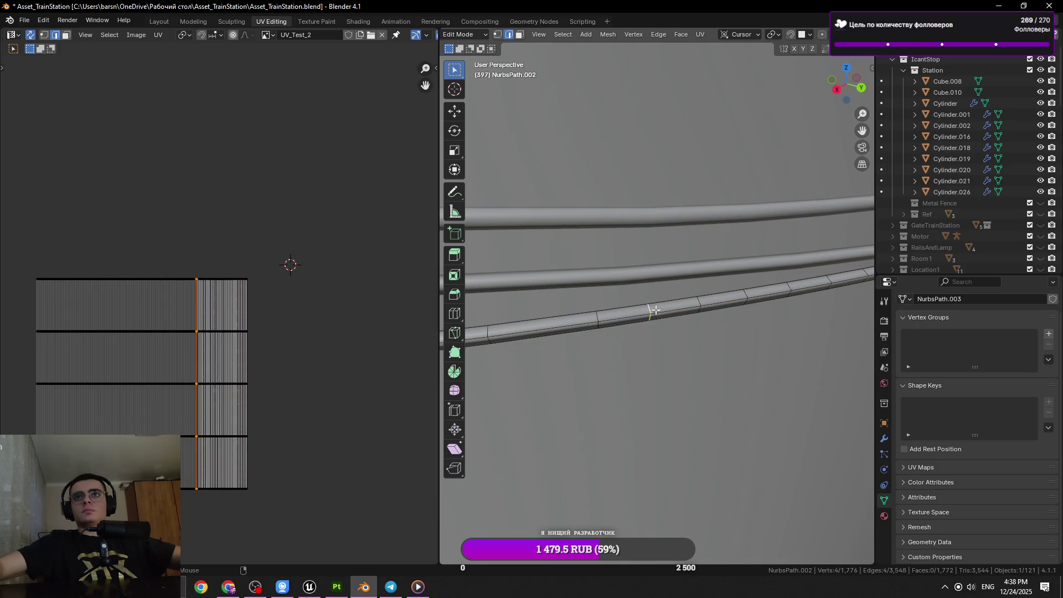
left_click(828, 282)
left_click_drag(828, 281, 719, 311)
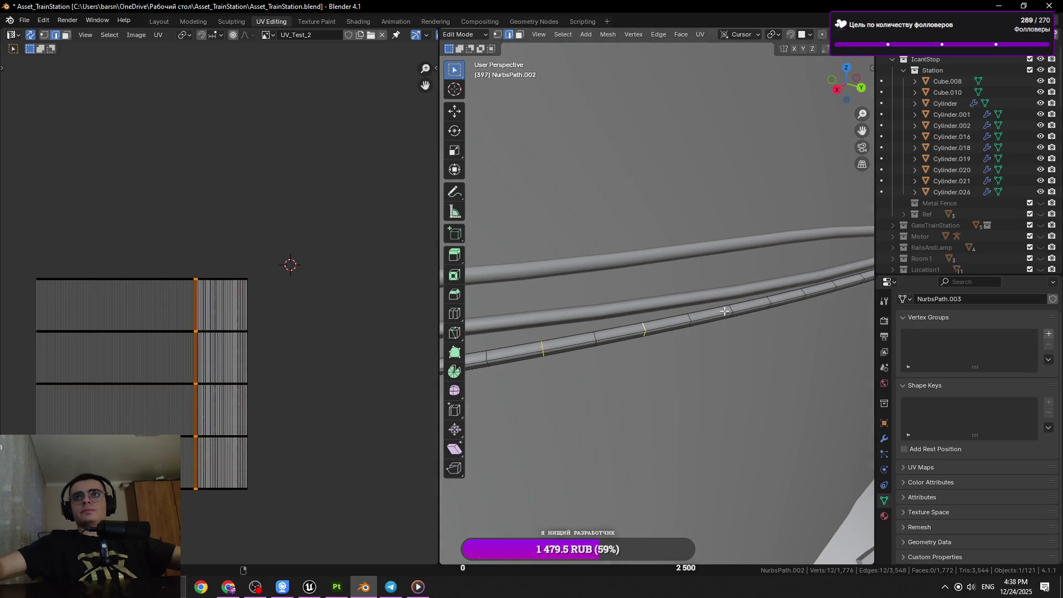
key("x")
left_click(818, 301)
key("ctrl+s")
Dissolve another cross-section loop further along the lower cable.
left_click_drag(731, 306, 620, 302)
left_click(578, 309)
scroll("up", 3)
left_click(598, 299)
left_click(713, 283)
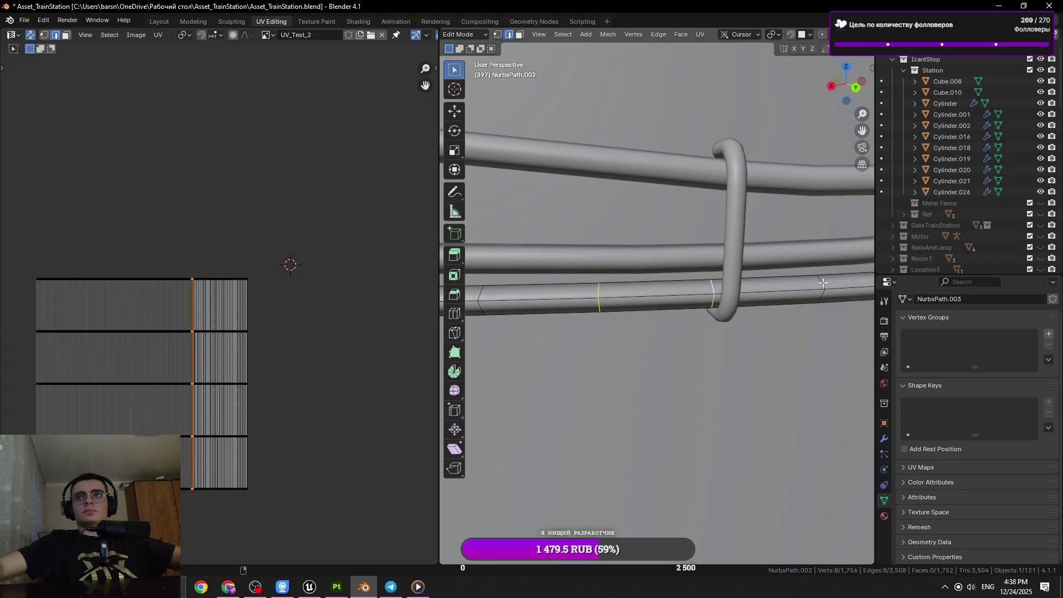
scroll("down", 3)
left_click_drag(720, 299, 686, 307)
left_click(684, 304)
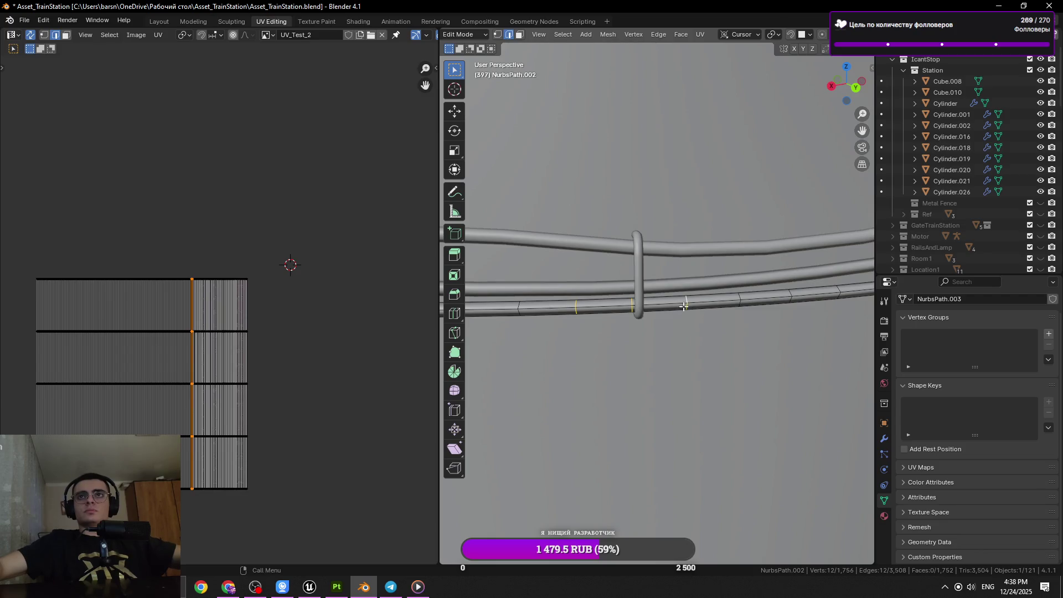
left_click(685, 300)
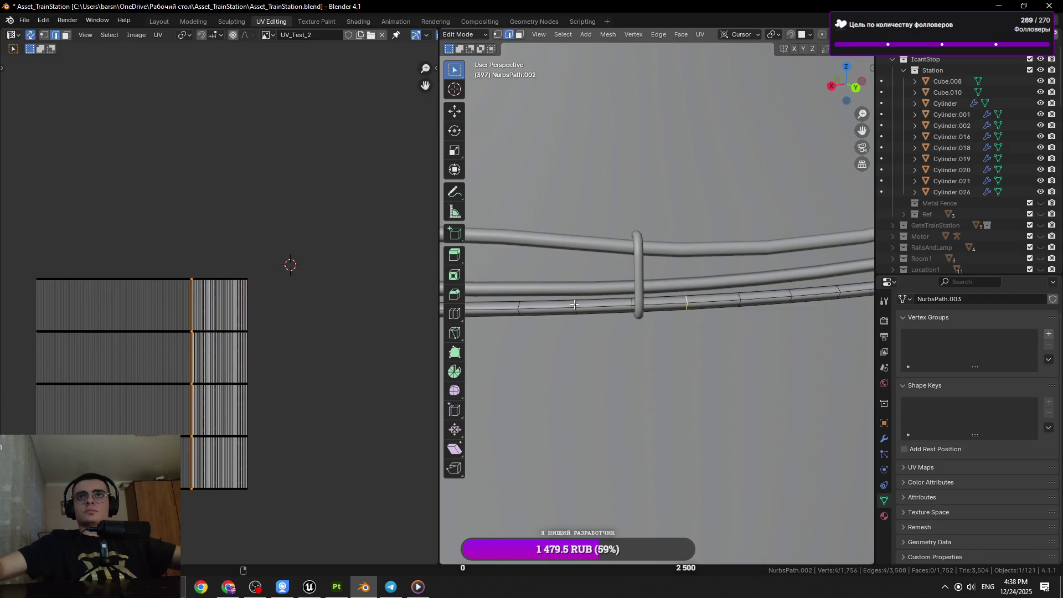
key("x")
left_click(722, 330)
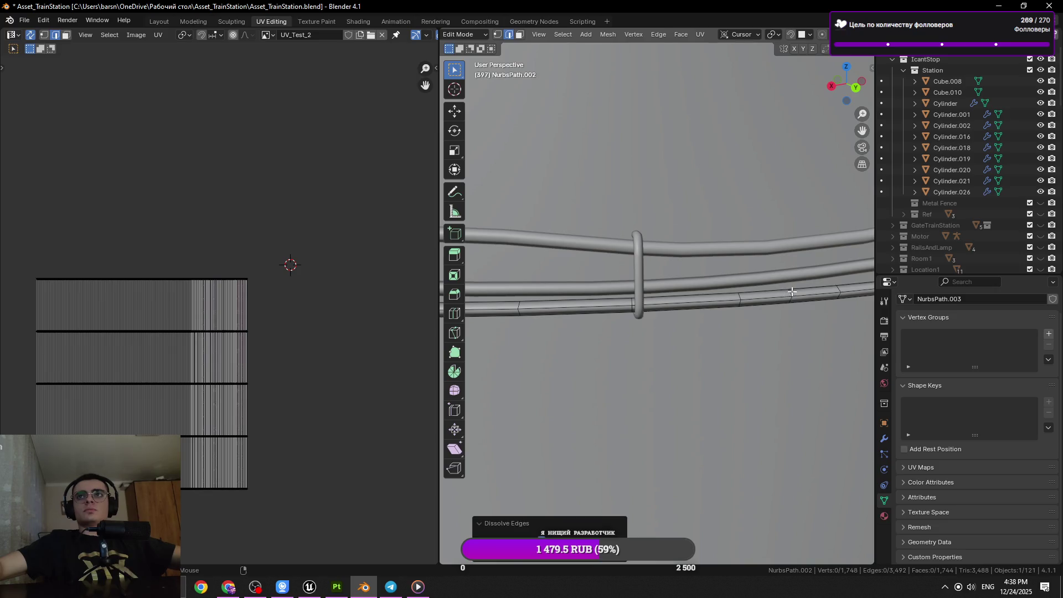
left_click_drag(790, 291, 608, 332)
left_click(579, 353)
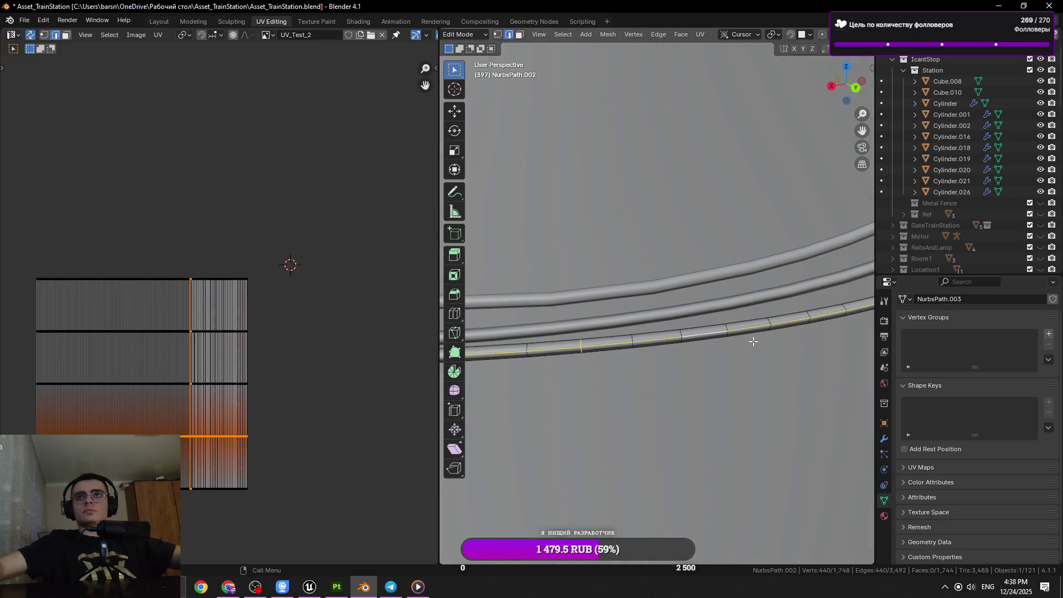
Dissolve three more ring loops where the lower cable bends upward.
key("x")
left_click(722, 332)
left_click_drag(725, 340, 711, 354)
left_click(672, 350)
key("x")
left_click(798, 347)
left_click(693, 344)
left_click(693, 346)
key("x")
left_click(804, 341)
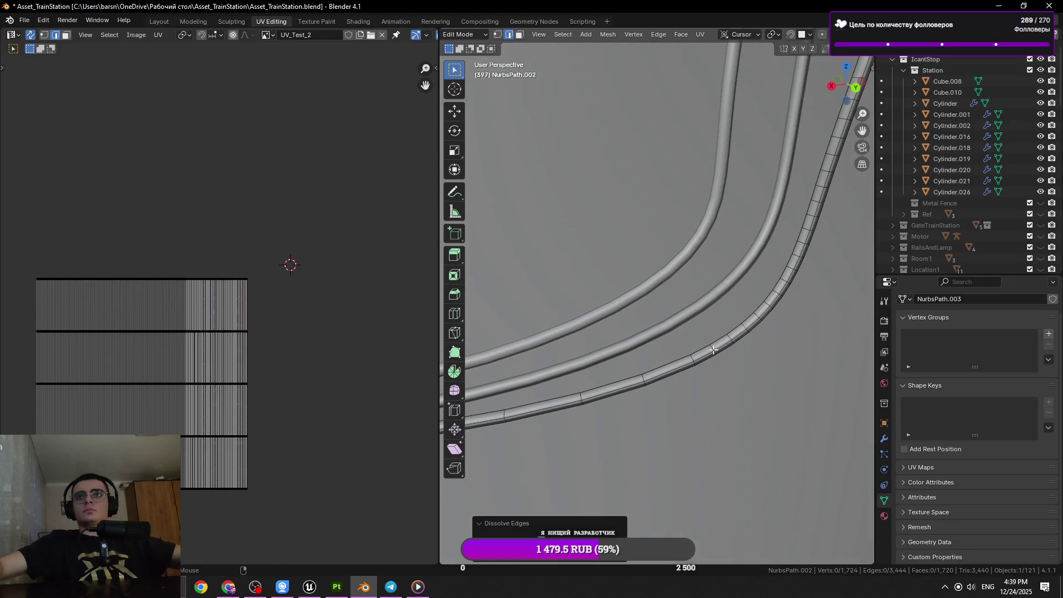
Dissolve a pair of cross loops along the curving section of the cable.
left_click(714, 349)
left_click(745, 330)
key("ctrl+z")
left_click(746, 329)
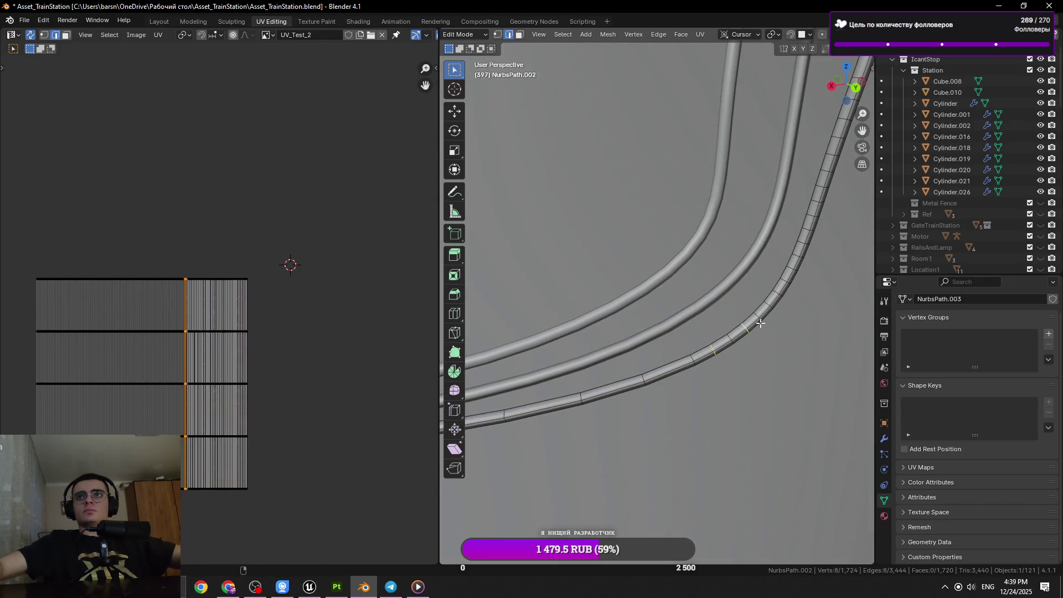
left_click_drag(790, 282, 759, 300)
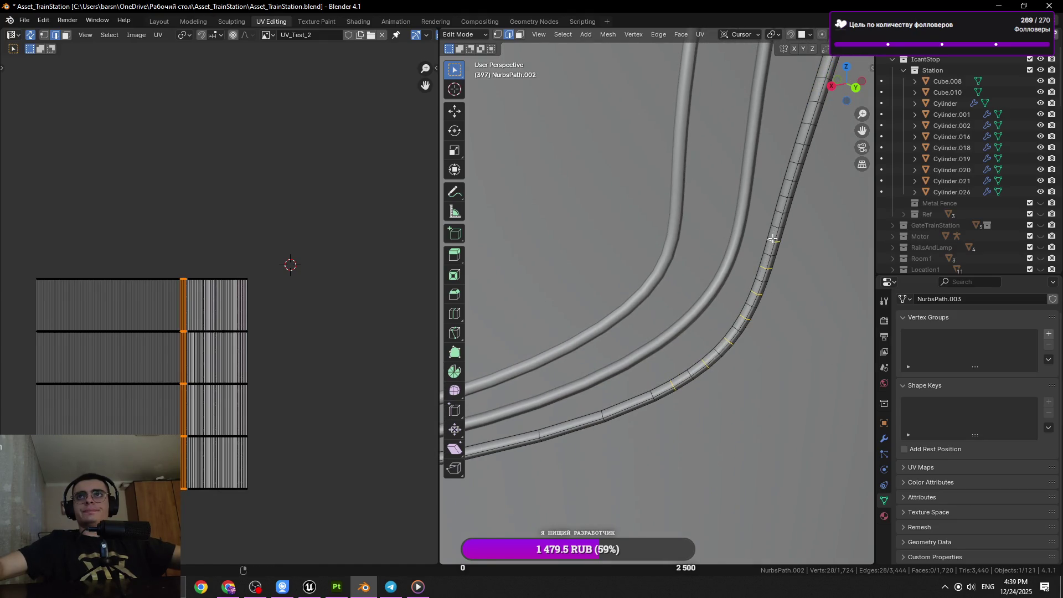
key("x")
left_click(775, 282)
key("Tab")
left_click_drag(769, 292, 671, 303)
key("Tab")
Dissolve selected loops on the upward part of the cable and save the file.
left_click(671, 303)
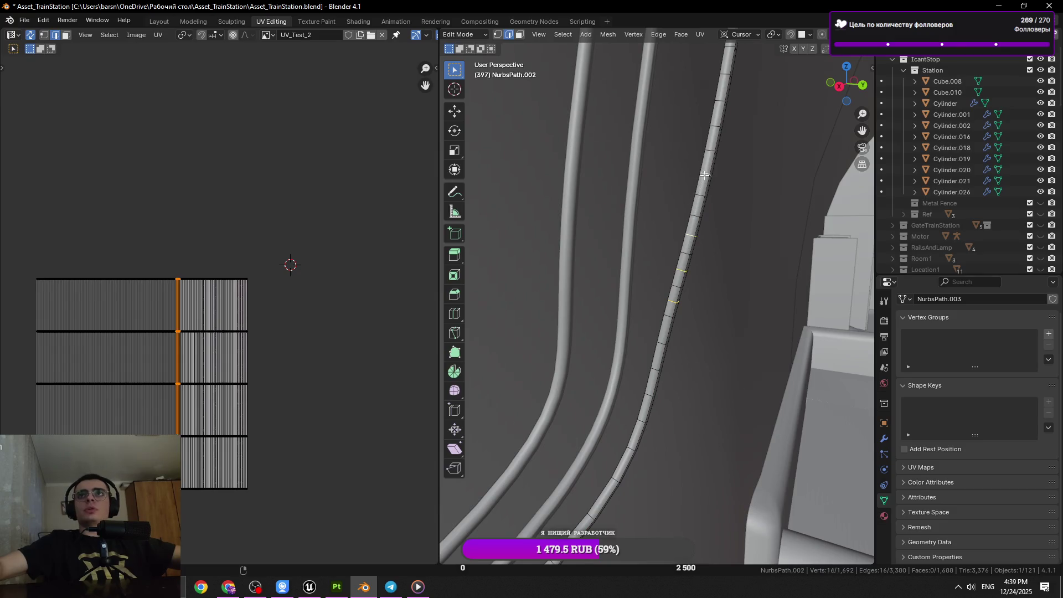
left_click_drag(714, 130, 712, 223)
key("x")
left_click(766, 280)
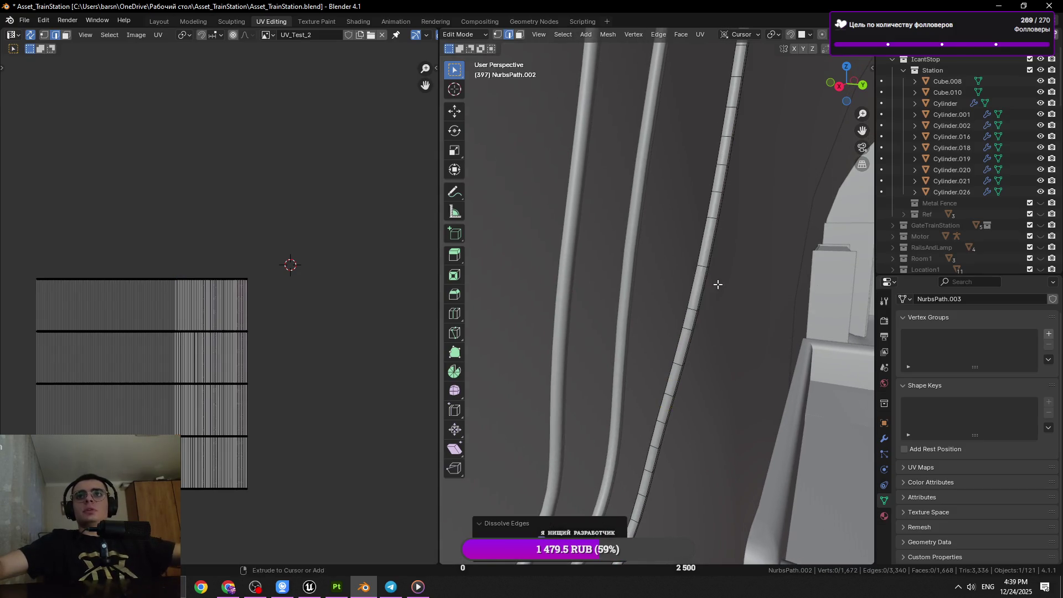
key("ctrl+s")
Dissolve four more single loops one after another up the curved cable.
left_click_drag(690, 340, 701, 322)
left_click(684, 304)
key("x")
left_click(715, 308)
left_click(663, 307)
key("x")
left_click(711, 333)
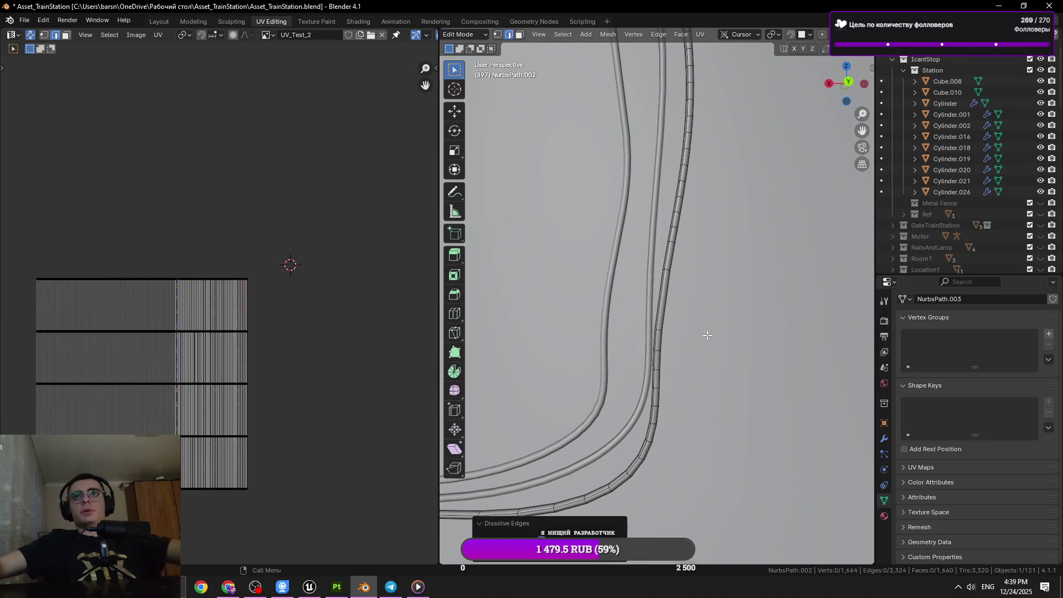
left_click(654, 352)
key("x")
left_click(726, 361)
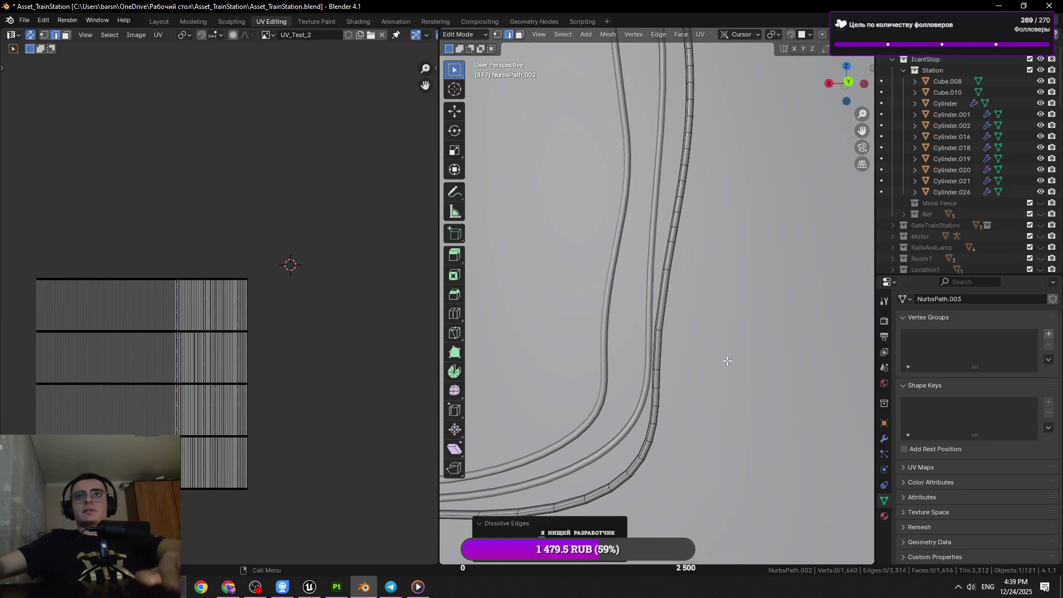
left_click(656, 390)
key("x")
left_click(730, 387)
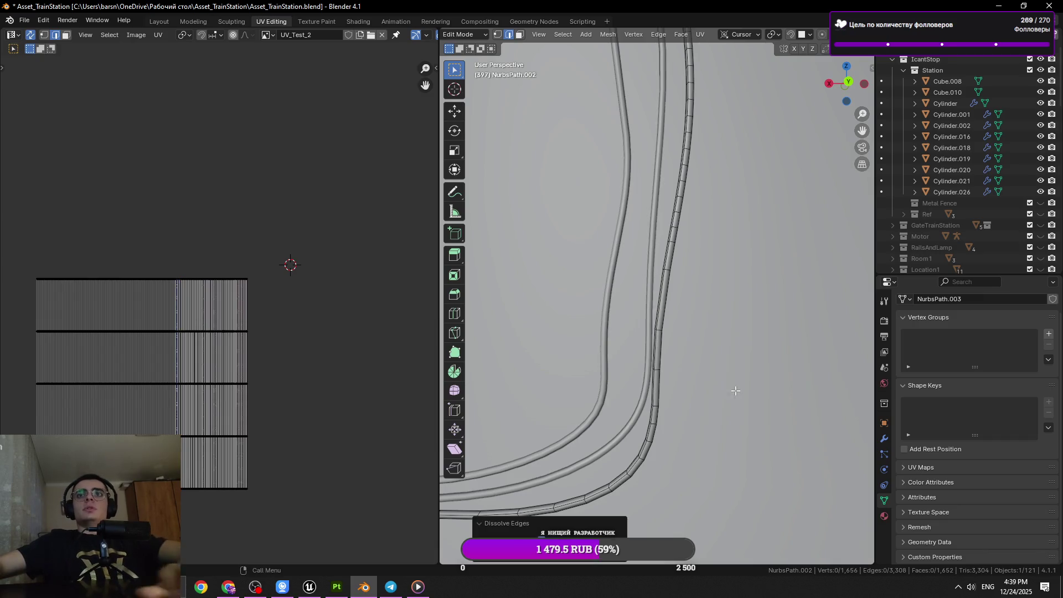
left_click(648, 441)
scroll("down", 3)
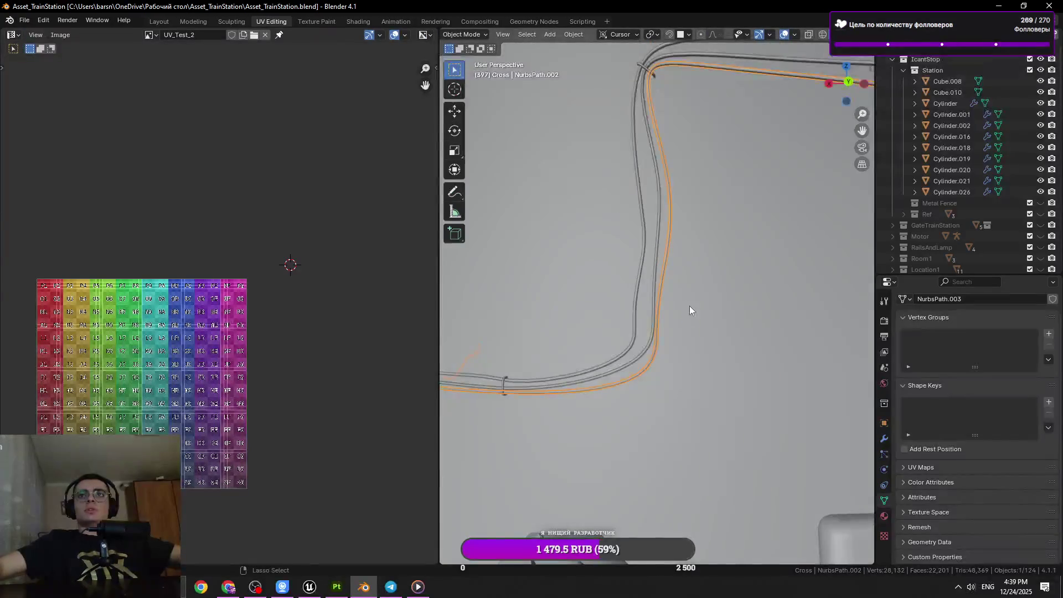
Save the file, then select the left cable and enter its Edit Mode.
key("ctrl+s")
scroll("up", 3)
key("Tab")
left_click(622, 284)
left_click(635, 285)
key("Tab")
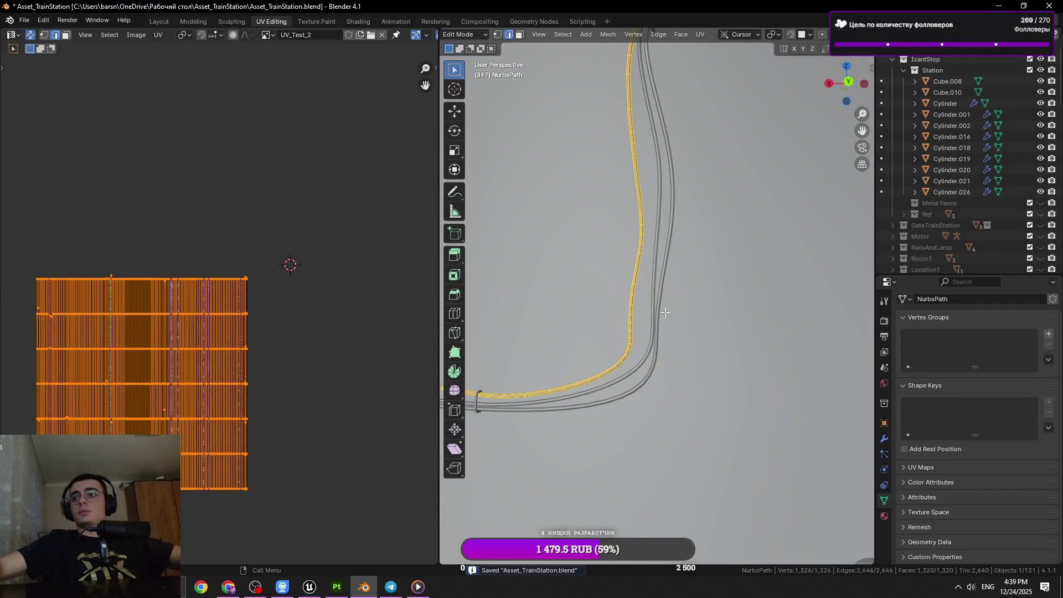
Switch to editing the lower cable NurbsPath.002 and frame it in view.
key("Tab")
left_click(643, 289)
key("Tab")
key("a")
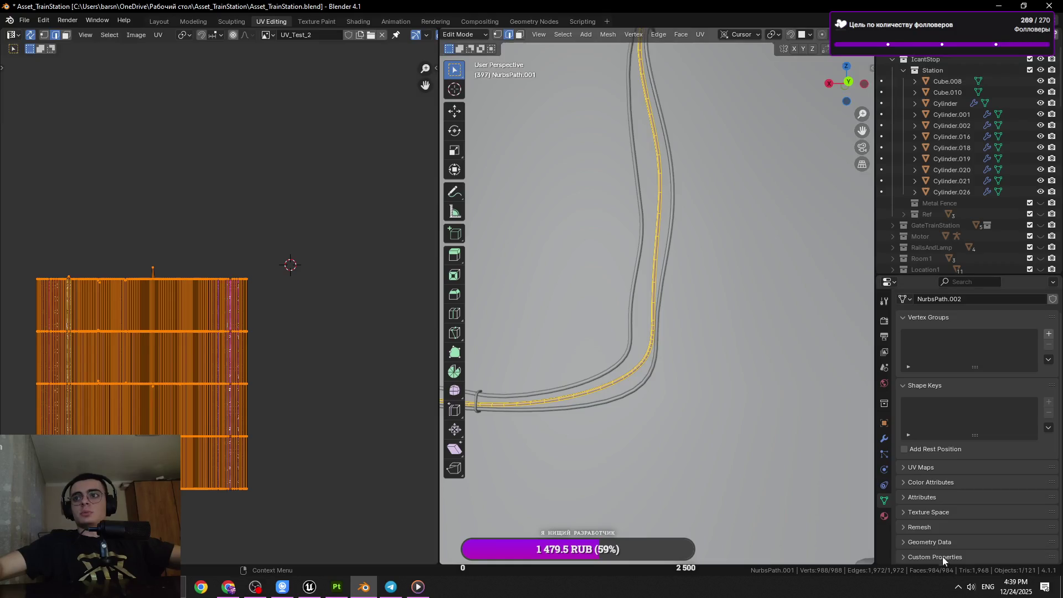
key("Tab")
left_click(667, 241)
key("Tab")
key("KP_Decimal")
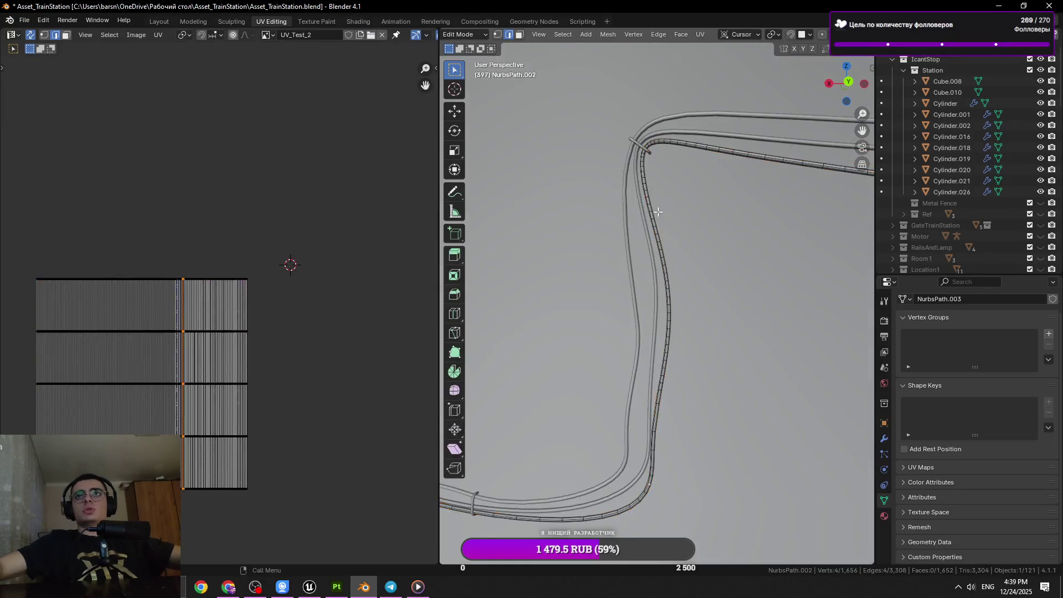
Zoom in on a strip of the cable and select a single edge there.
left_click(661, 398)
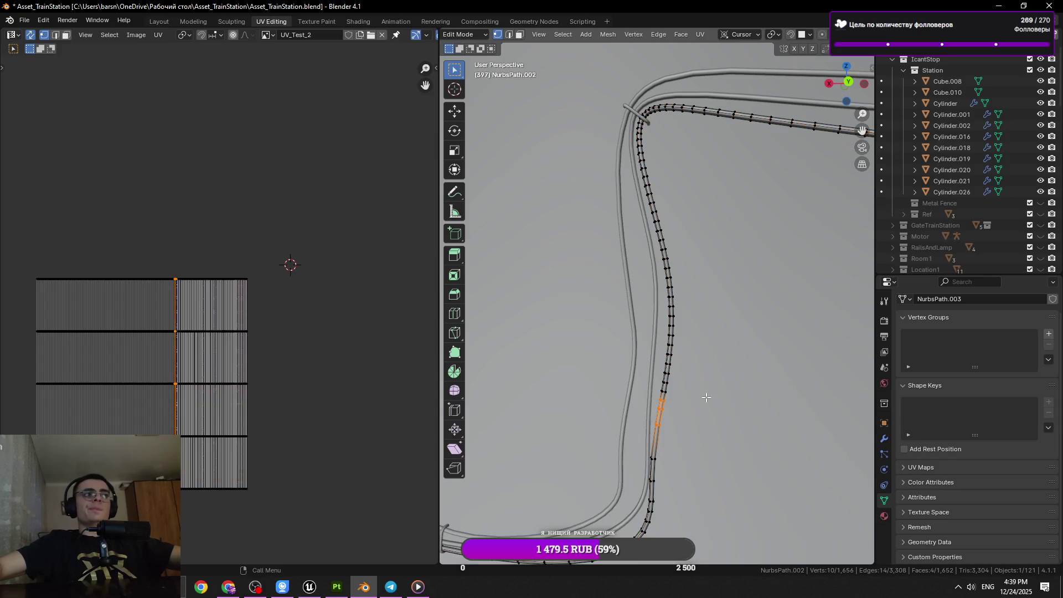
key("KP_Decimal")
scroll("down", 3)
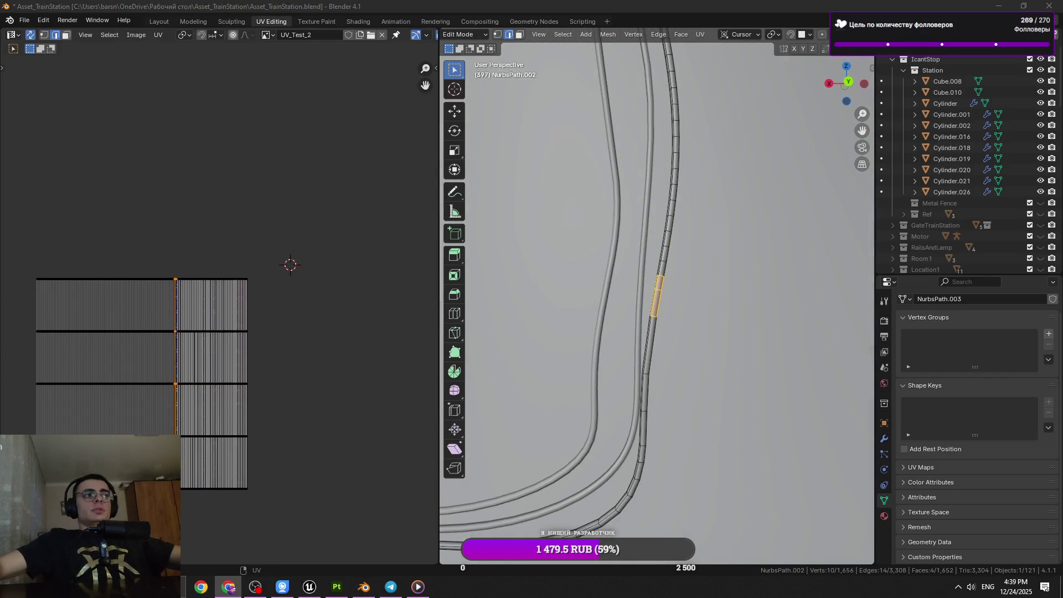
left_click(658, 294)
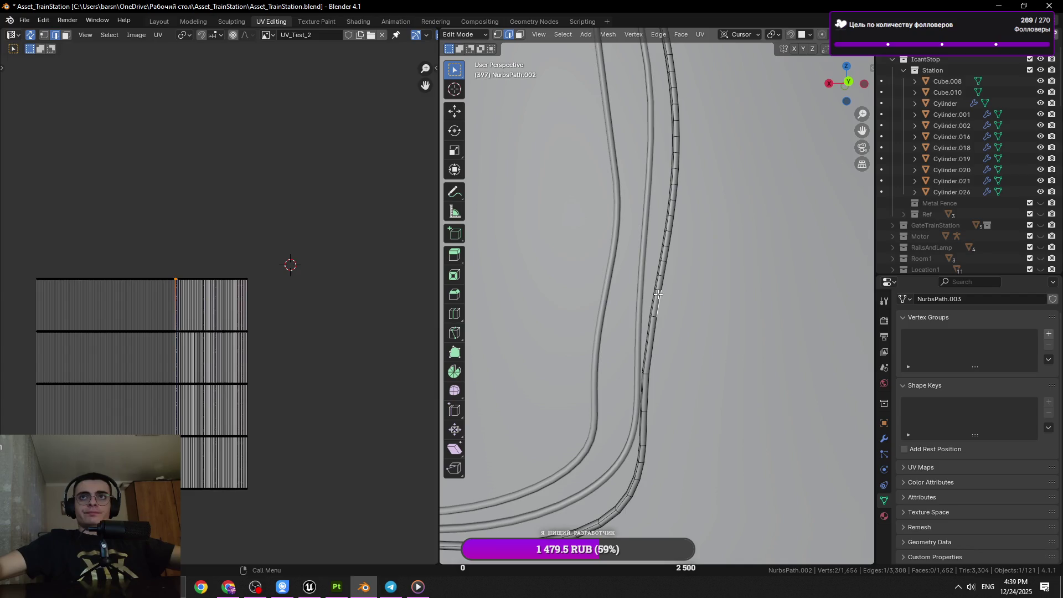
scroll("up", 3)
scroll("down", 3)
scroll("up", 3)
Add three more ring loops around the cable's bend to the selection.
left_click(635, 246)
scroll("down", 3)
scroll("up", 3)
left_click(644, 152)
left_click_drag(644, 152, 639, 230)
left_click(626, 73)
left_click_drag(626, 74, 617, 223)
scroll("down", 3)
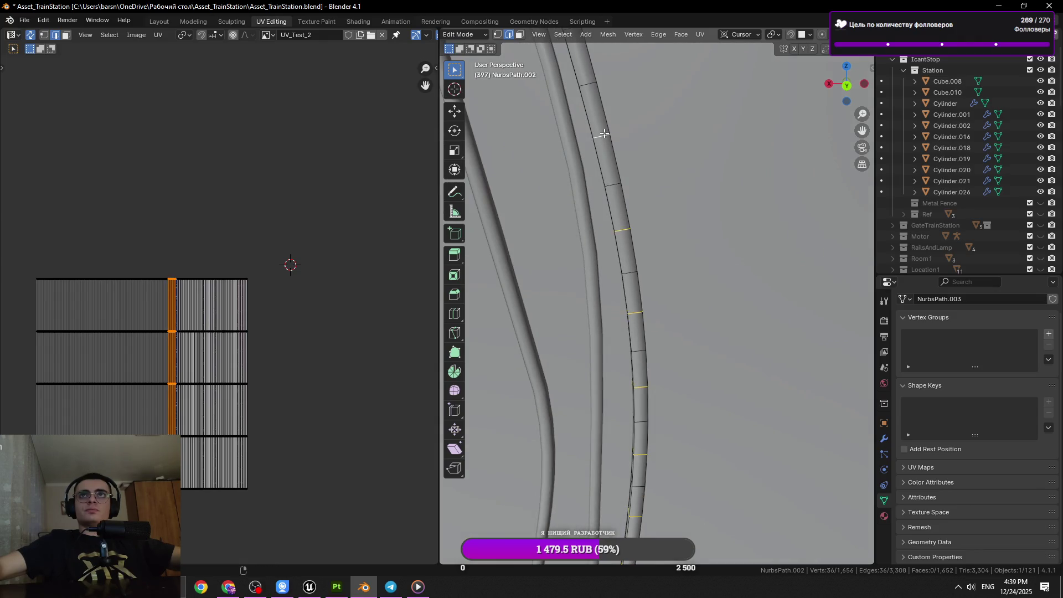
scroll("down", 3)
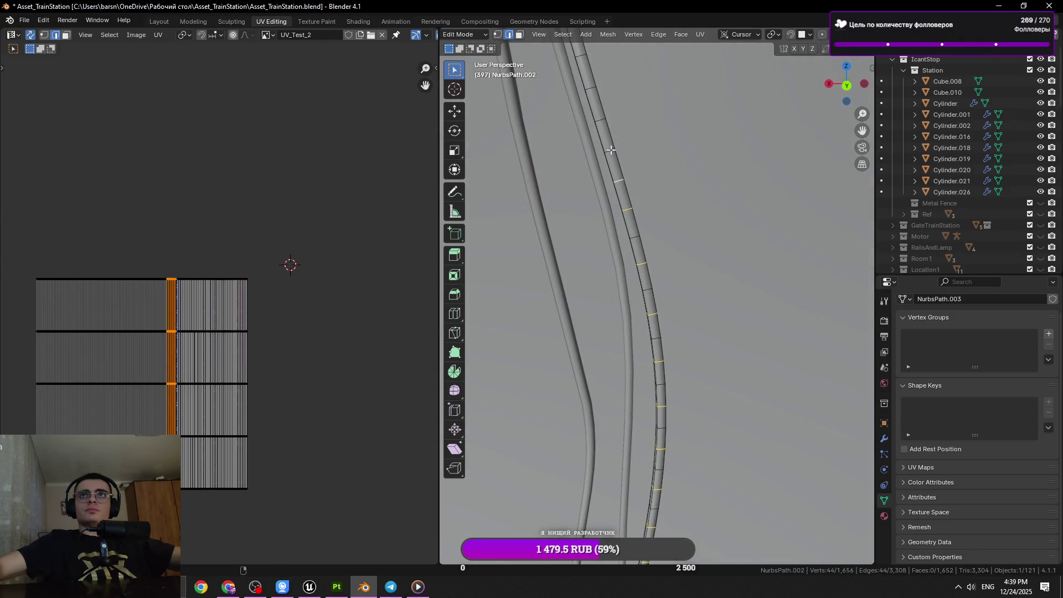
left_click_drag(612, 120, 691, 265)
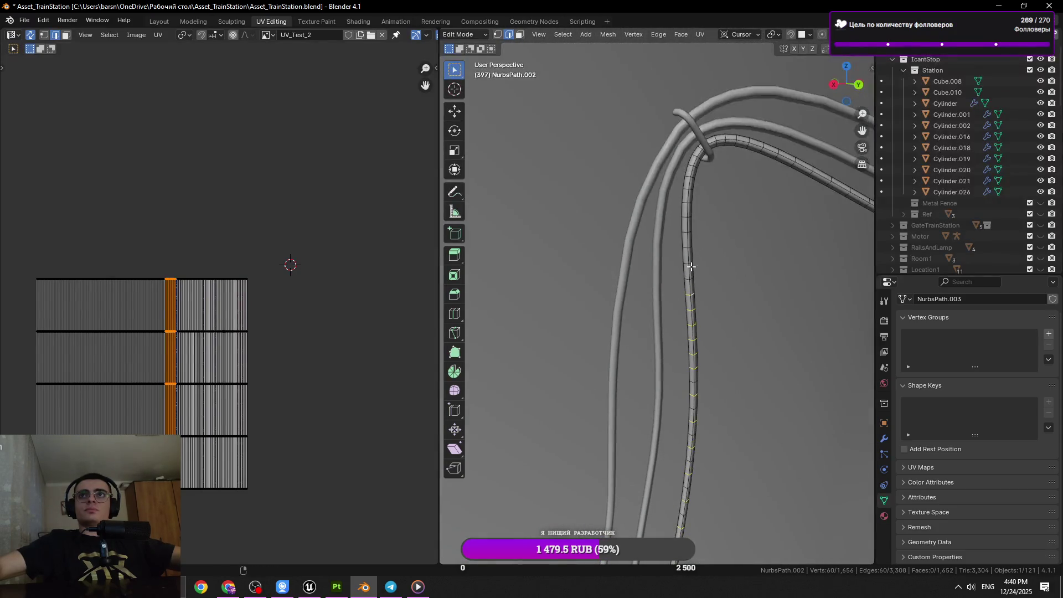
Dissolve the selected bend loops with Ctrl+X.
right_click(738, 317)
key("Escape")
right_click(791, 375)
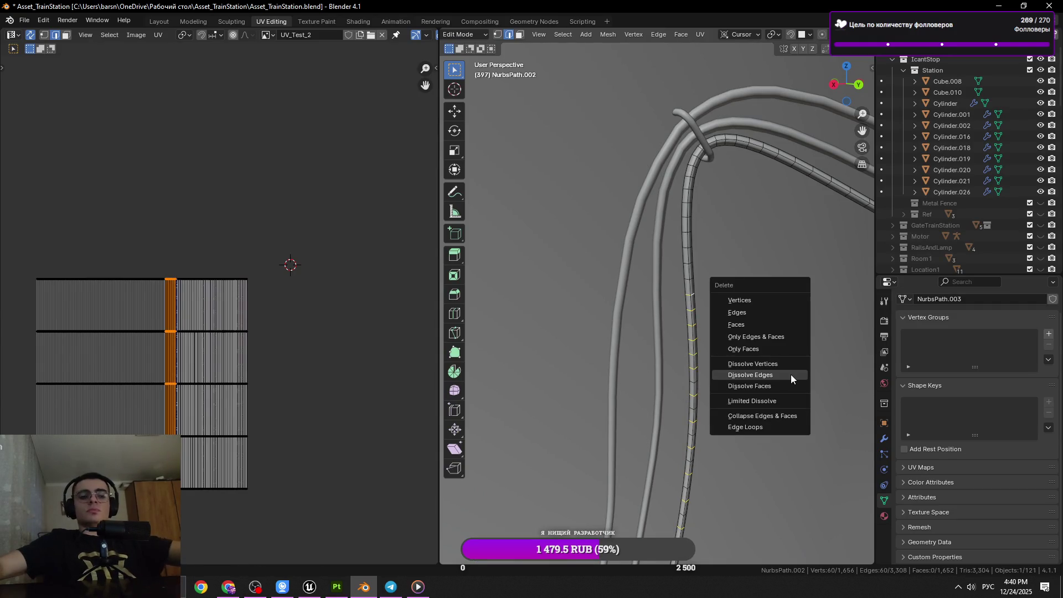
key("Escape")
key("ctrl+x")
key("ctrl+z")
key("ctrl+x")
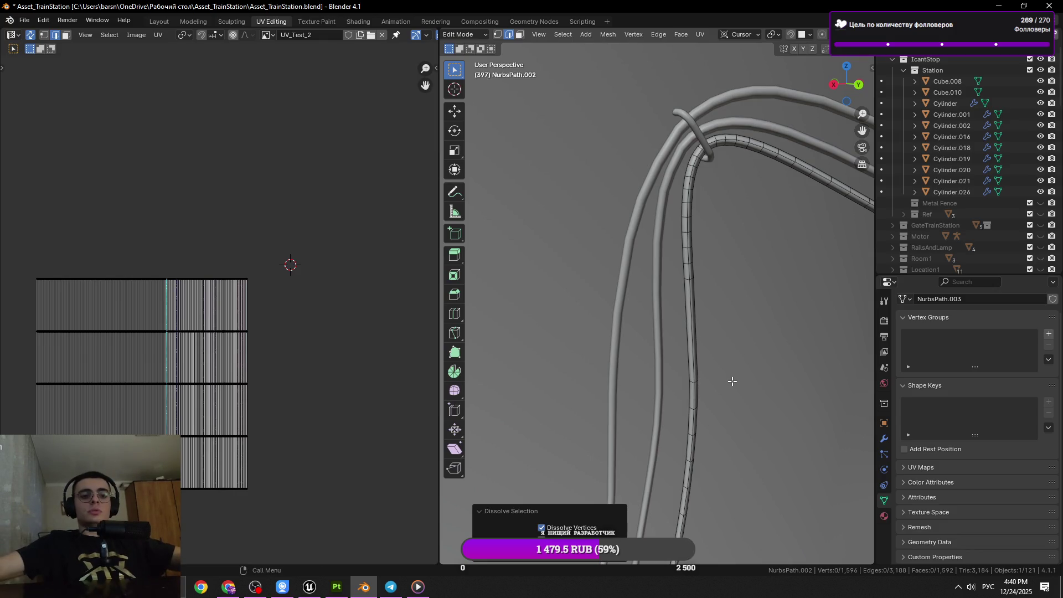
Dissolve three more individual edge loops around the cable's bend.
left_click(690, 264)
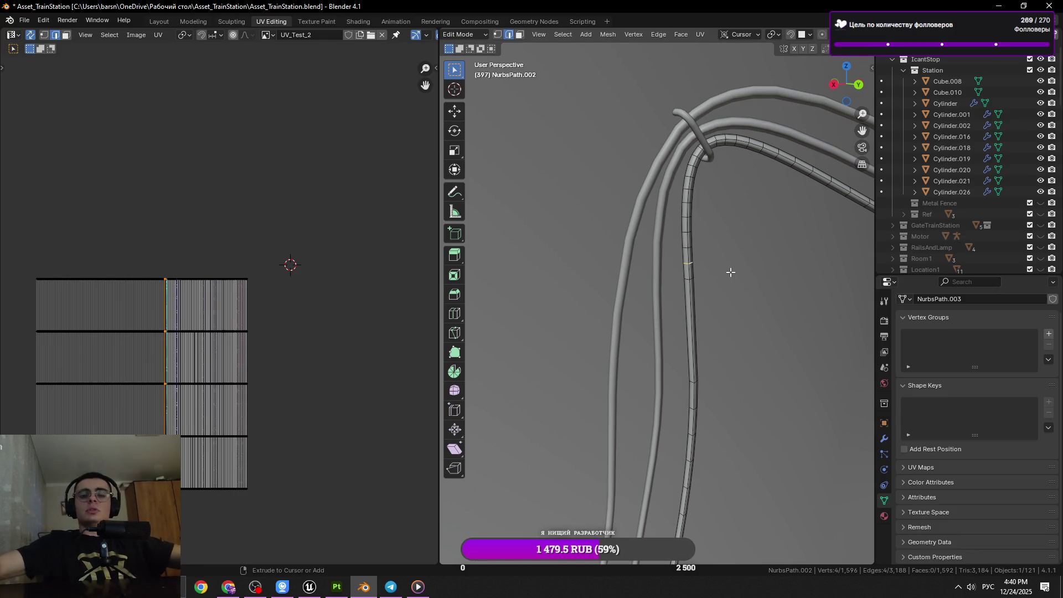
key("ctrl+x")
scroll("up", 3)
left_click_drag(636, 297, 574, 229)
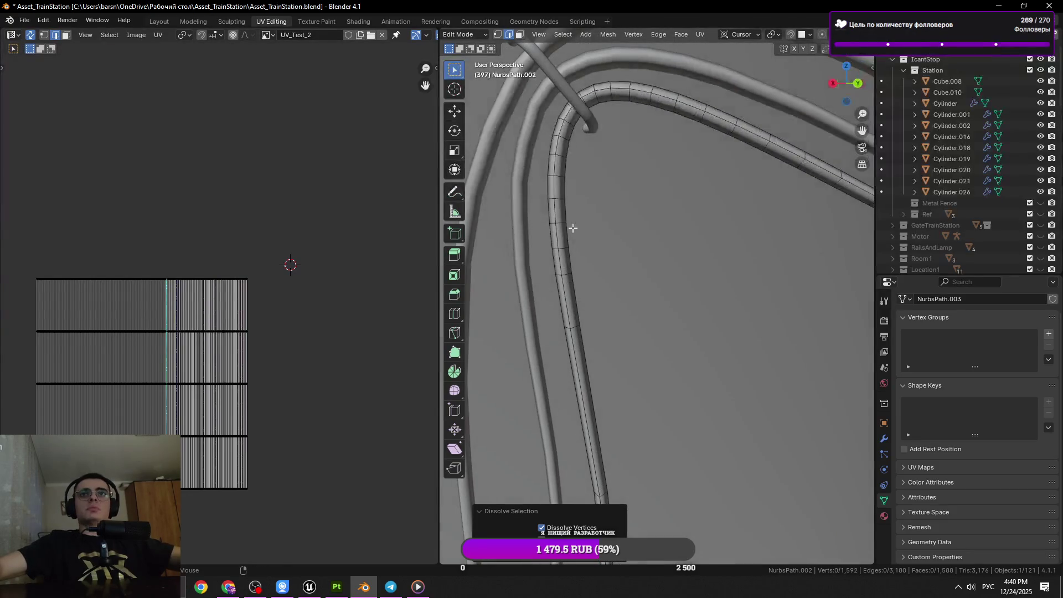
left_click(562, 226)
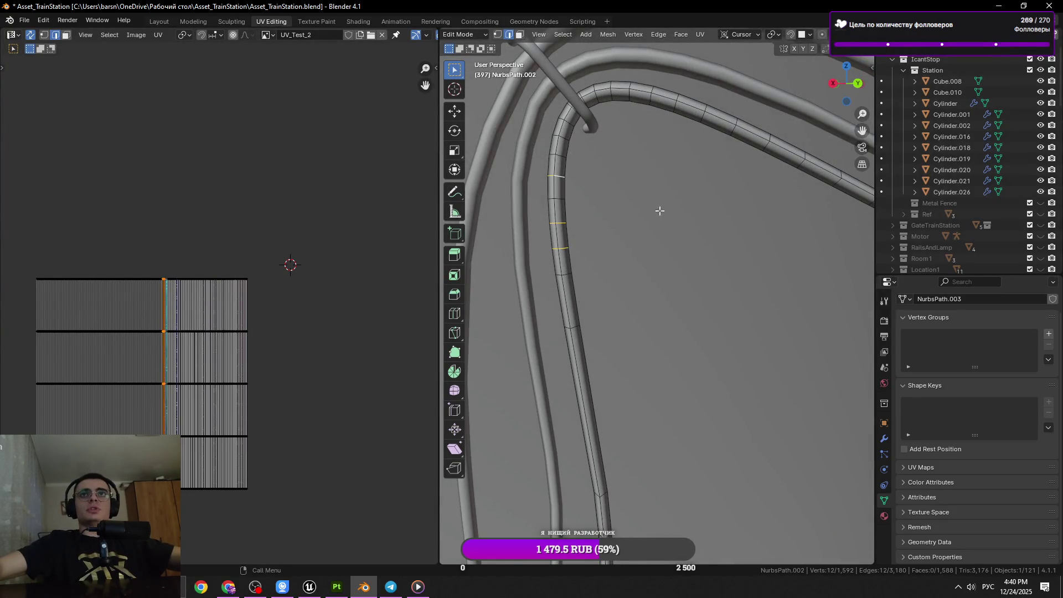
key("ctrl+x")
left_click(565, 140)
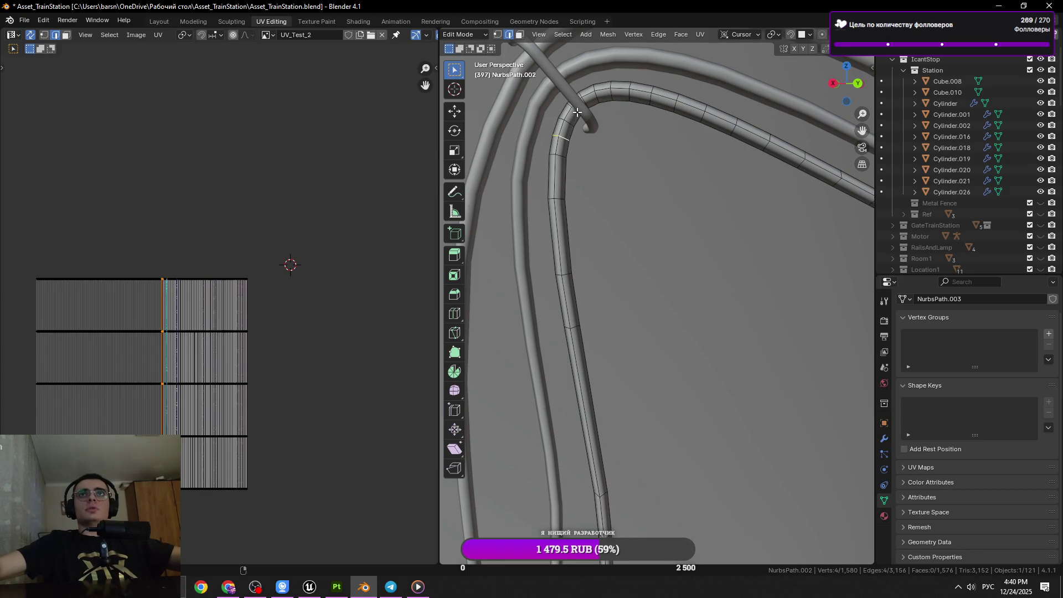
key("ctrl+x")
Revert an accidental move of the loop at the top of the bend and clear the selection.
left_click_drag(671, 142, 590, 266)
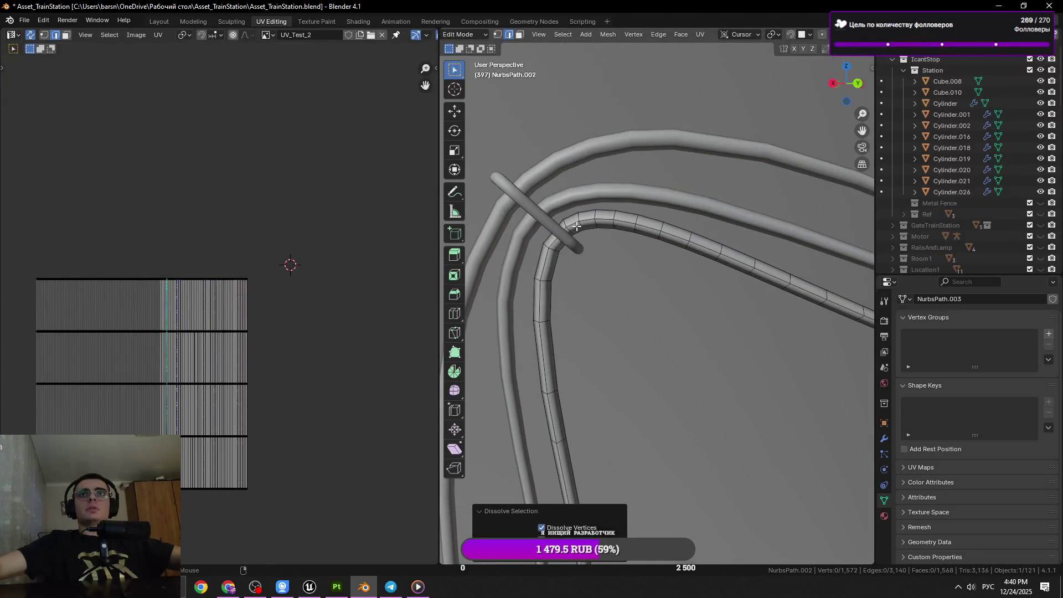
left_click(568, 229)
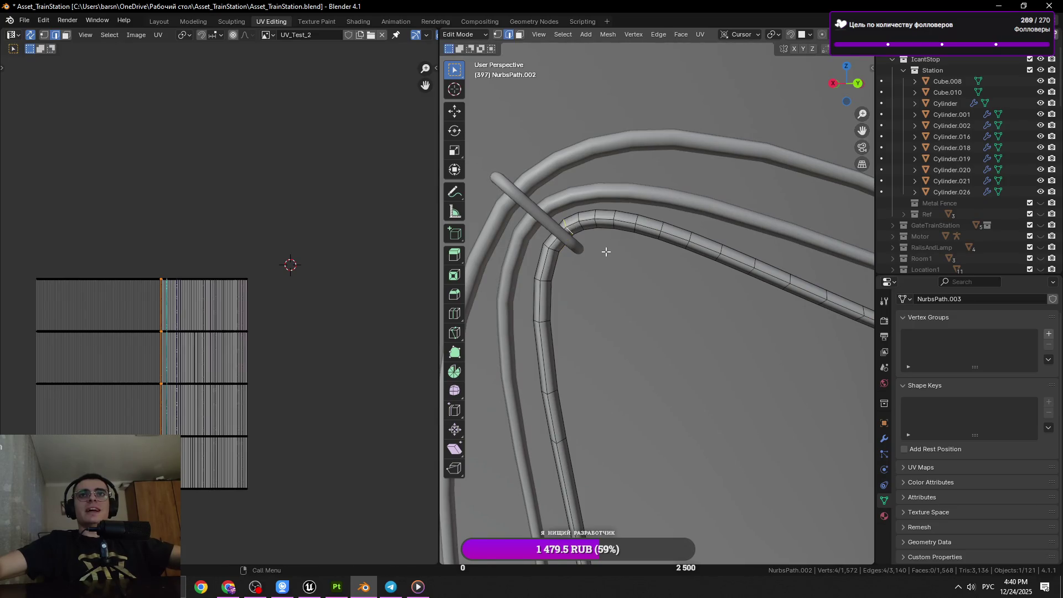
key("g")
left_click(562, 278)
key("alt+a")
key("ctrl+x")
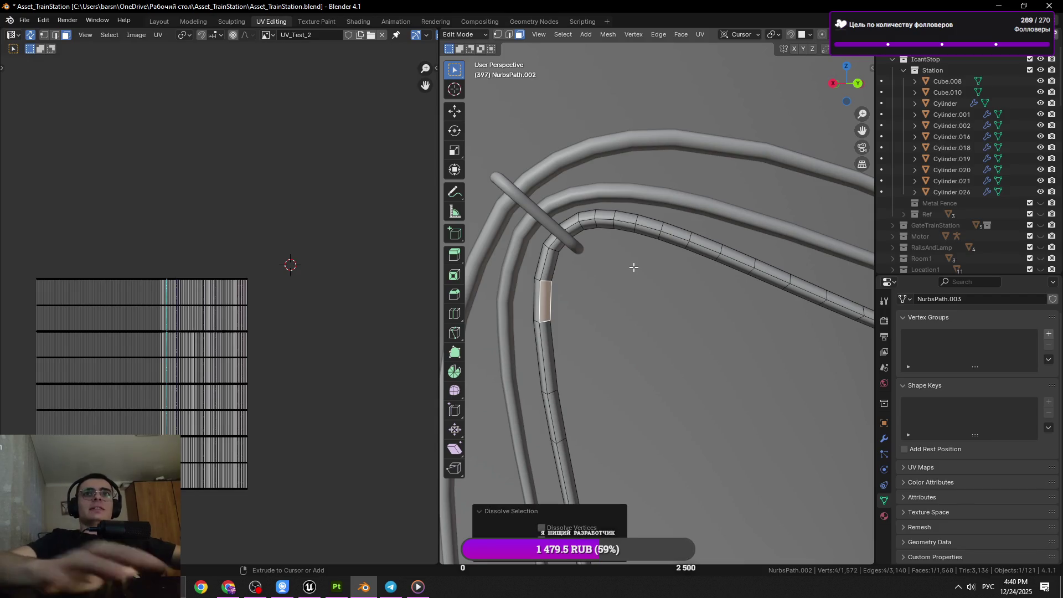
left_click_drag(634, 267, 636, 267)
left_click(591, 303)
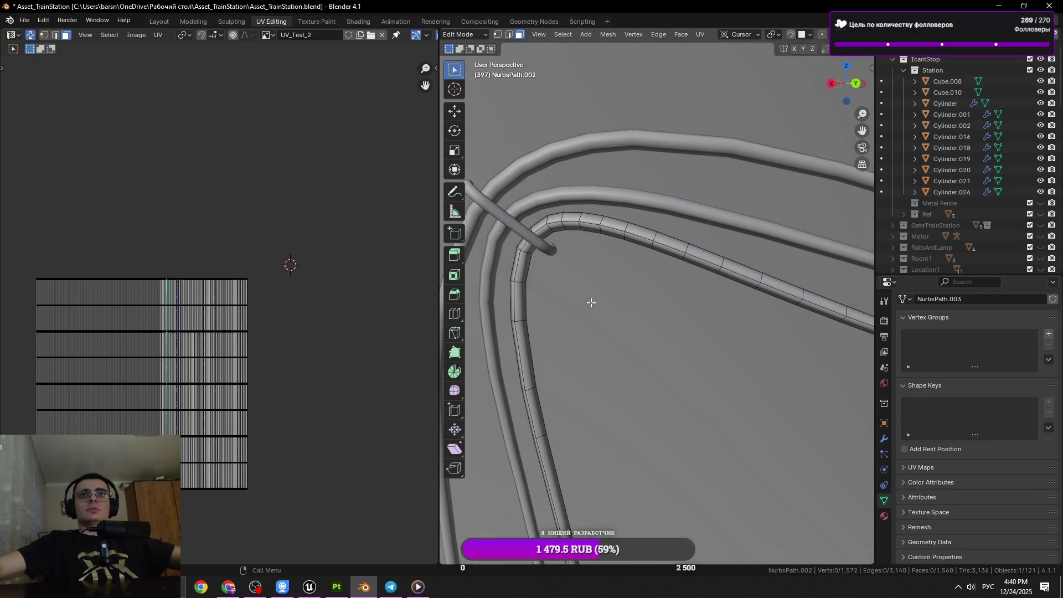
Dissolve two more edge loops on the bend in edge select mode.
key("2")
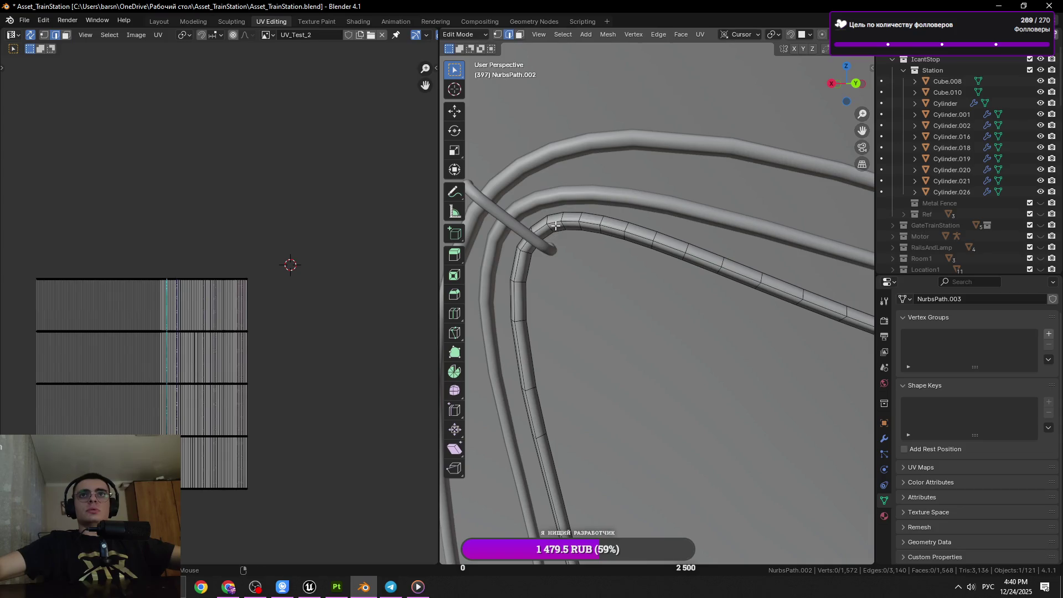
key("ctrl+x")
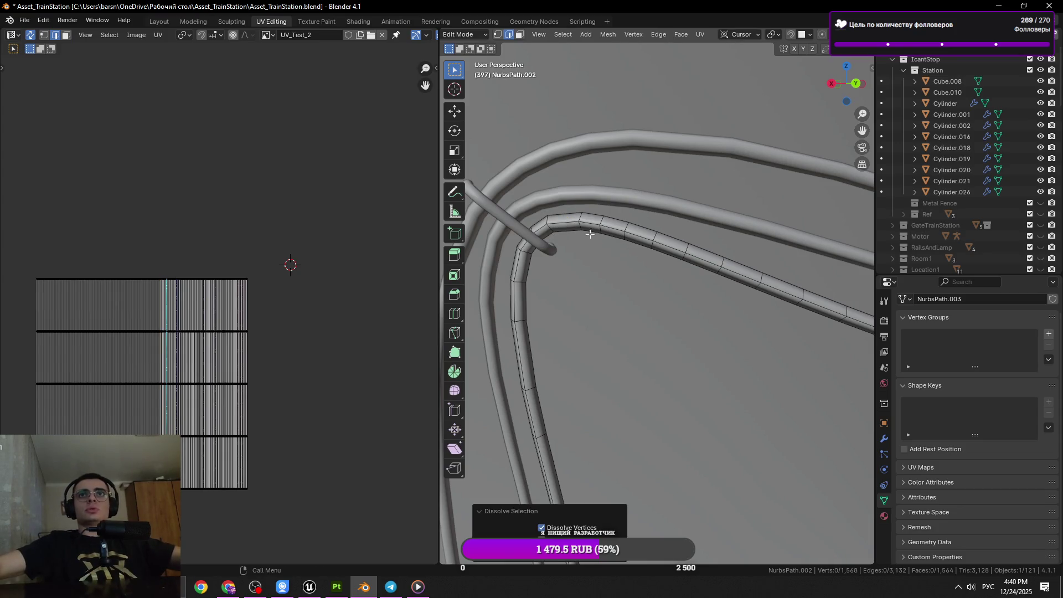
key("3")
key("2")
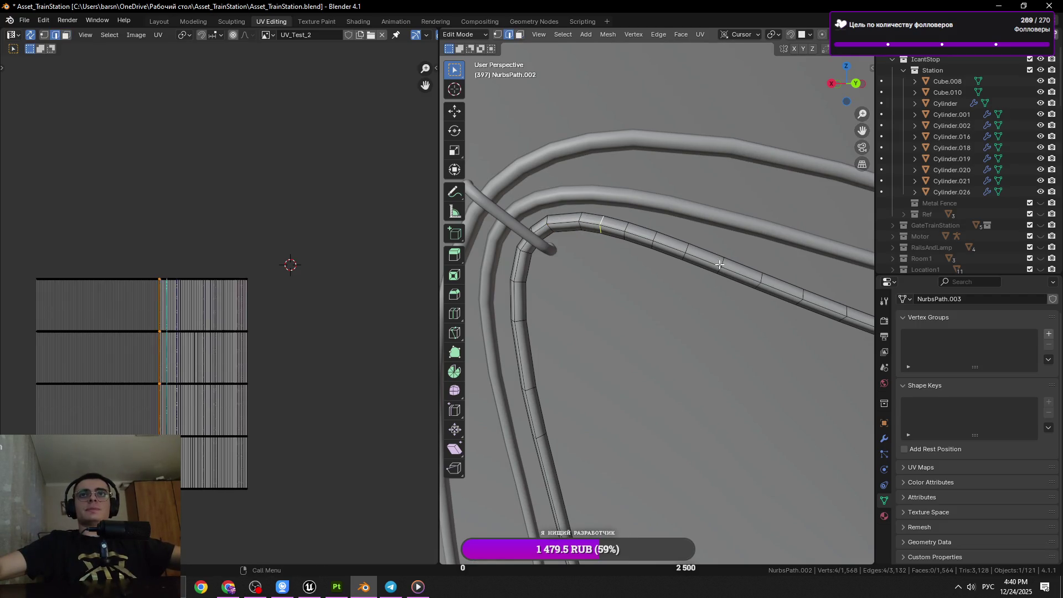
key("ctrl+x")
key("3")
Undo an accidental face deletion to restore the cable mesh.
right_click(630, 251)
key("x")
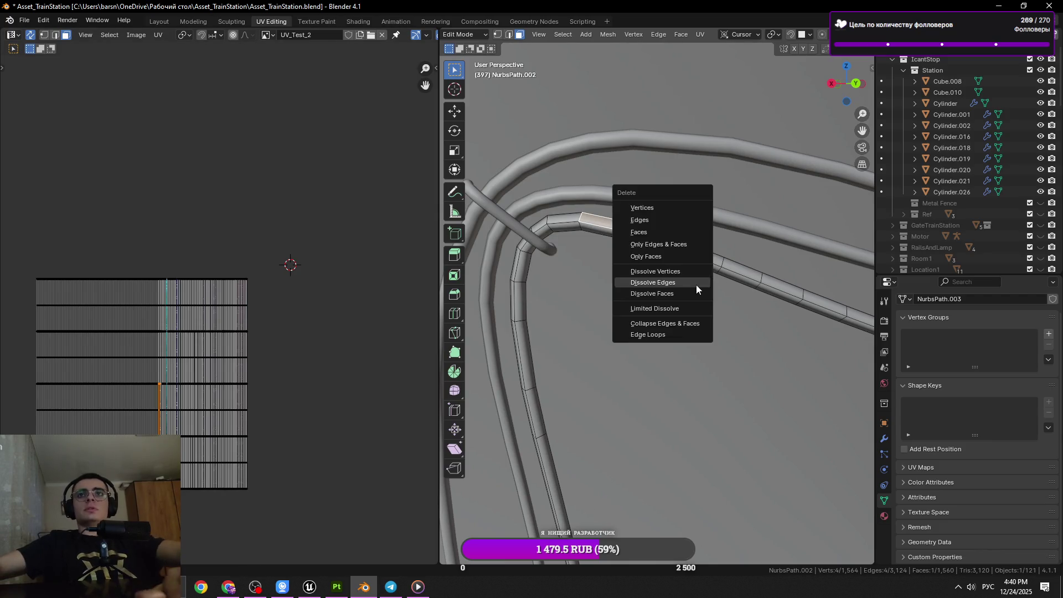
left_click(650, 231)
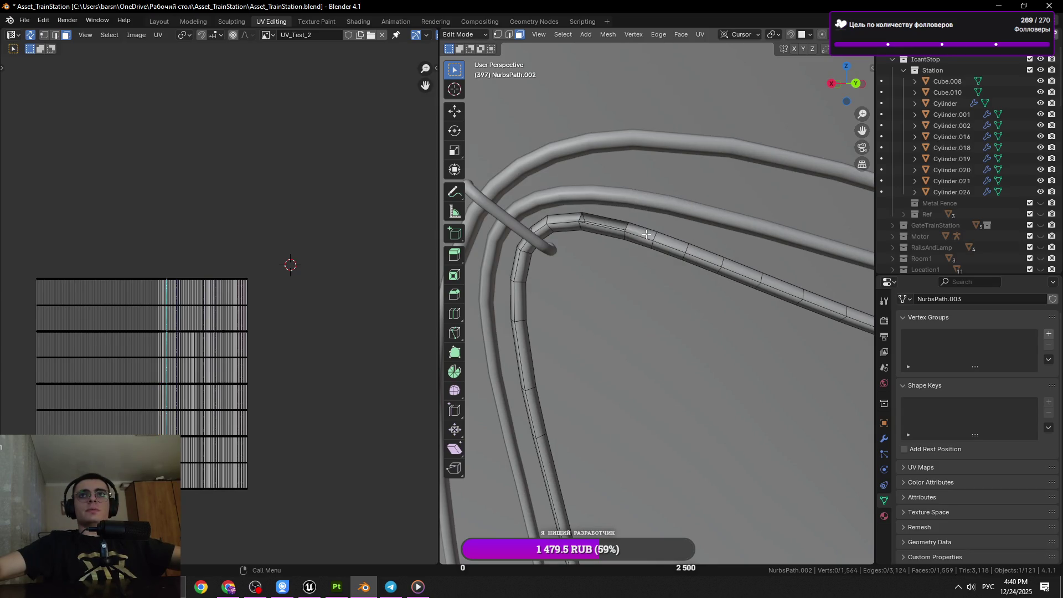
key("ctrl+x")
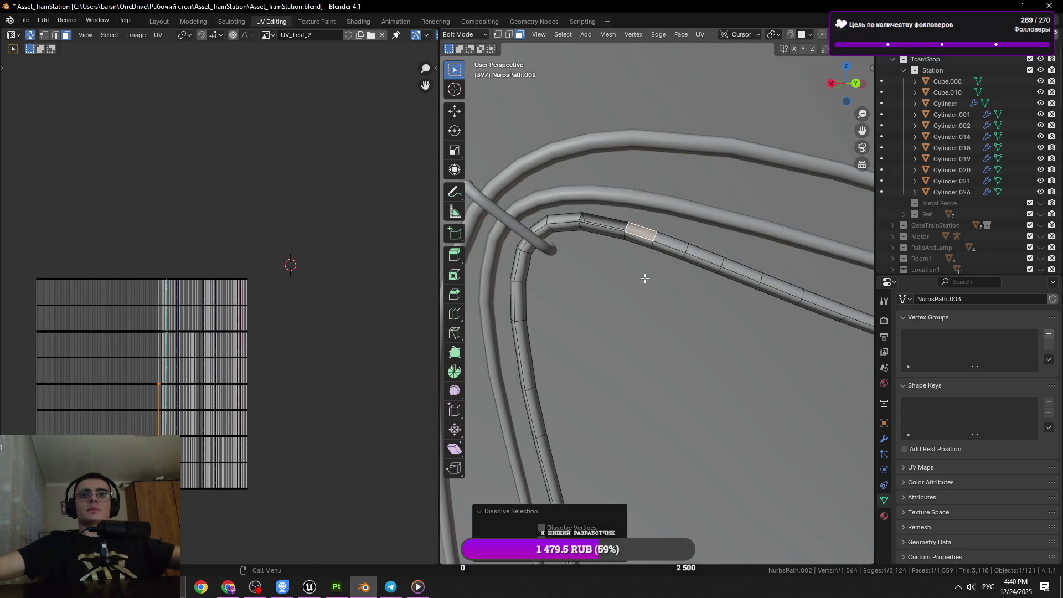
key("ctrl+z")
key("ctrl+z")
key("ctrl+z")
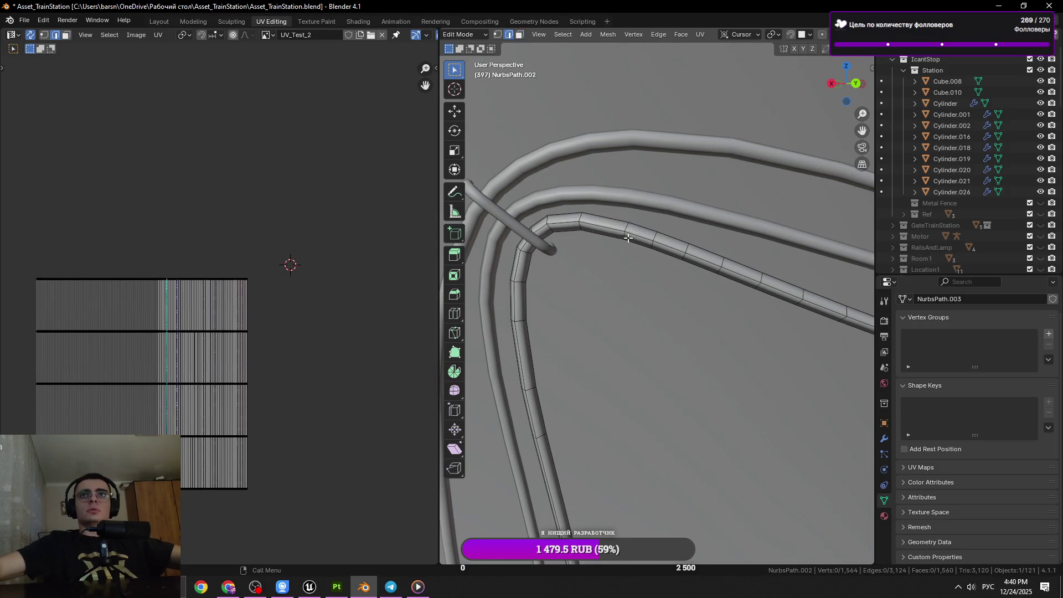
Dissolve an edge loop on the straight section and select the next two ring loops.
left_click(653, 237)
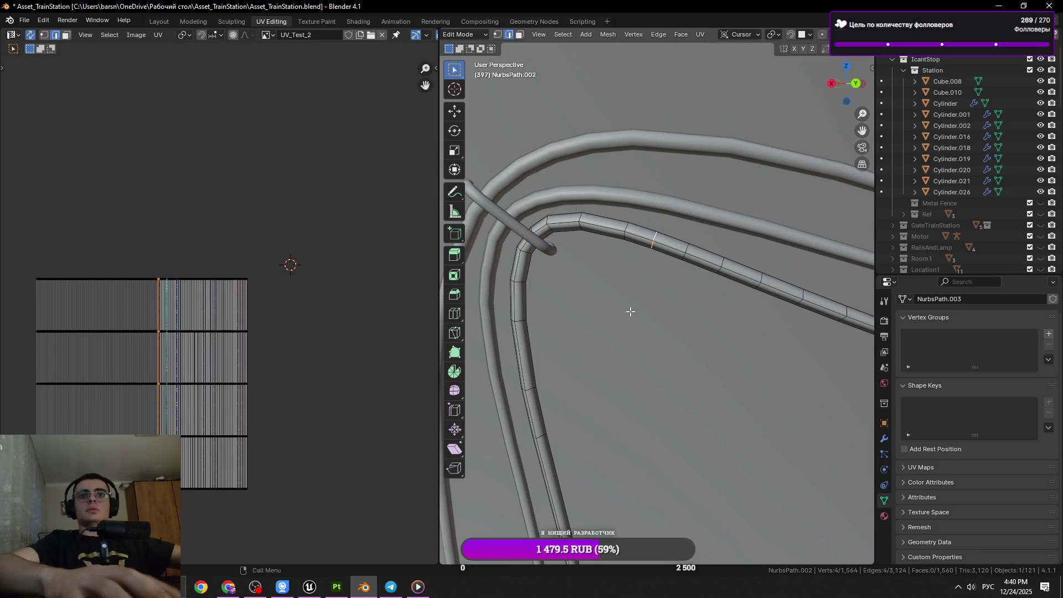
key("x")
left_click(621, 361)
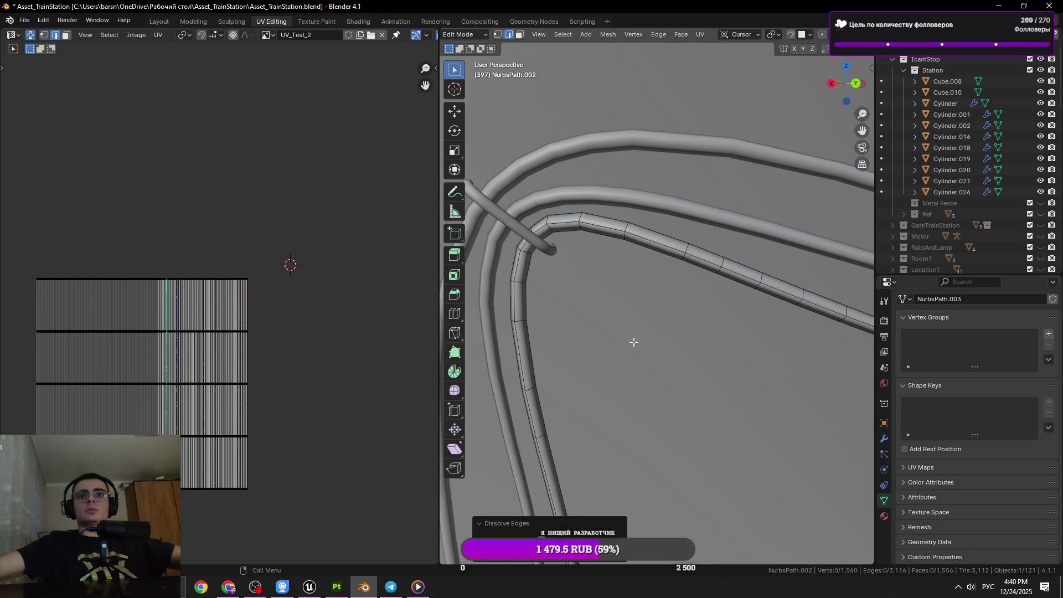
left_click(698, 258)
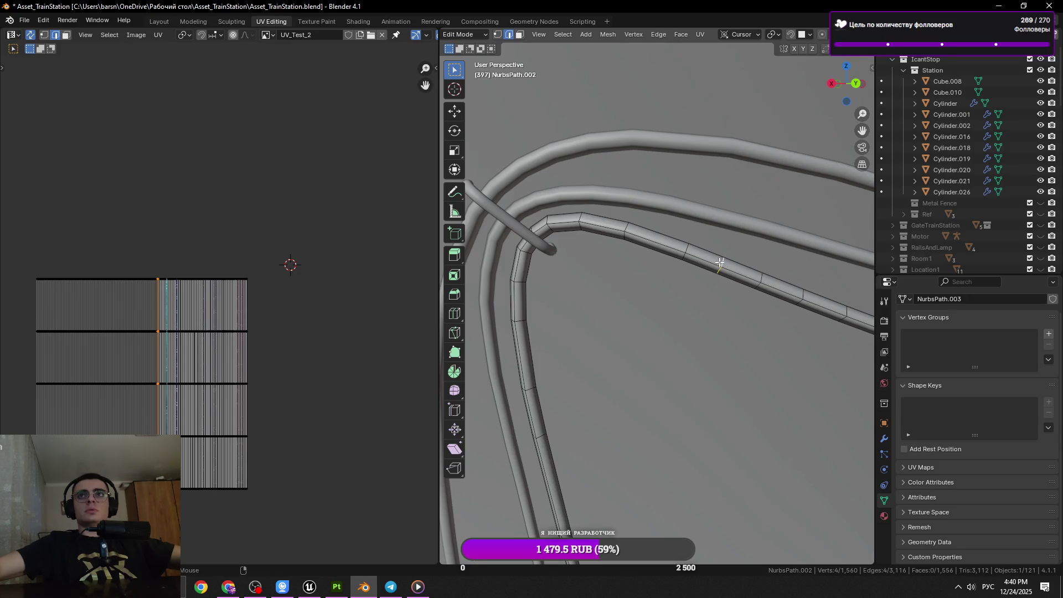
scroll("up", 3)
left_click(674, 277)
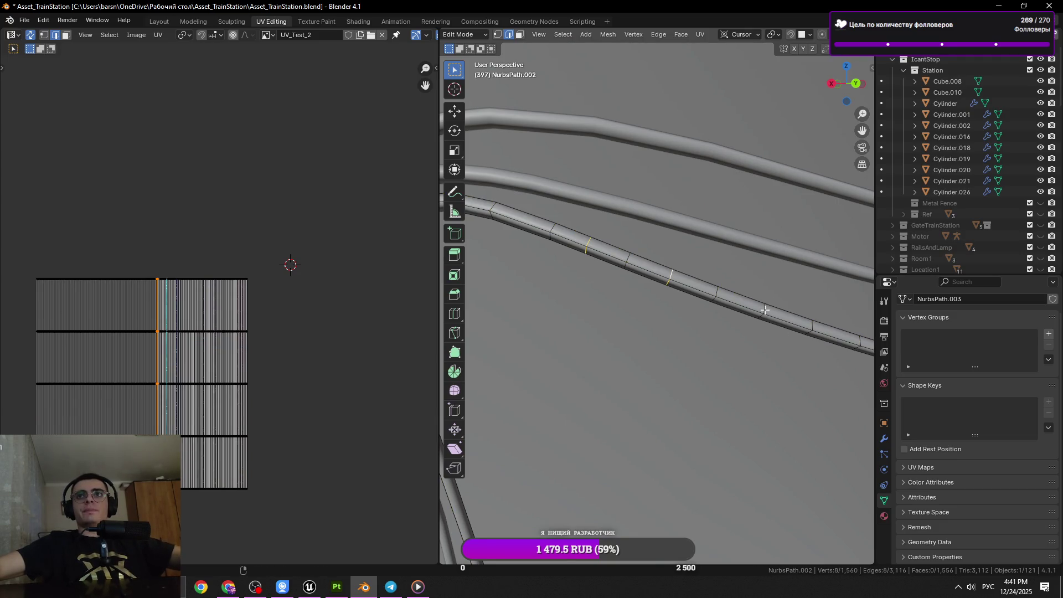
Dissolve the two selected ring loops with Dissolve Edges.
key("x")
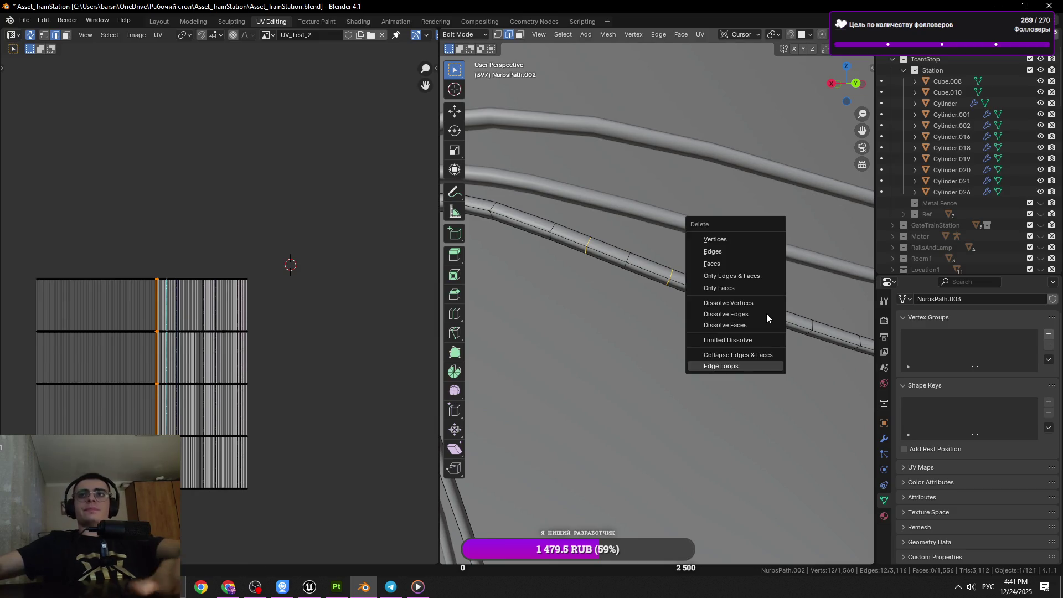
left_click(750, 308)
scroll("down", 3)
scroll("up", 3)
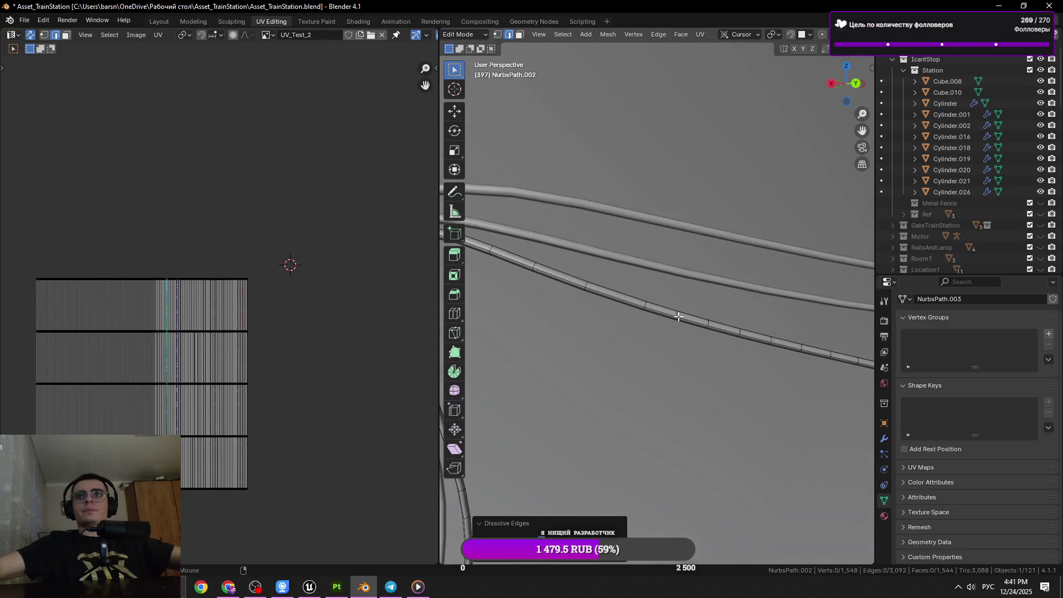
Dissolve another pair of ring loops on the straight run and save the file.
left_click(677, 315)
left_click(740, 331)
left_click_drag(740, 331, 601, 346)
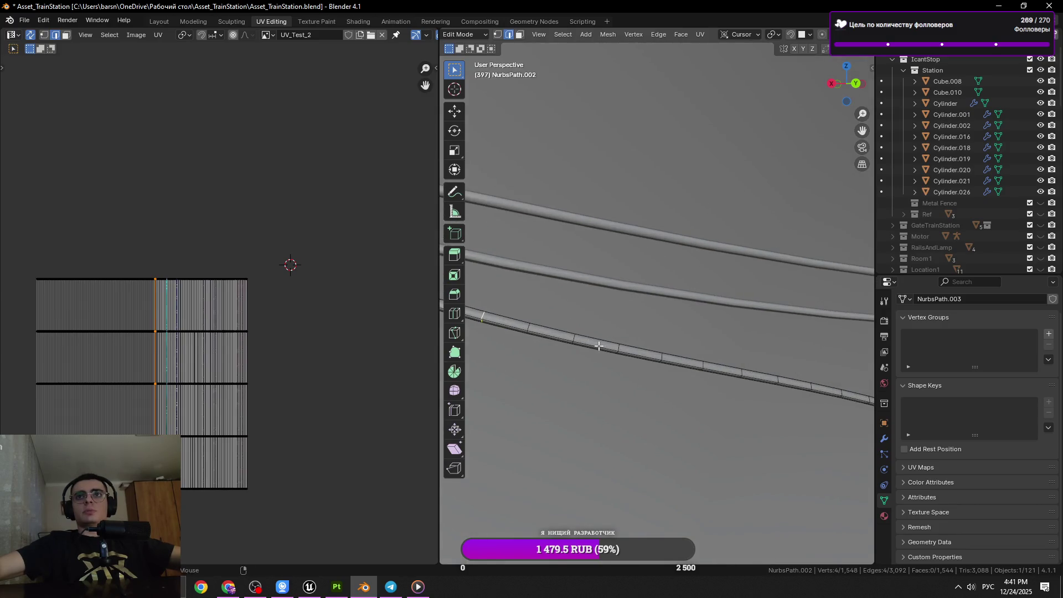
left_click(663, 355)
key("z")
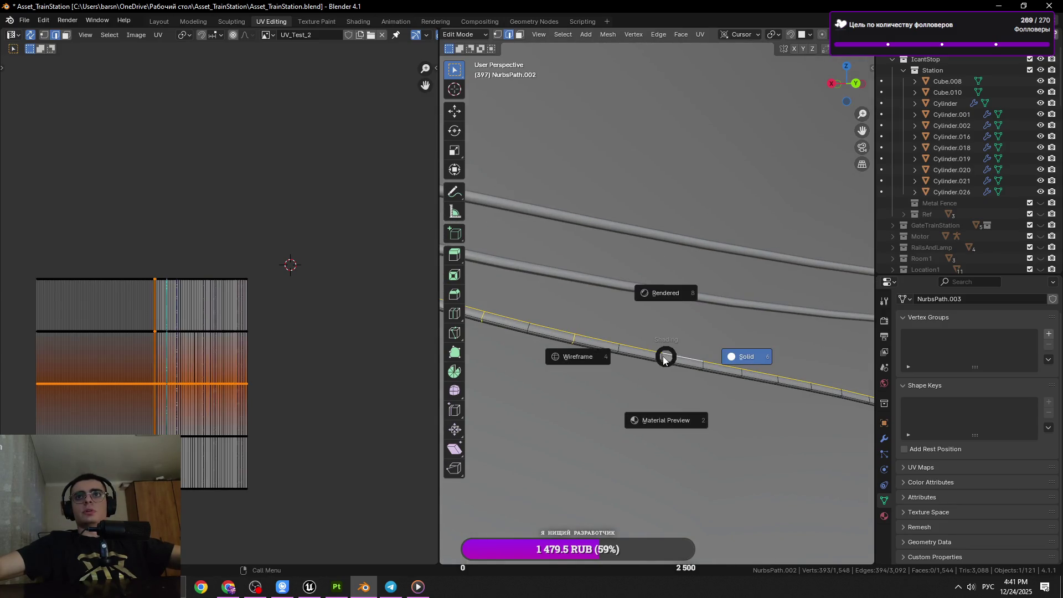
key("ctrl+z")
left_click(746, 372)
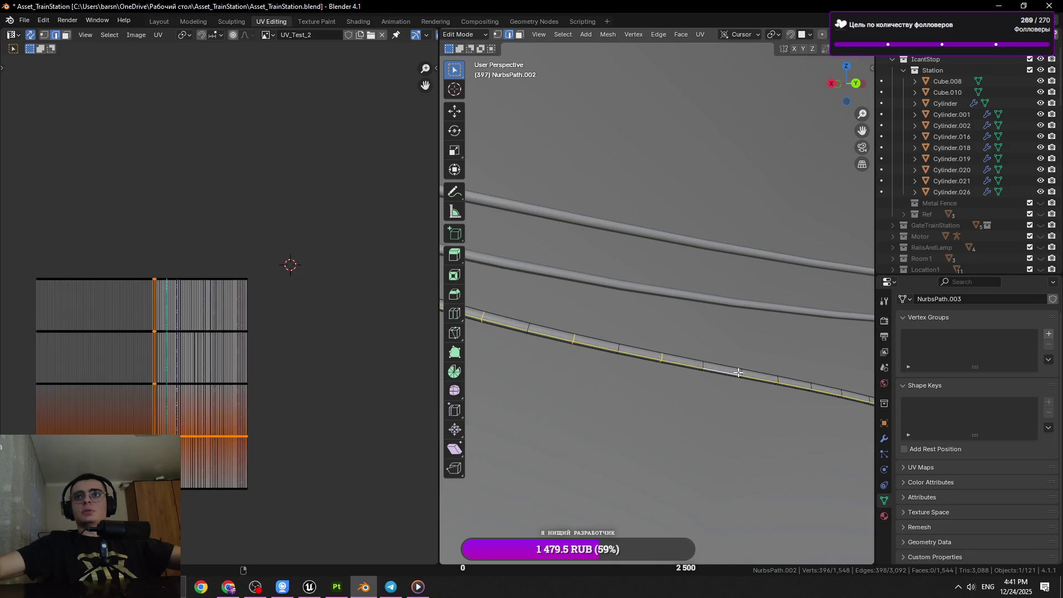
left_click_drag(735, 372, 707, 370)
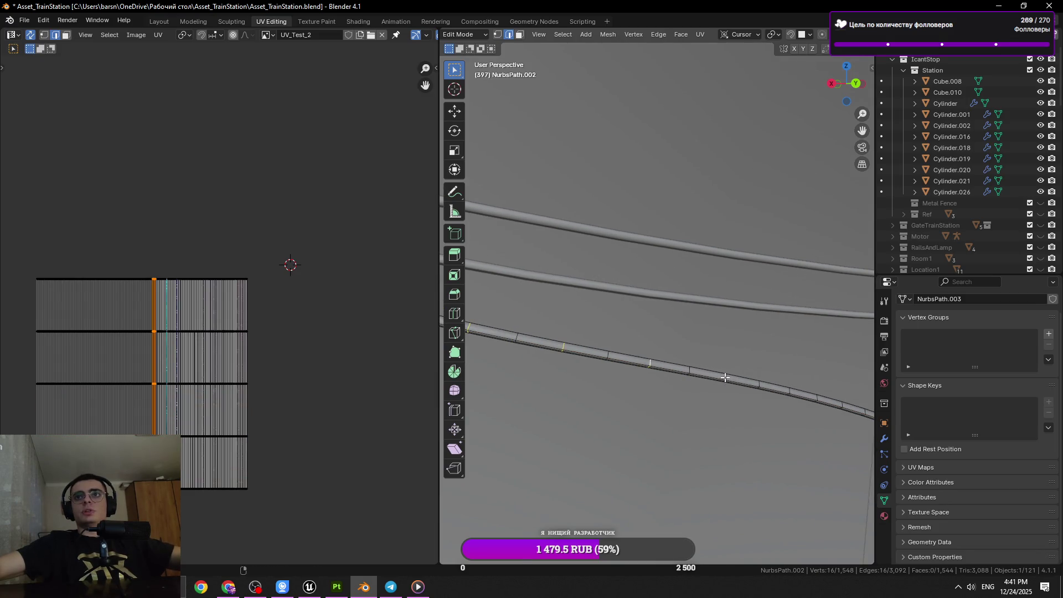
key("x")
left_click(814, 404)
left_click_drag(814, 404, 590, 304)
key("ctrl+s")
Dissolve two more ring loops further along the straight cable.
left_click(591, 303)
left_click(586, 303)
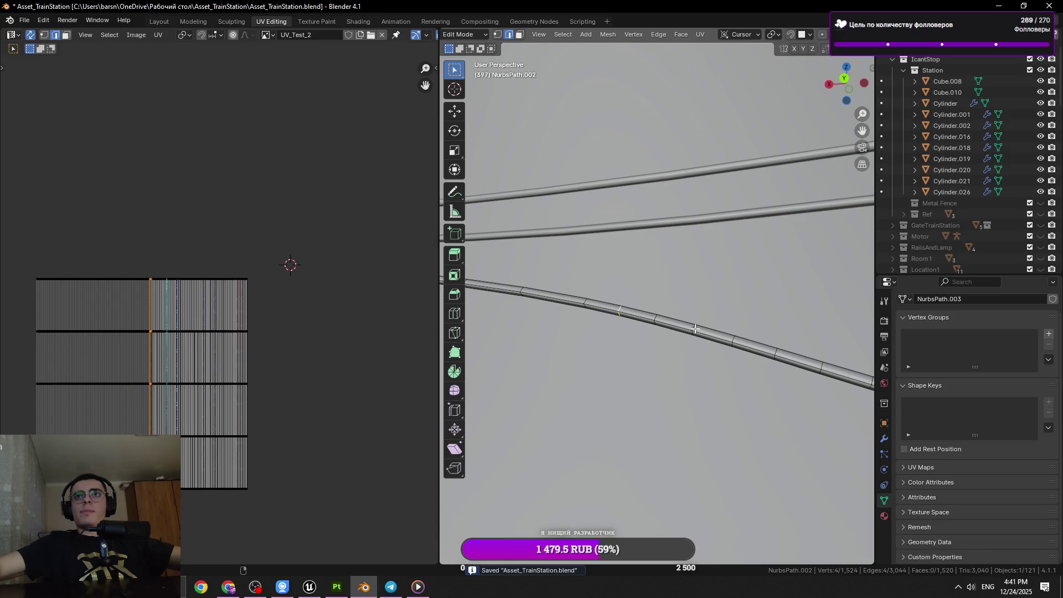
left_click_drag(778, 354, 704, 355)
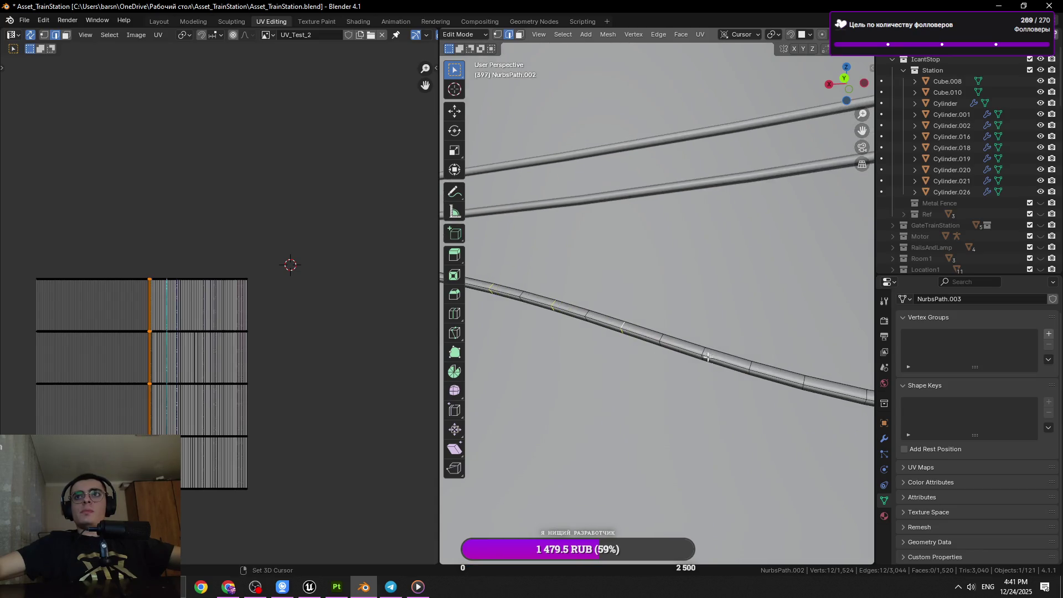
key("x")
left_click(773, 367)
left_click(826, 381)
left_click_drag(826, 380, 750, 354)
key("x")
left_click(732, 387)
Dissolve one more loop on the bottom cable and select the next ring loop.
key("l")
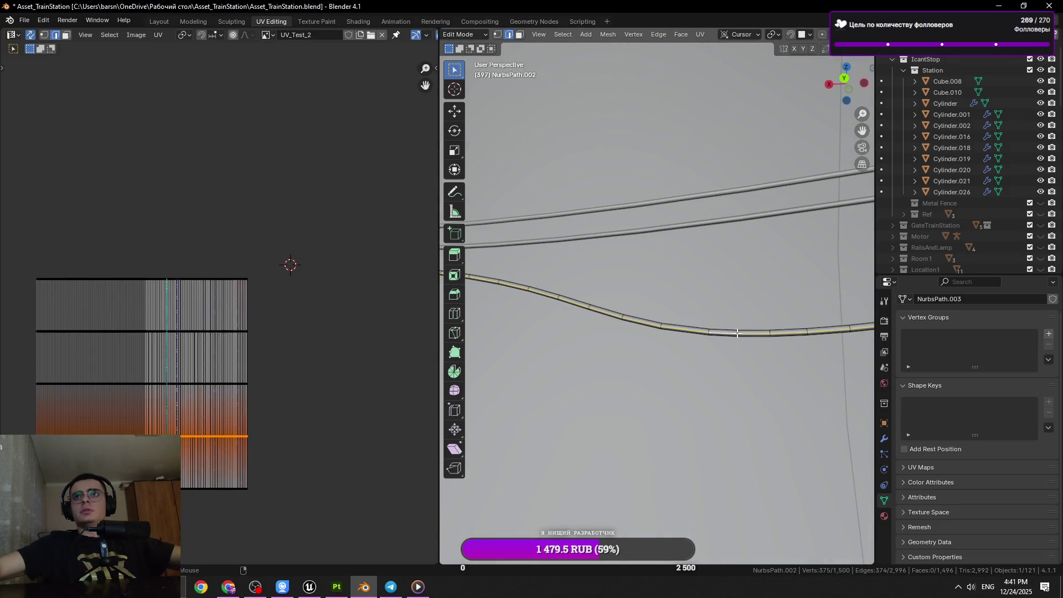
key("x")
left_click(756, 358)
left_click(807, 331)
Dissolve the selected edge loop on the wall cable and save the file.
key("x")
left_click(807, 331)
scroll("up", 3)
key("ctrl+s")
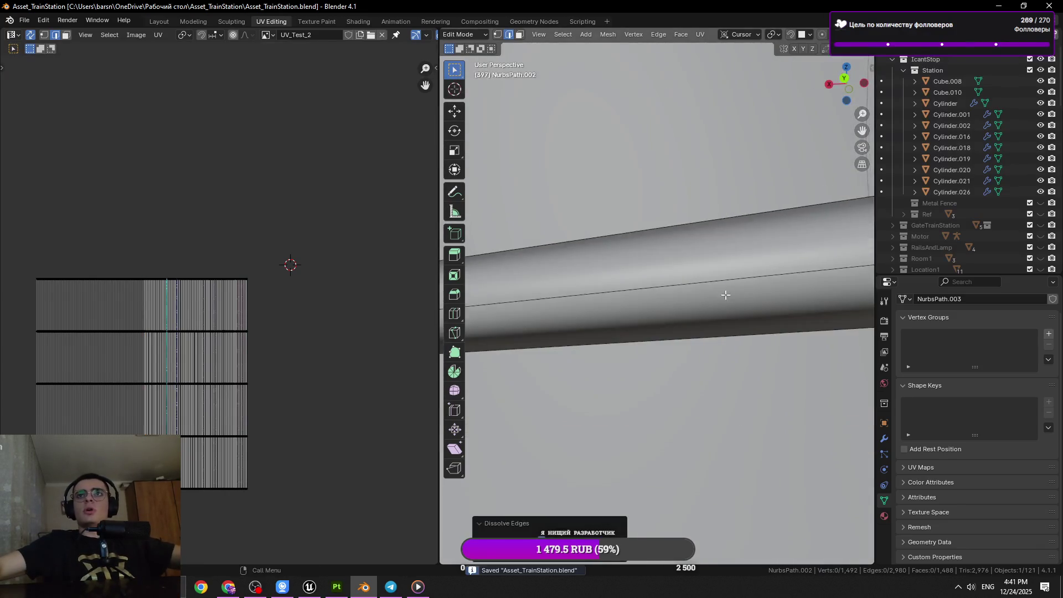
Check the textured cable outside Edit Mode, then go back to editing its mesh.
key("Tab")
scroll("down", 3)
left_click_drag(723, 293, 739, 303)
key("Tab")
key("Tab")
key("Tab")
Dissolve three more edge rings along the thin wall cable.
left_click(745, 289)
left_click(742, 289)
key("x")
left_click(785, 327)
left_click(742, 321)
key("x")
left_click(830, 351)
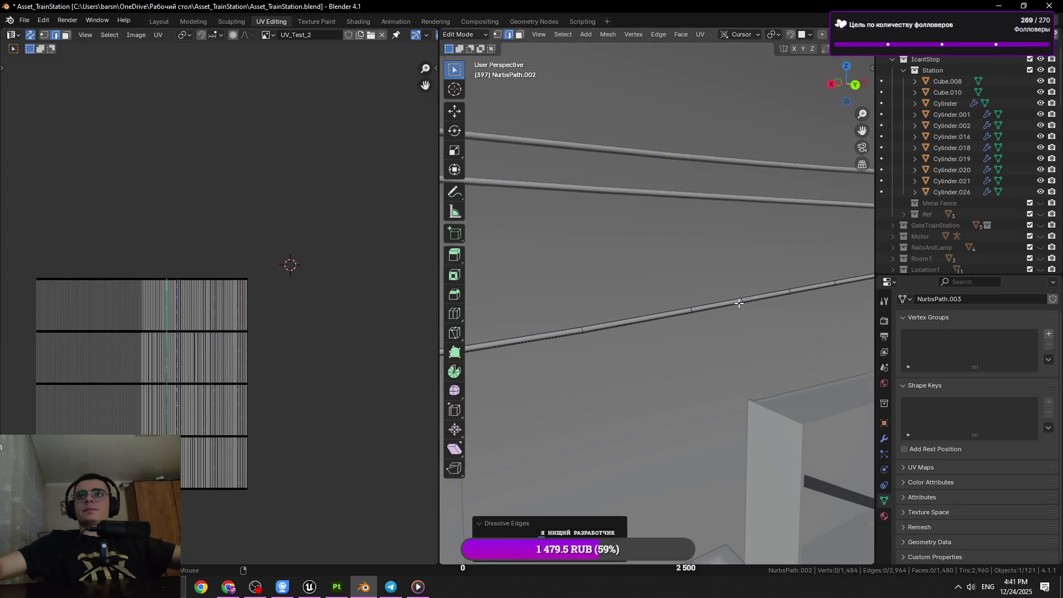
left_click(739, 304)
key("x")
left_click(828, 320)
Box-select vertex rings further along the cable and inspect the selection.
left_click_drag(828, 320, 720, 310)
left_click_drag(685, 360, 684, 360)
left_click_drag(685, 360, 677, 363)
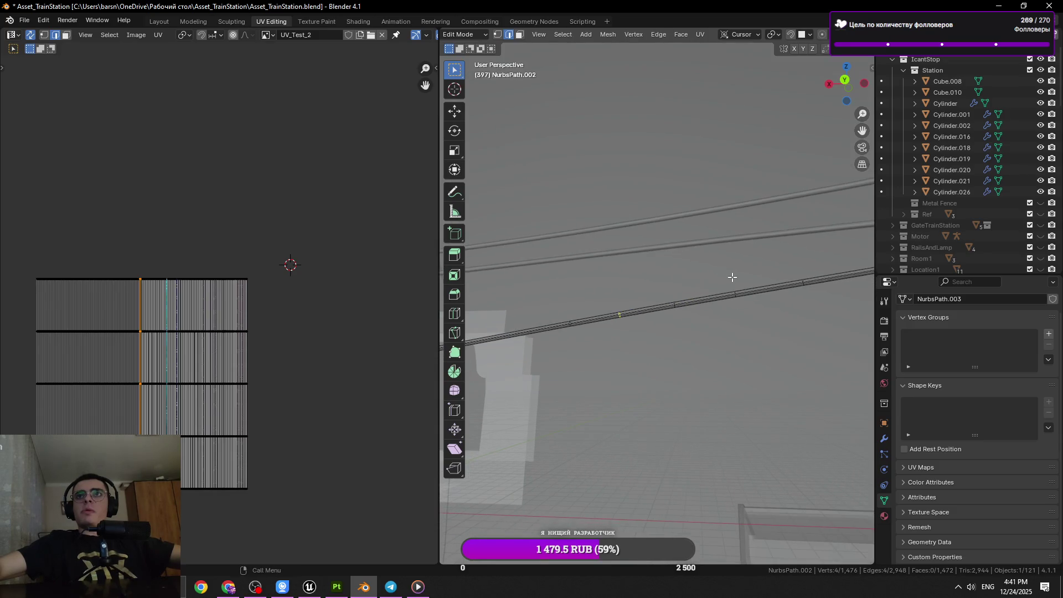
left_click_drag(645, 286, 612, 328)
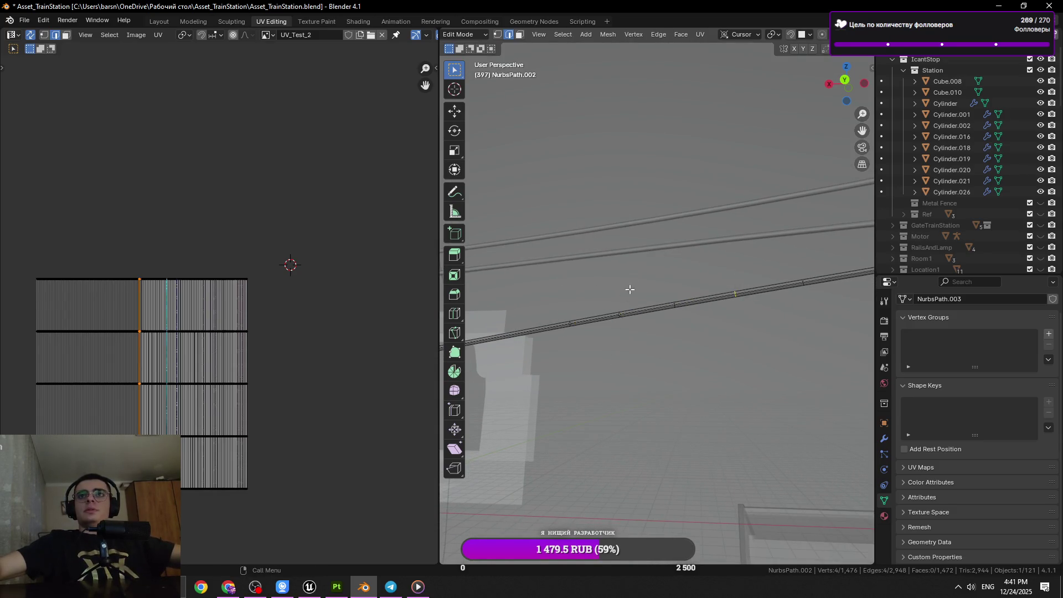
left_click_drag(748, 285, 648, 318)
left_click_drag(648, 318, 672, 355)
left_click_drag(672, 354, 682, 372)
key("ctrl+z")
key("ctrl+shift+z")
key("ctrl+z")
key("ctrl+shift+z")
Dissolve another single edge ring on the cable and save the scene.
left_click(630, 354)
left_click_drag(629, 354, 626, 368)
left_click_drag(711, 349, 676, 364)
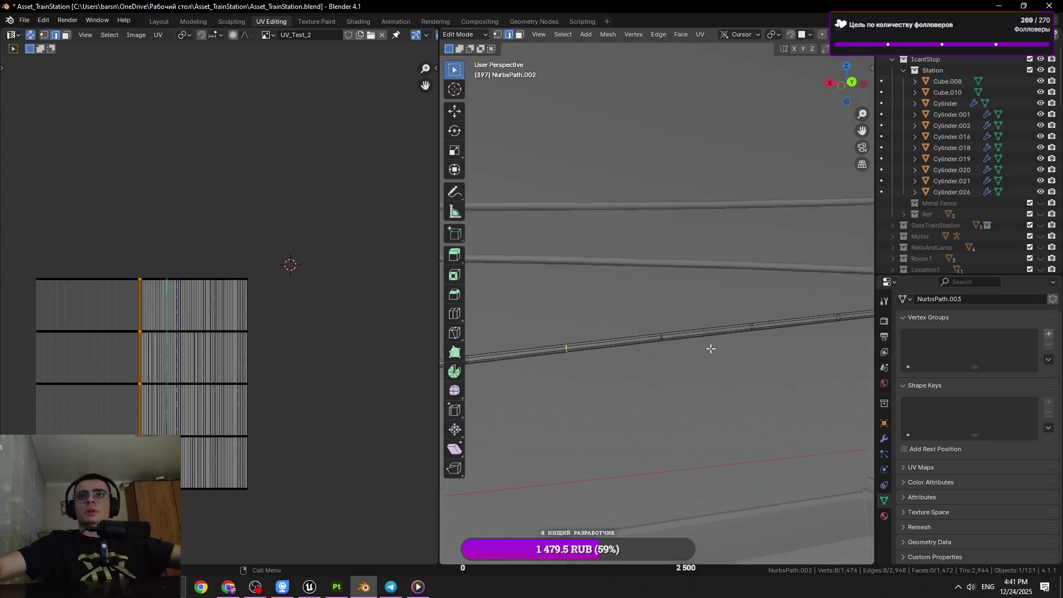
left_click_drag(826, 352, 672, 308)
left_click(714, 355)
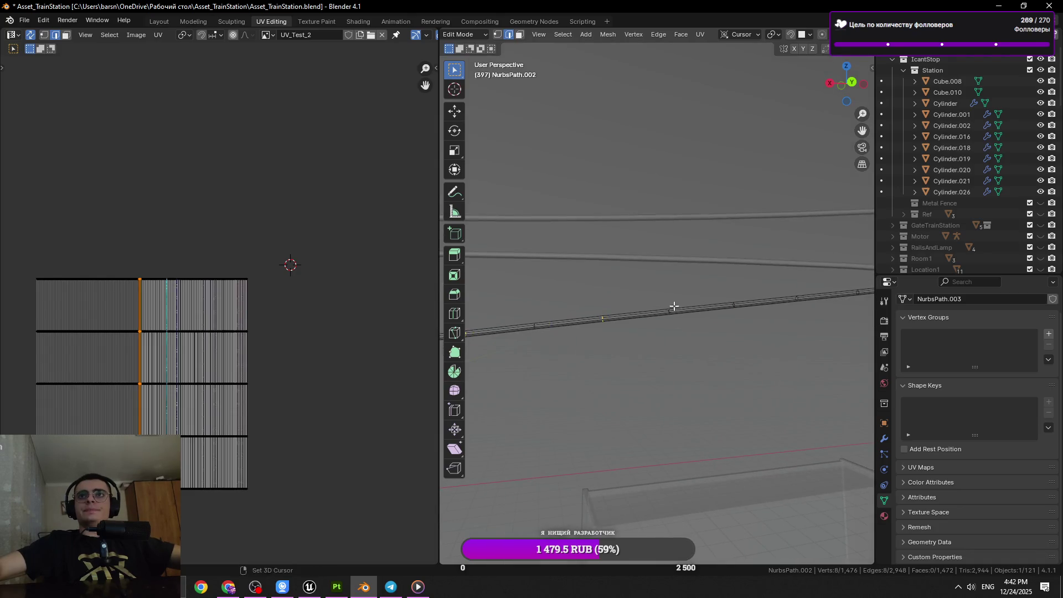
key("x")
left_click(722, 343)
left_click_drag(721, 341, 609, 354)
key("ctrl+s")
Frame the selected cable edges, dissolve them, save, and pick the next ring.
left_click(747, 327)
key("ctrl+z")
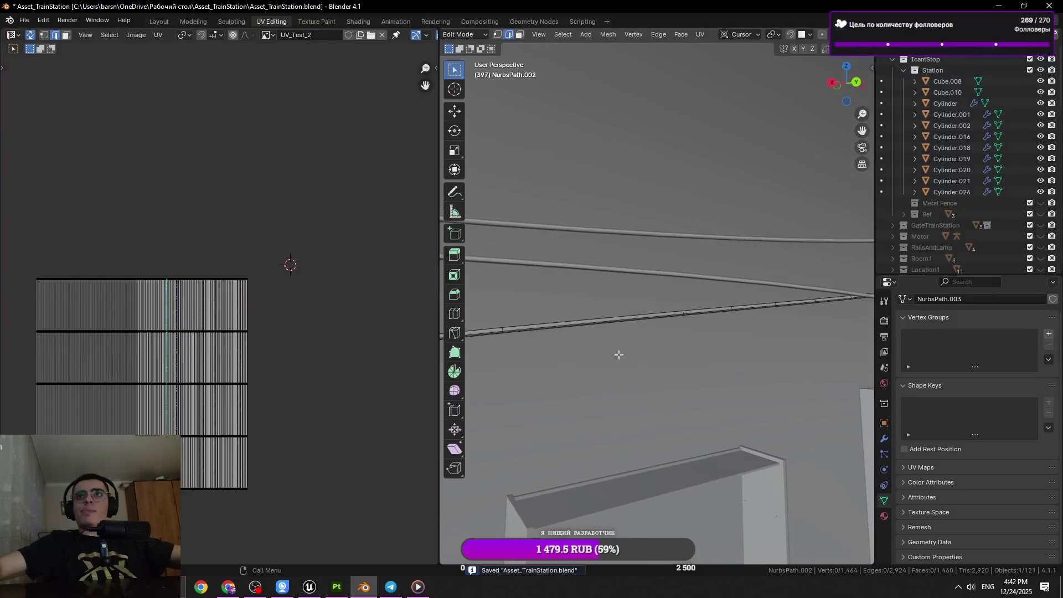
key("KP_Decimal")
left_click_drag(726, 320, 823, 346)
scroll("down", 3)
key("x")
left_click(823, 347)
key("ctrl+s")
left_click_drag(700, 330, 579, 348)
left_click(694, 296)
Dissolve two more edge rings on the next wall cable and save.
left_click(579, 347)
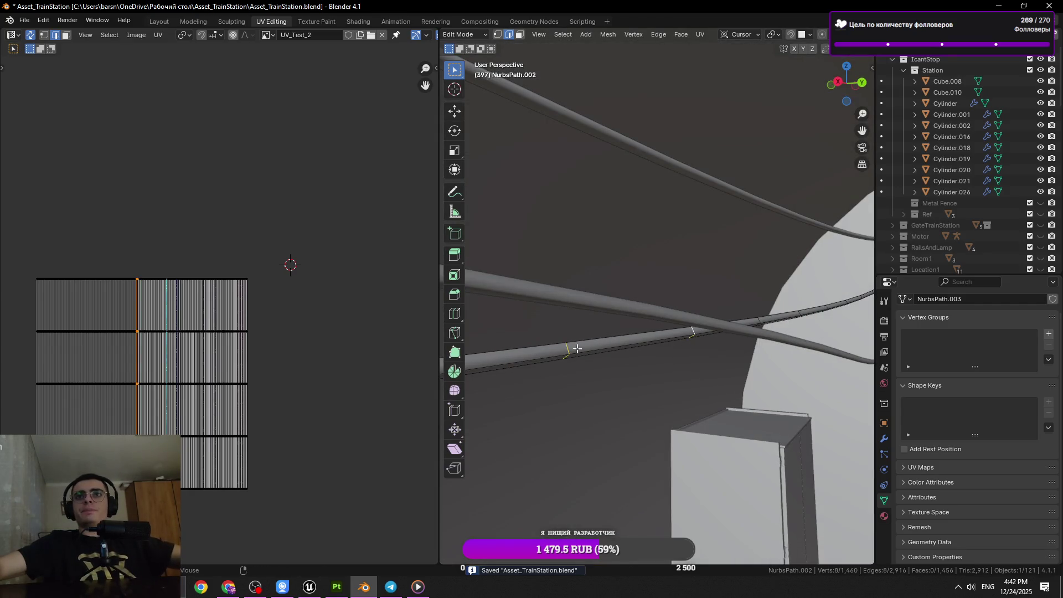
key("x")
left_click(615, 337)
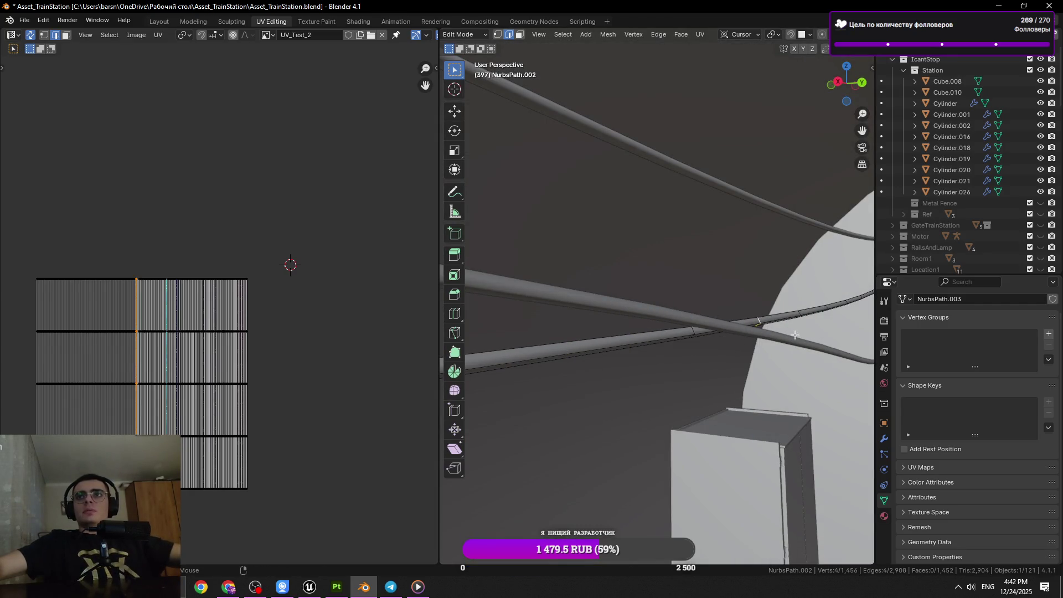
key("x")
left_click(798, 338)
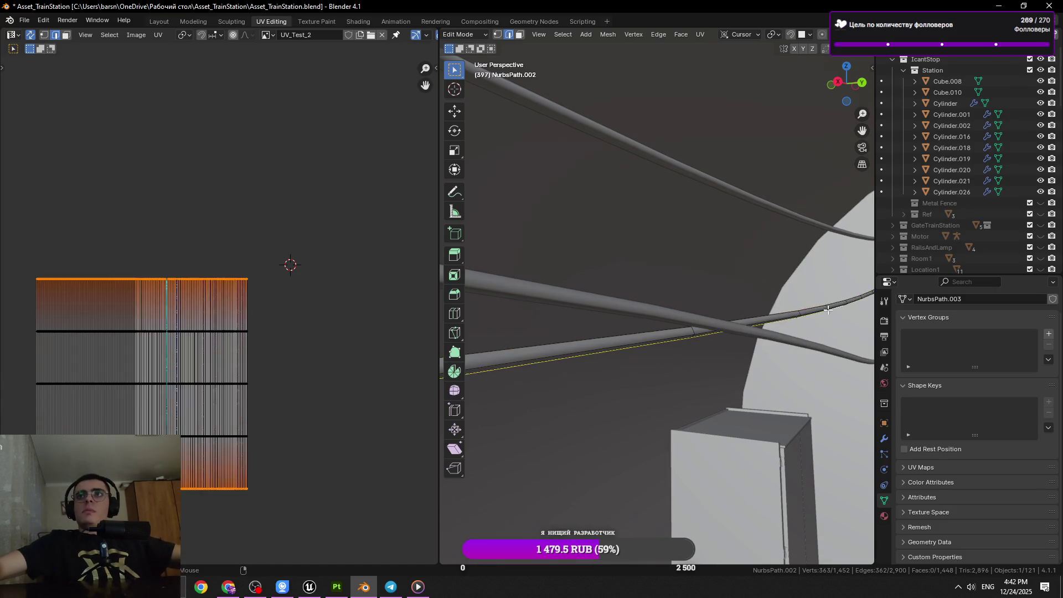
key("ctrl+s")
Dissolve two further edge rings on the cable from new viewing angles.
left_click_drag(847, 322, 594, 346)
key("x")
left_click(673, 333)
left_click_drag(673, 333, 806, 327)
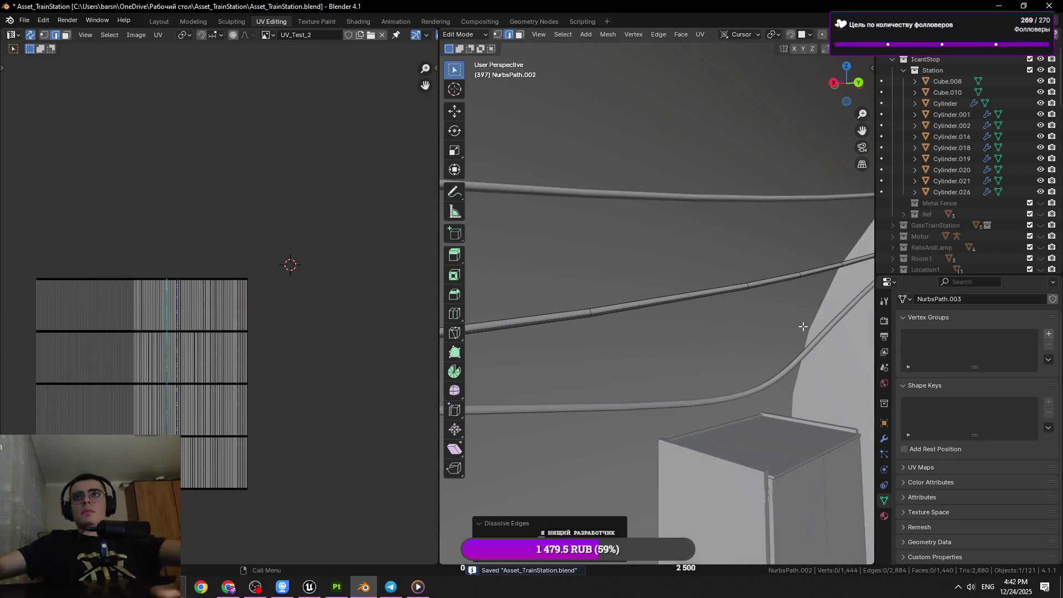
left_click(799, 275)
left_click(804, 279)
key("x")
left_click(816, 282)
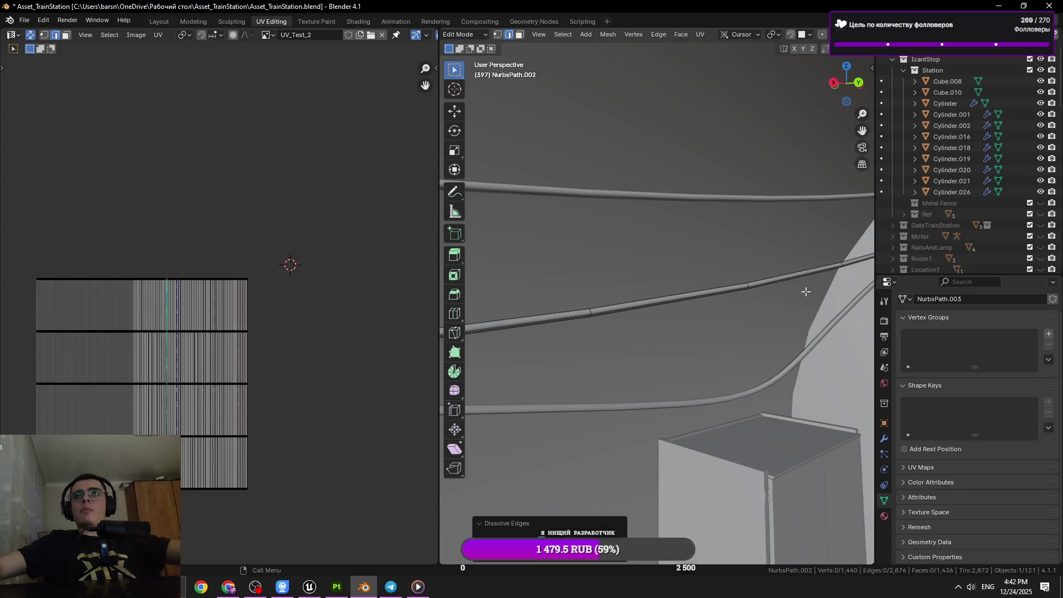
Select the next rings around the cable while orbiting along its length.
left_click(725, 315)
left_click_drag(725, 316, 760, 252)
left_click(760, 252)
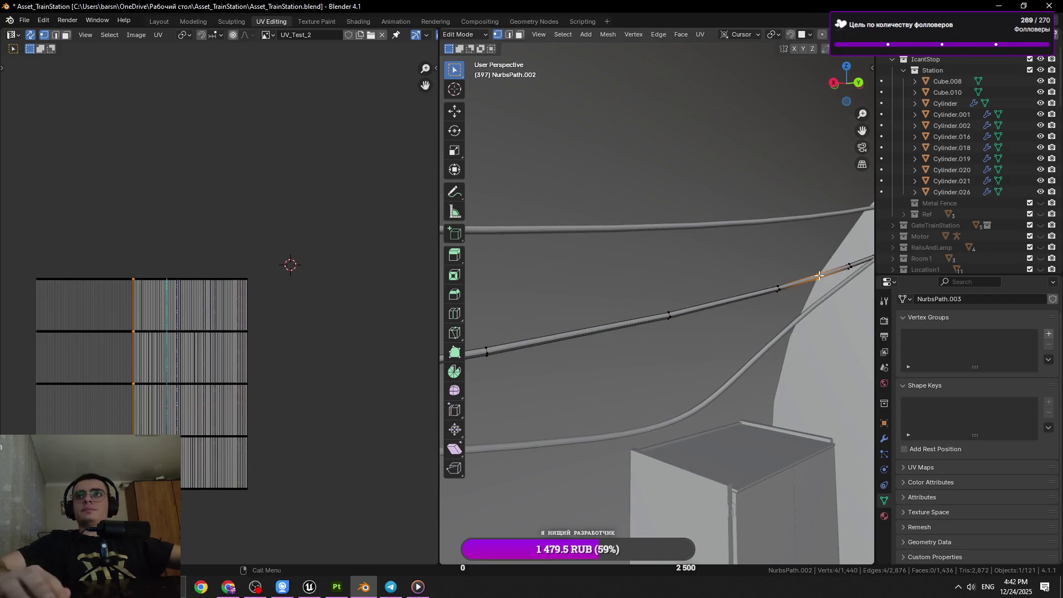
scroll("up", 3)
left_click(673, 290)
scroll("down", 3)
left_click_drag(723, 303, 711, 377)
left_click(669, 320)
left_click(669, 319)
scroll("up", 3)
scroll("down", 3)
left_click_drag(649, 351, 576, 313)
Dissolve a cable ring, preview Rendered shading, return to Solid, and save.
key("x")
left_click(776, 316)
key("z")
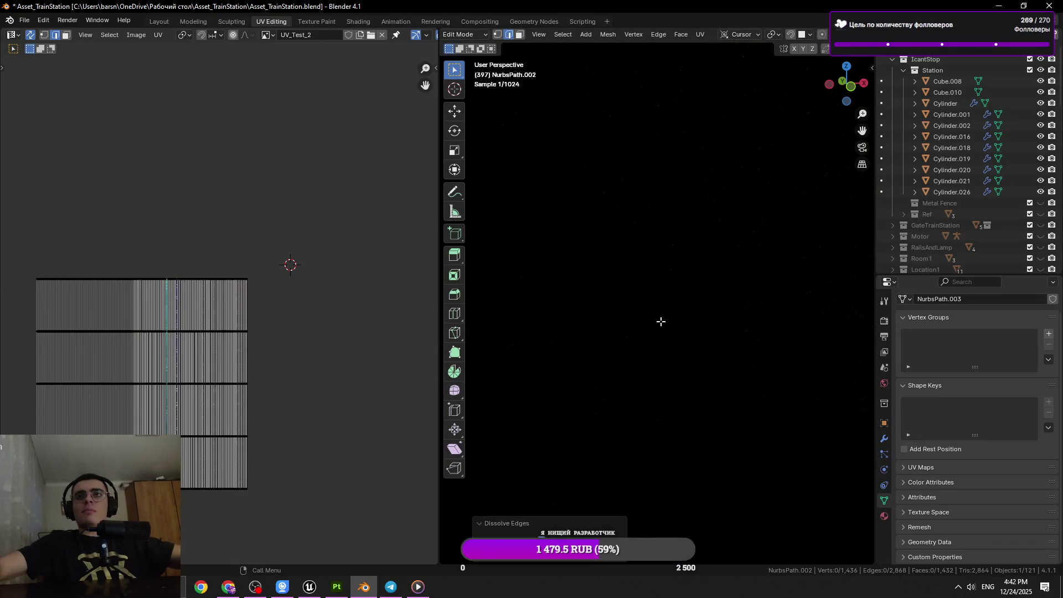
key("ctrl+z")
scroll("down", 3)
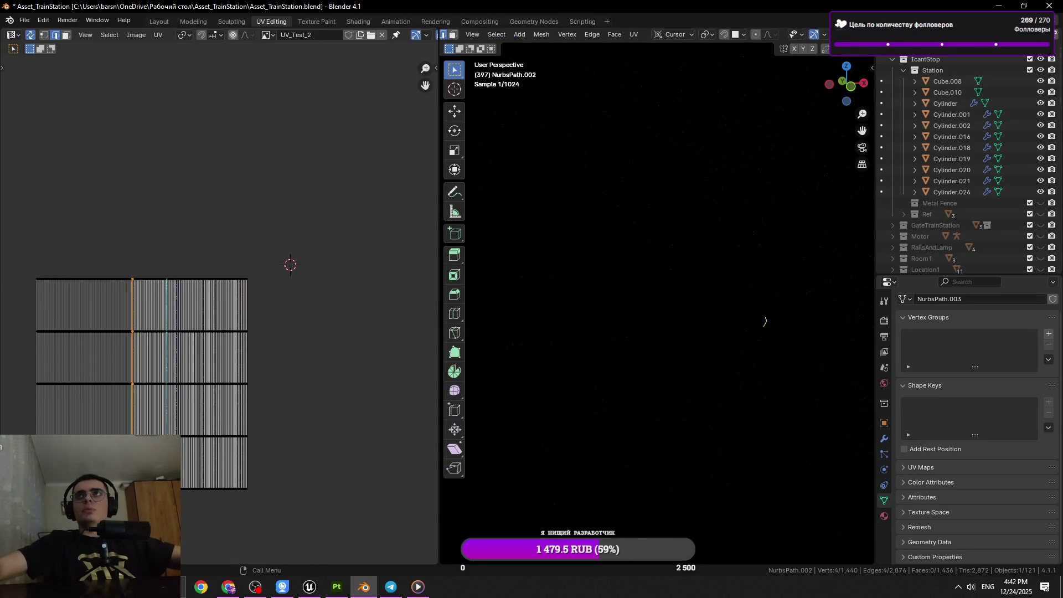
left_click(824, 35)
key("ctrl+s")
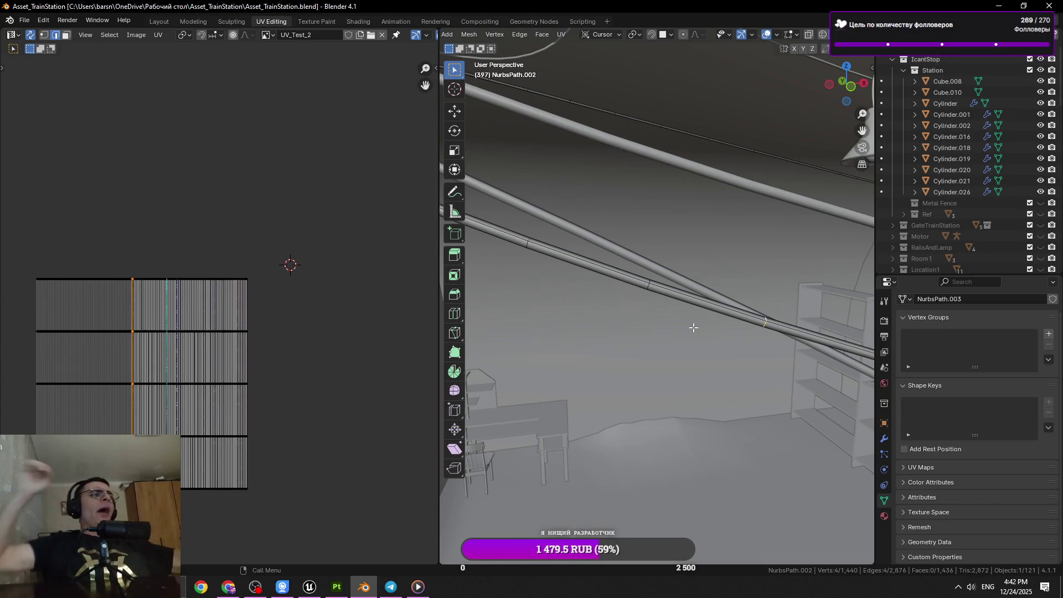
Dissolve two edge rings on the pipes and save the file.
left_click(645, 290)
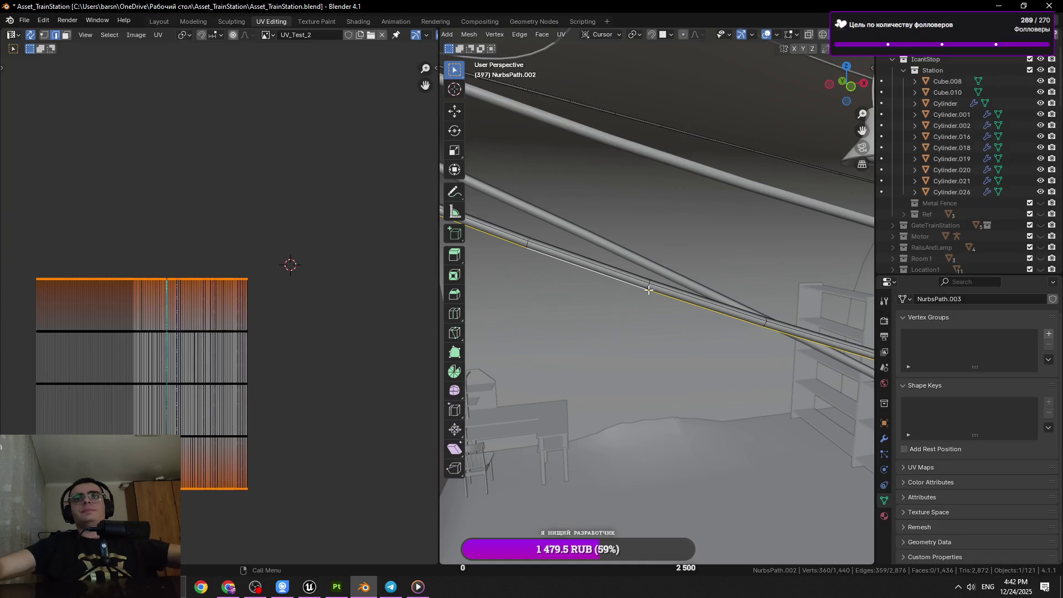
key("ctrl+x")
left_click_drag(649, 286, 702, 366)
key("ctrl+s")
scroll("up", 3)
left_click(633, 332)
key("ctrl+x")
key("x")
left_click_drag(848, 398, 698, 367)
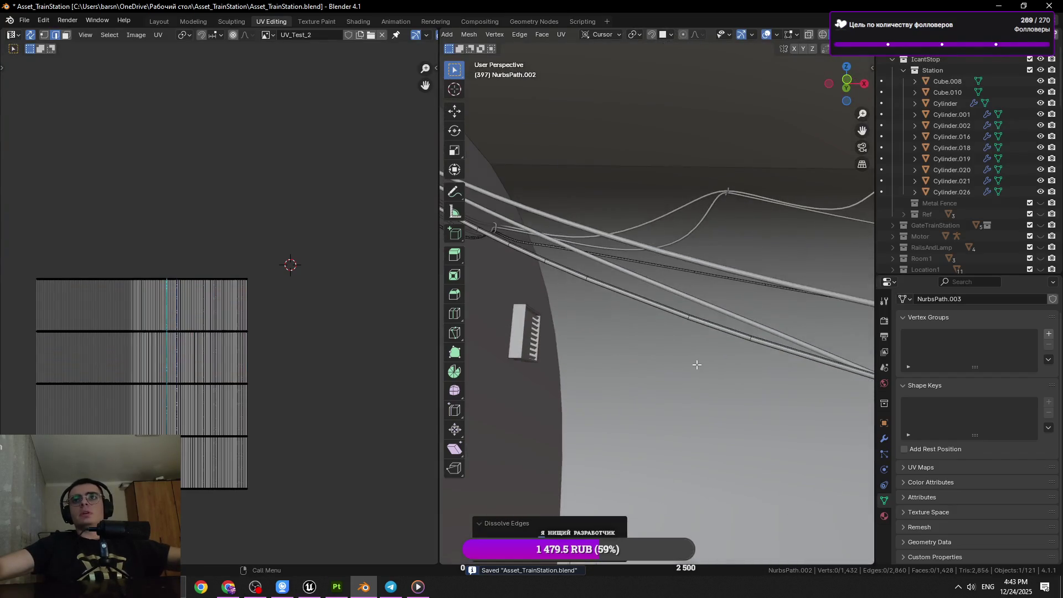
Slide an edge ring along the cable, then dissolve a neighbouring ring.
key("h")
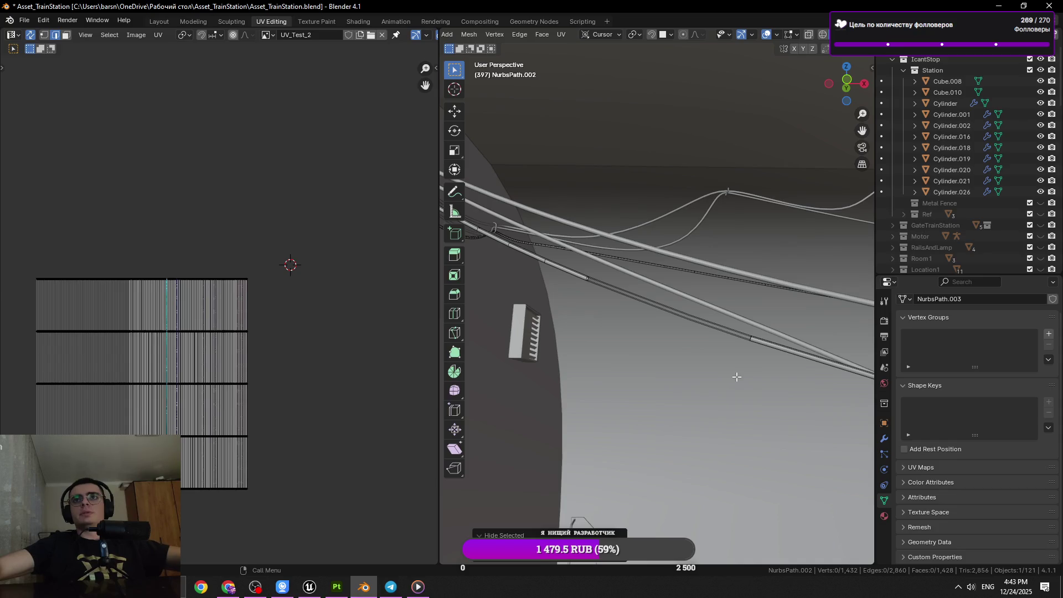
left_click(730, 375)
key("g")
key("g")
left_click(715, 370)
left_click_drag(716, 370, 701, 413)
left_click(712, 408)
left_click(757, 419)
key("x")
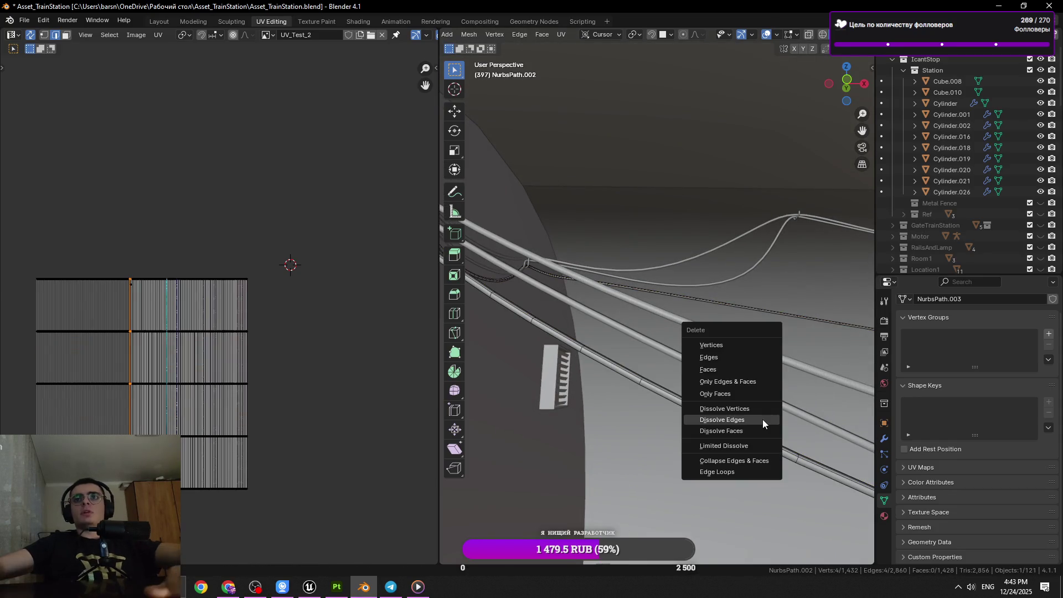
left_click(763, 420)
Dissolve several more rings along the cable and save Asset_TrainStation.blend.
left_click(579, 350)
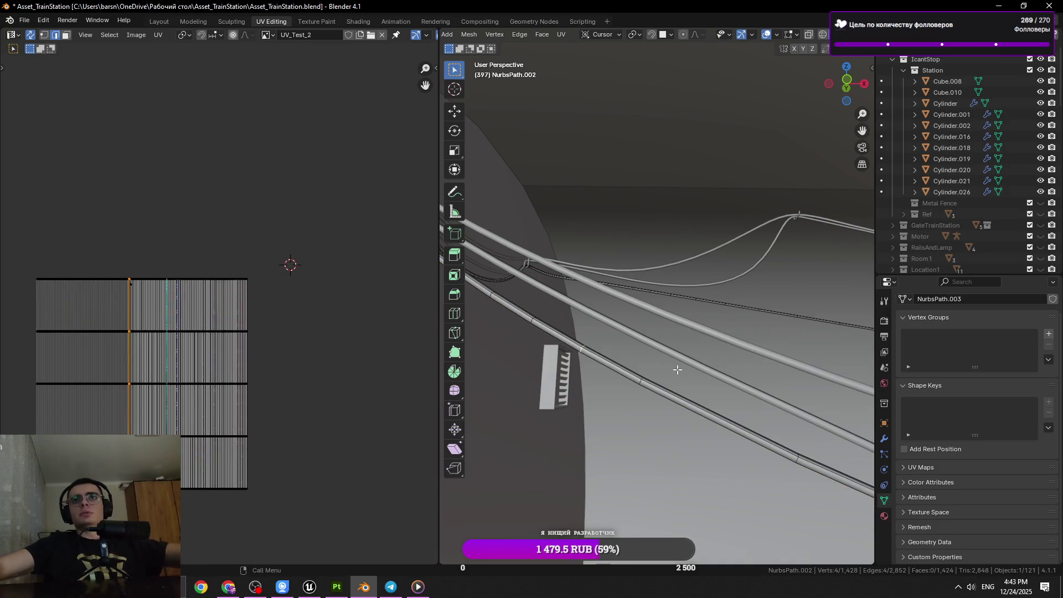
key("x")
left_click(560, 333)
left_click(490, 293)
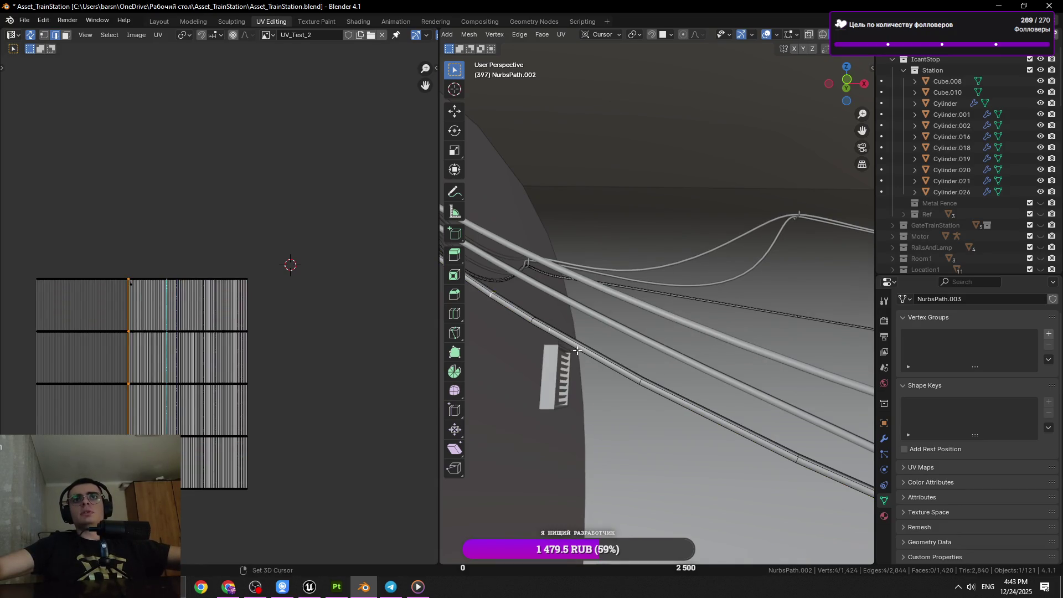
left_click_drag(490, 293, 692, 412)
key("x")
left_click(692, 412)
left_click(573, 340)
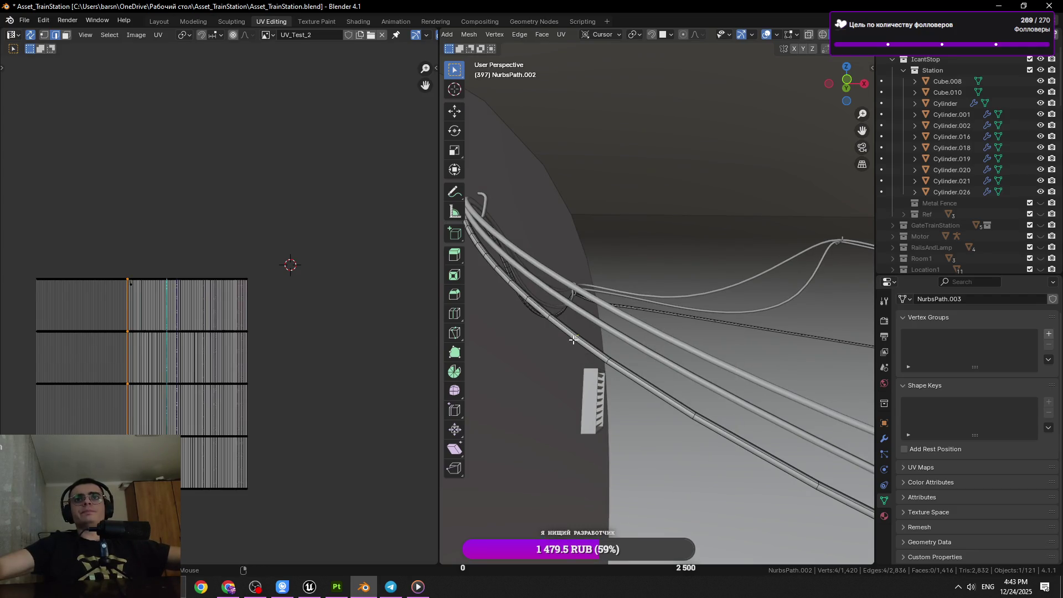
left_click(579, 335)
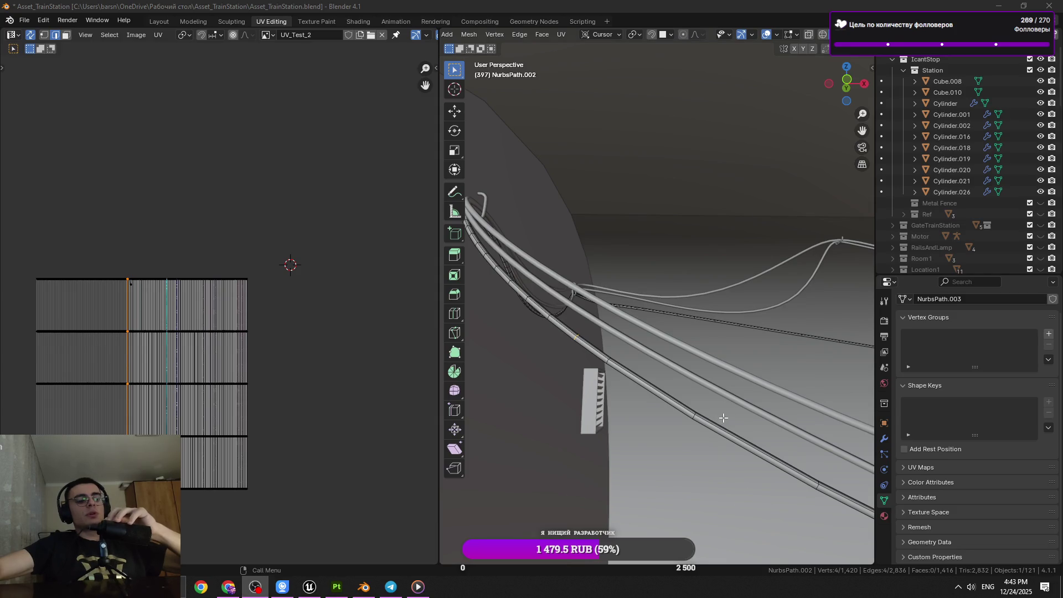
left_click_drag(668, 410, 616, 384)
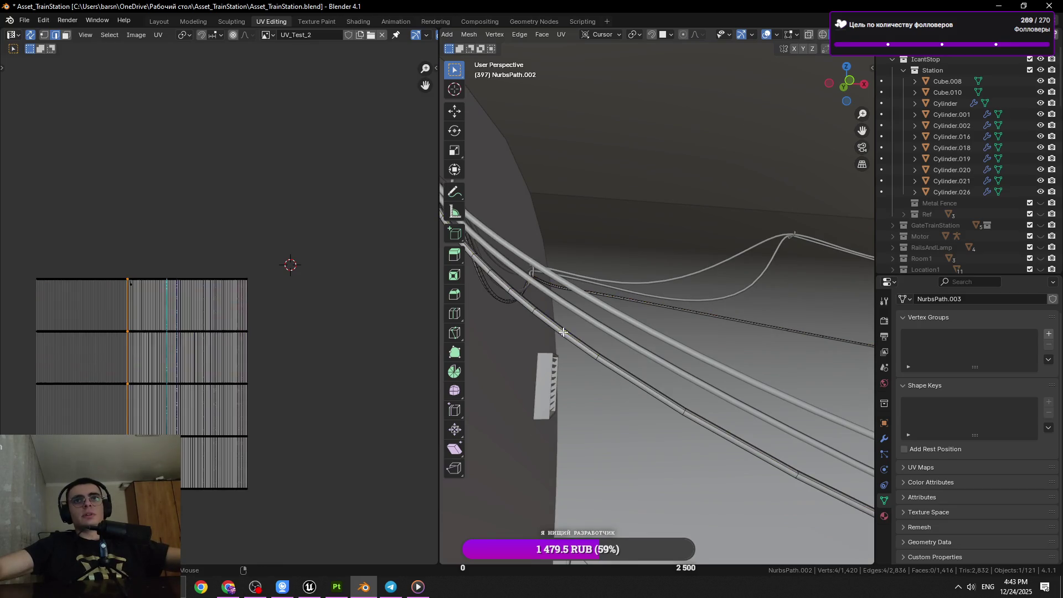
key("x")
left_click(664, 353)
key("ctrl+s")
Dissolve two rings together, save, then dissolve one more ring on the cable.
left_click_drag(664, 353, 657, 359)
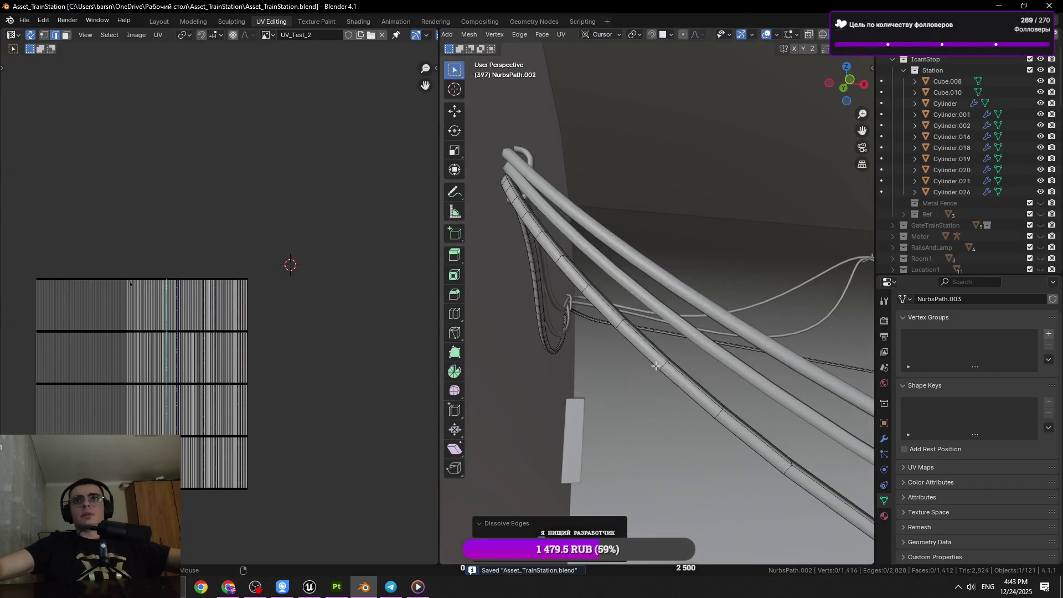
left_click(664, 365)
left_click(723, 416)
key("x")
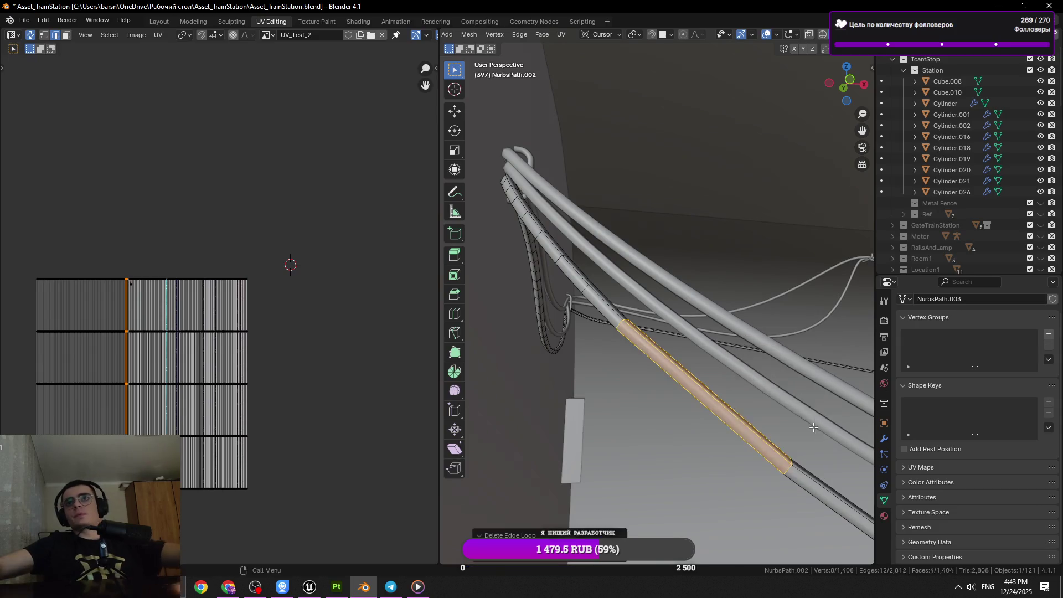
key("x")
left_click(726, 354)
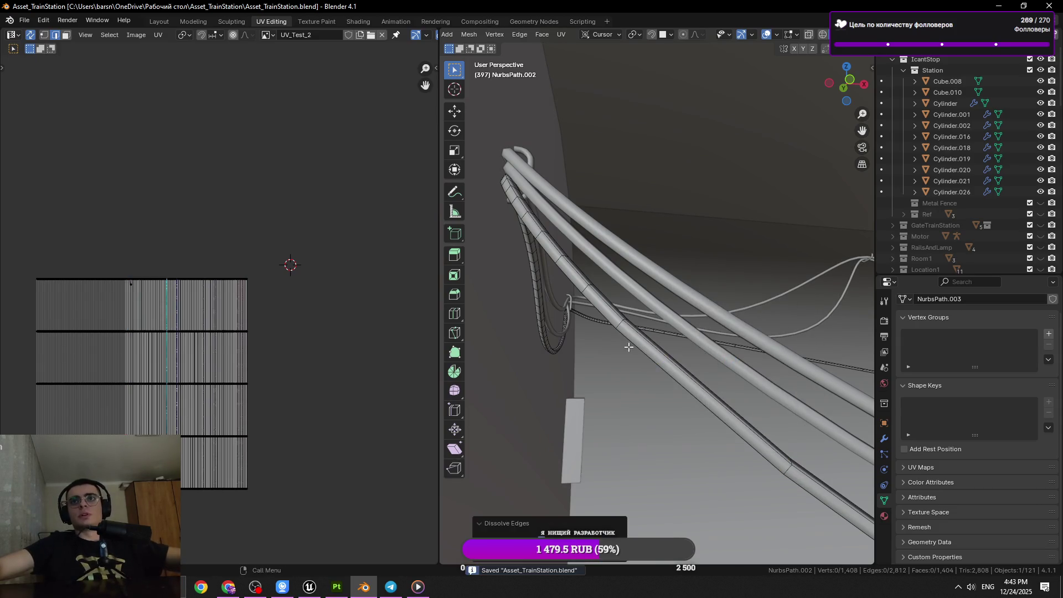
key("ctrl+s")
left_click_drag(653, 256, 634, 375)
key("x")
left_click(735, 331)
scroll("down", 3)
Re-enter Edit Mode, frame the pipe bend and dissolve an edge ring on it.
key("Tab")
key("Tab")
left_click(600, 289)
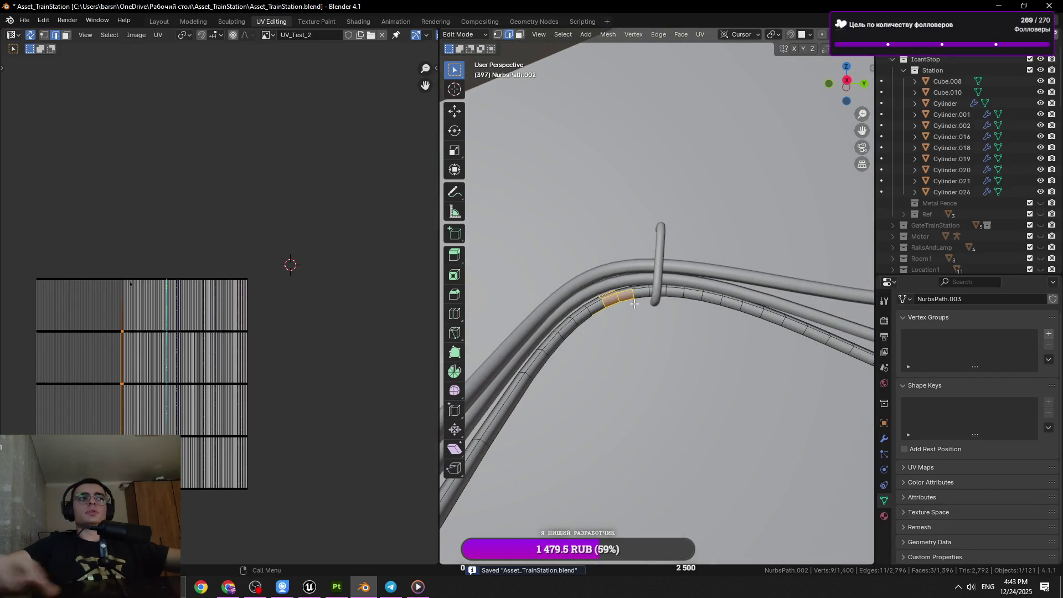
key("KP_Decimal")
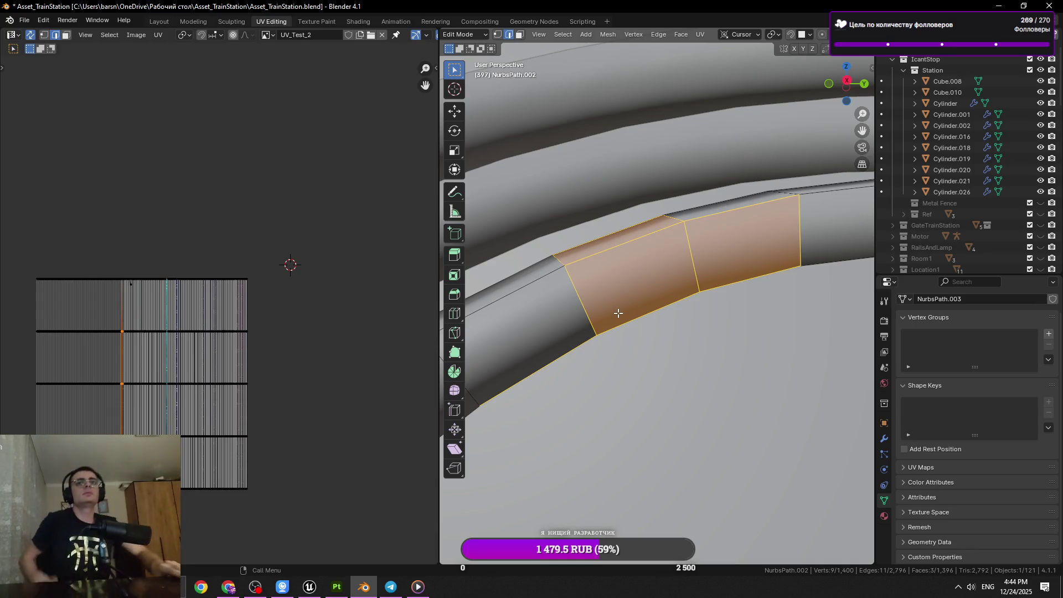
scroll("down", 3)
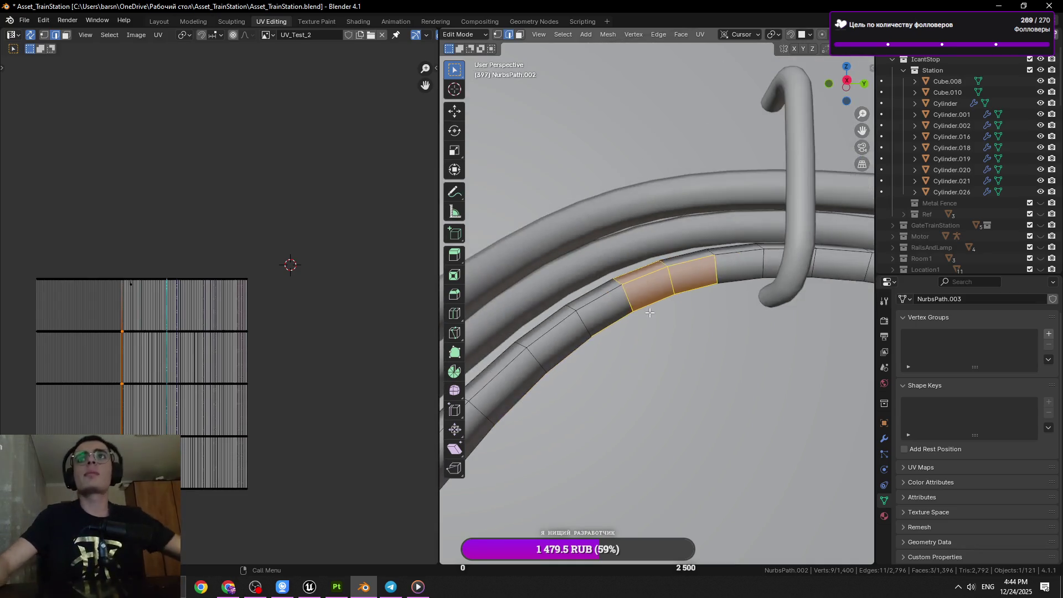
left_click(667, 283)
scroll("down", 3)
key("x")
left_click(715, 348)
Dissolve a second ring on the bend and slide a tube ring into a new position.
key("x")
left_click(646, 372)
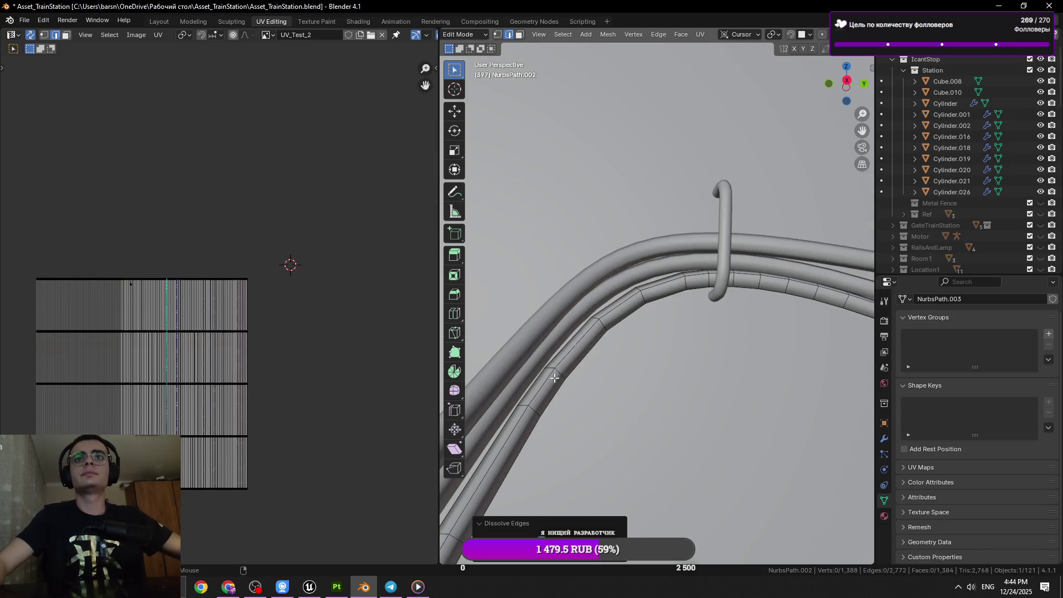
left_click(555, 377)
left_click(554, 370)
key("g")
key("g")
left_click(515, 409)
Dissolve the edge loop beside the hook and save Asset_TrainStation.blend.
left_click(535, 412)
key("ctrl+z")
left_click(725, 288)
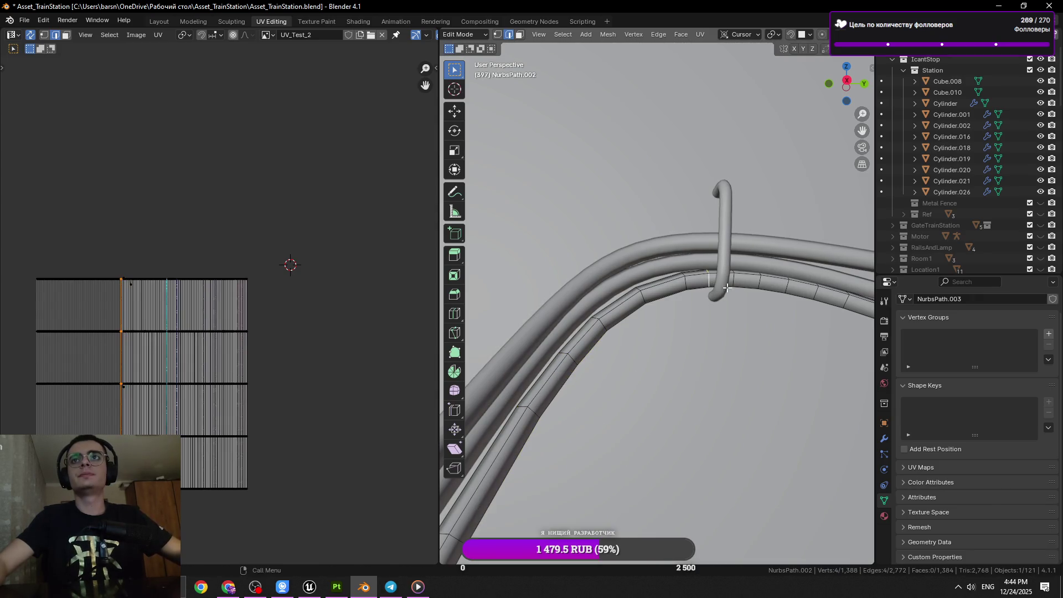
left_click_drag(758, 281, 702, 330)
key("x")
left_click(703, 330)
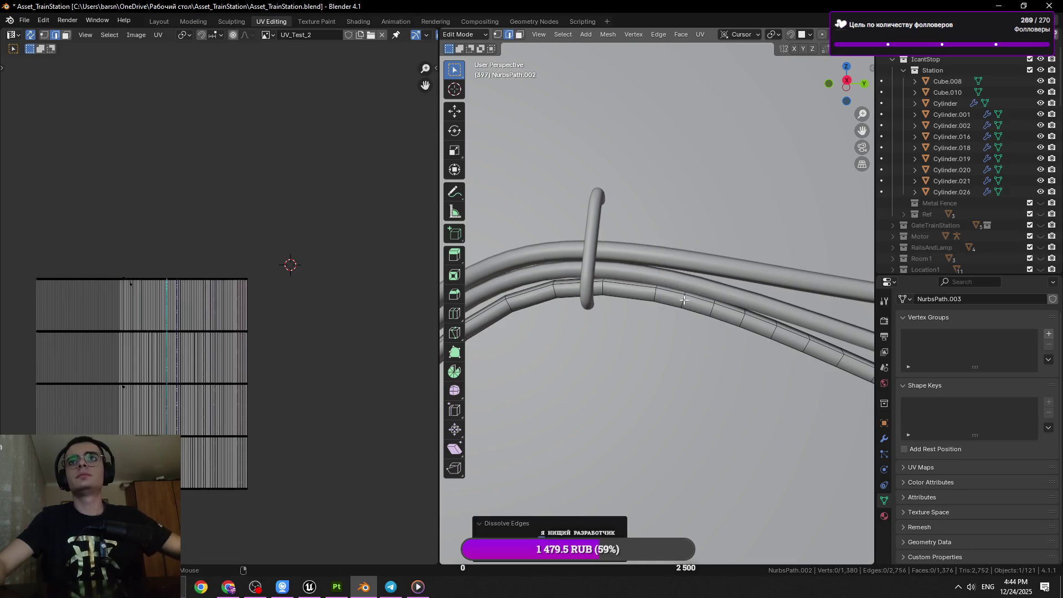
left_click(684, 300)
key("ctrl+s")
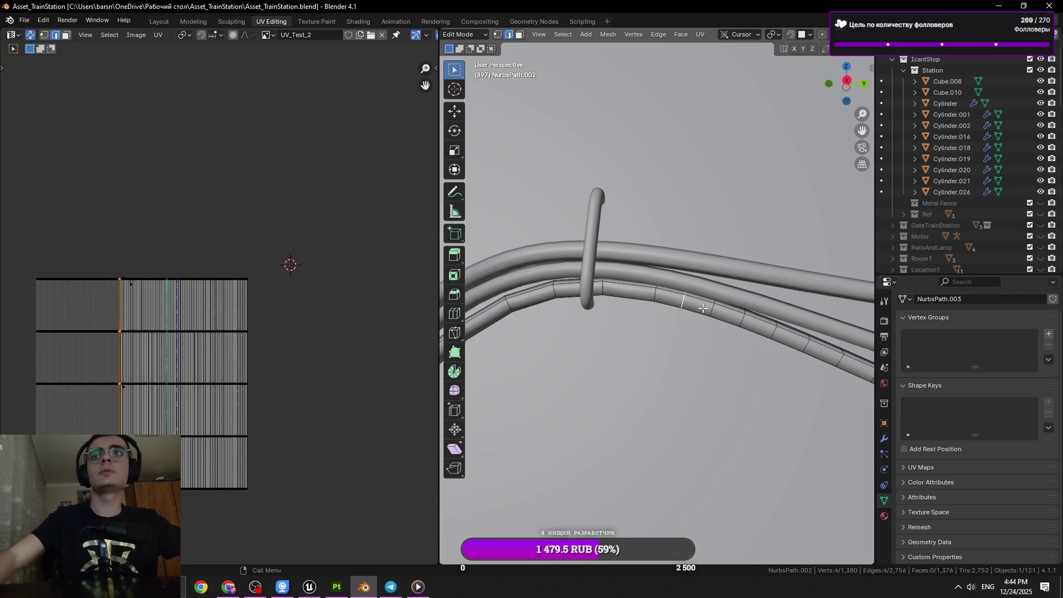
Dissolve the selected loop, then two more ring loops on the lower cable.
key("x")
left_click(770, 317)
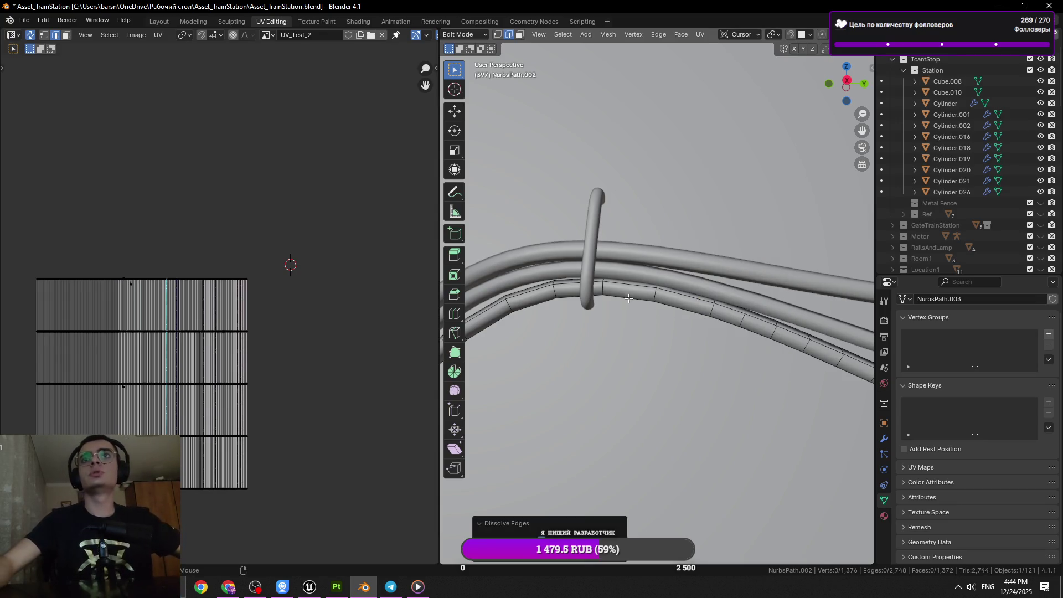
left_click(648, 317)
left_click_drag(649, 317, 665, 312)
left_click(716, 316)
left_click(665, 312)
left_click(642, 306)
key("x")
left_click(745, 345)
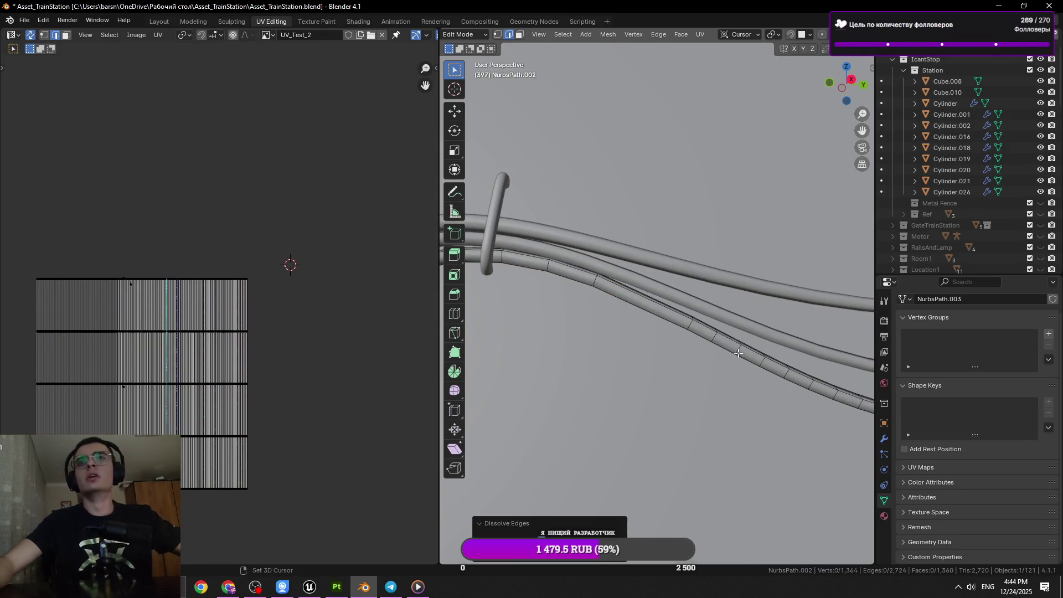
Dissolve the next ring loop further along the cable.
left_click_drag(748, 353, 620, 327)
left_click(667, 351)
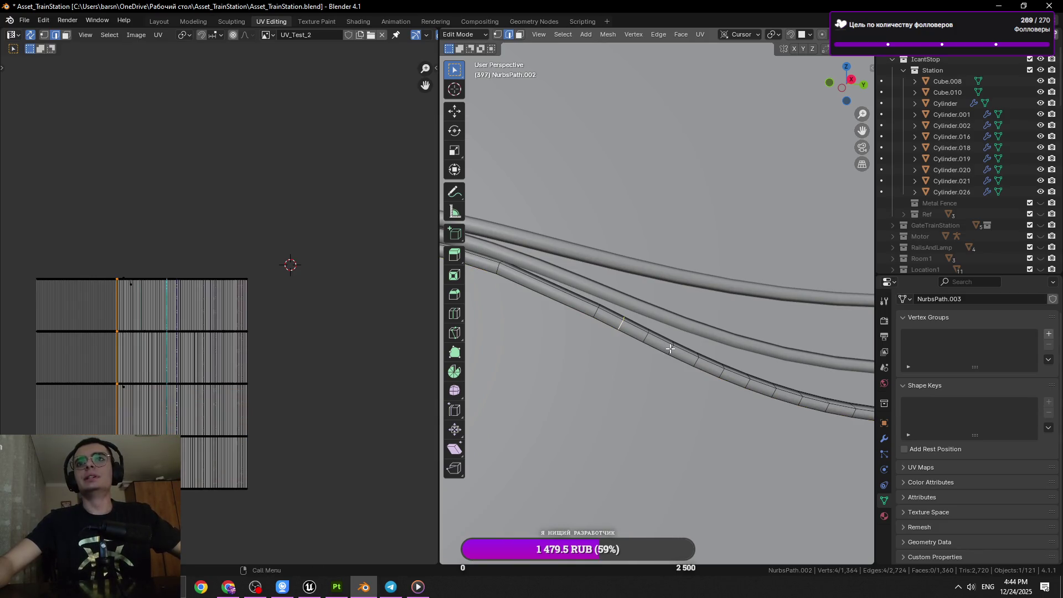
key("x")
left_click(741, 354)
Dissolve a batch of five ring loops along the cable and save the file.
left_click_drag(742, 354, 679, 352)
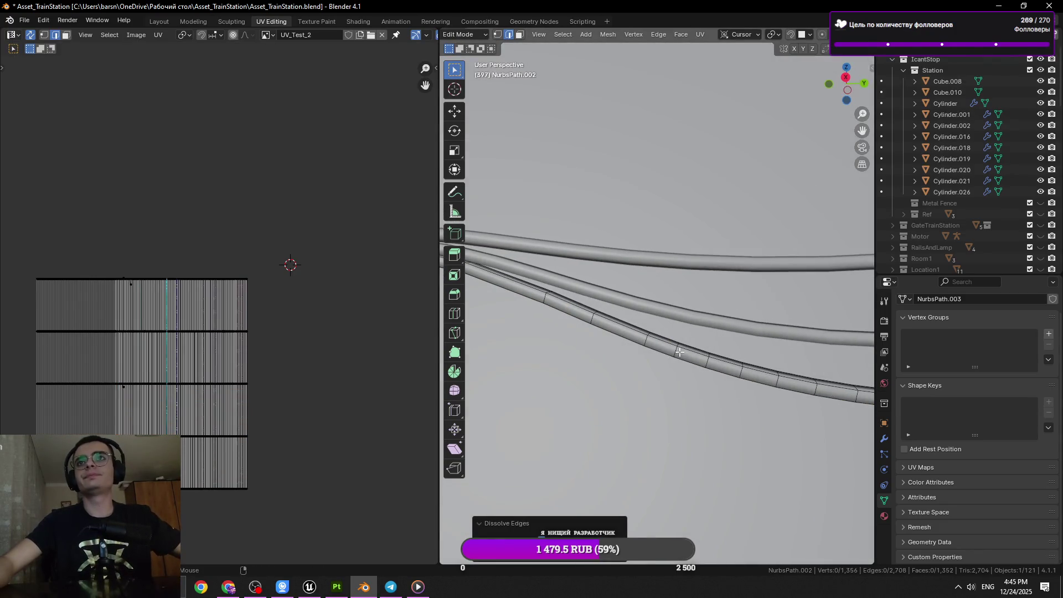
left_click(746, 370)
left_click(752, 377)
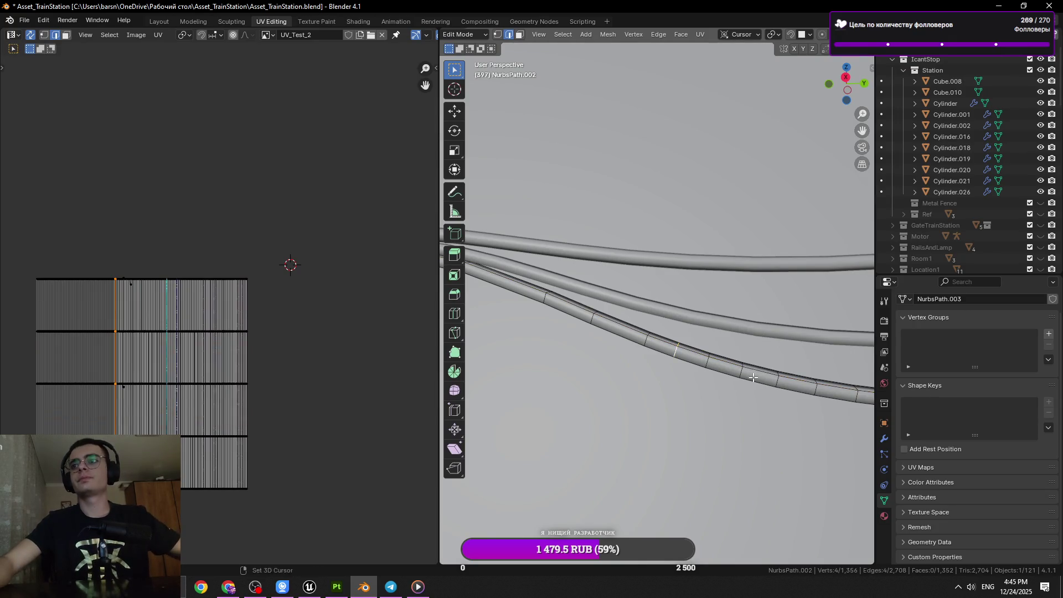
left_click(738, 372)
left_click_drag(738, 372, 692, 386)
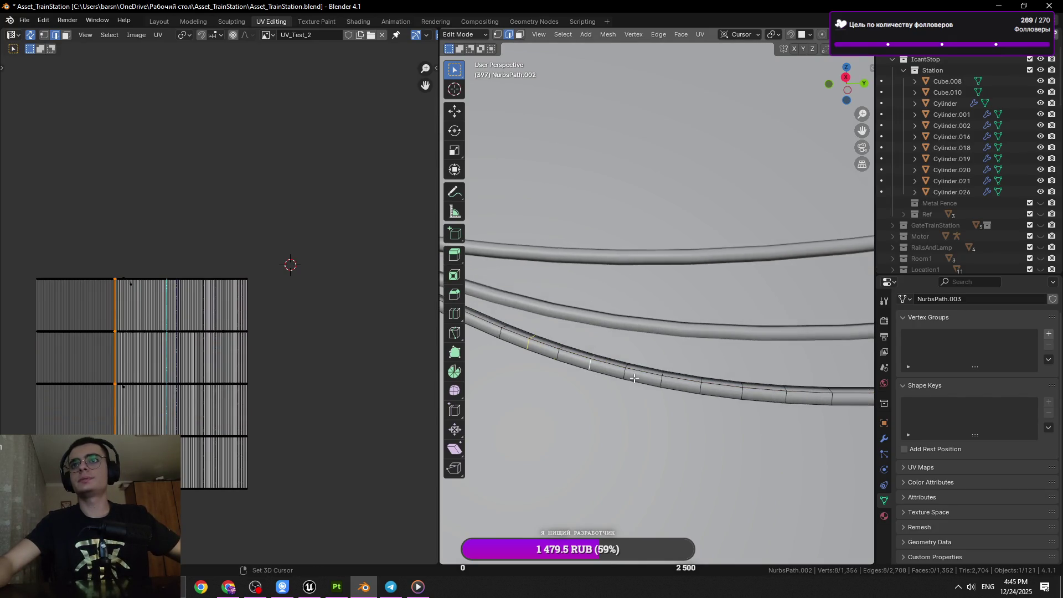
left_click(662, 383)
left_click(745, 392)
left_click(832, 396)
key("x")
left_click(845, 403)
left_click_drag(846, 403, 654, 387)
key("ctrl+s")
Dissolve three more ring loops on the cable one at a time.
left_click(618, 362)
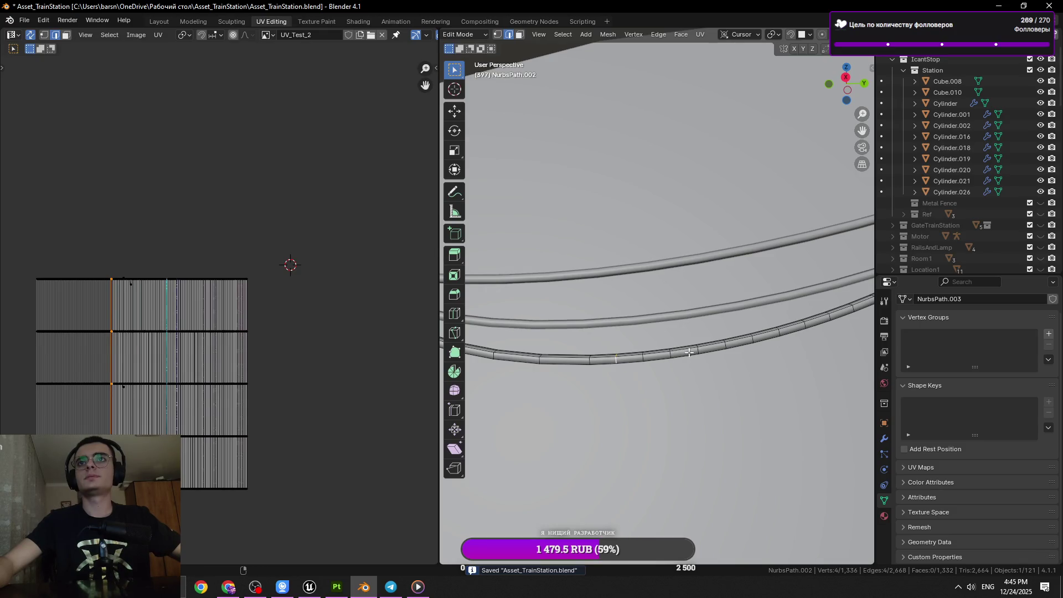
key("x")
left_click(754, 363)
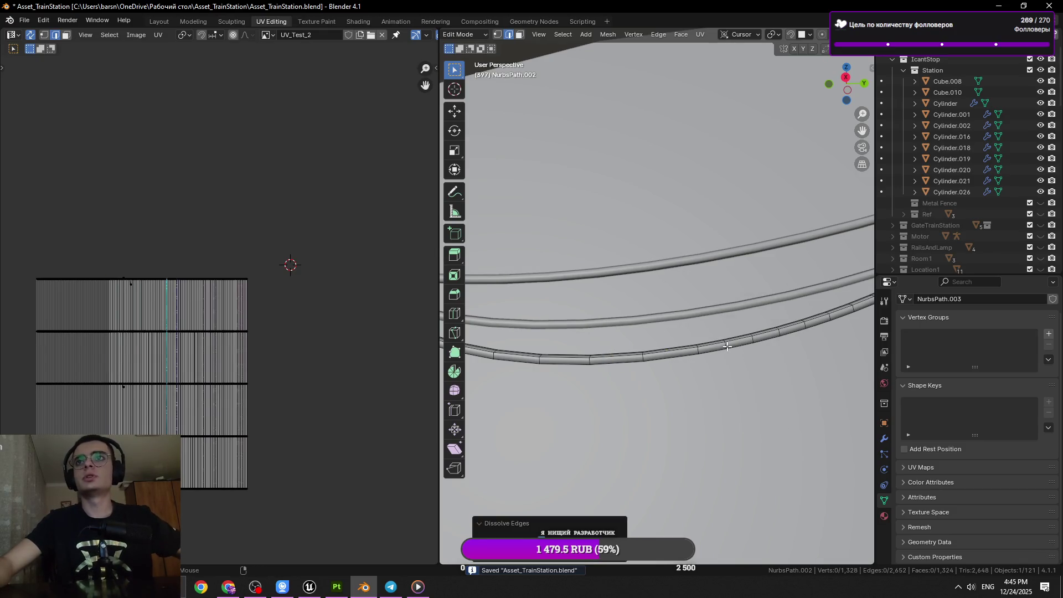
left_click(727, 346)
left_click_drag(757, 339, 767, 326)
key("x")
left_click(768, 326)
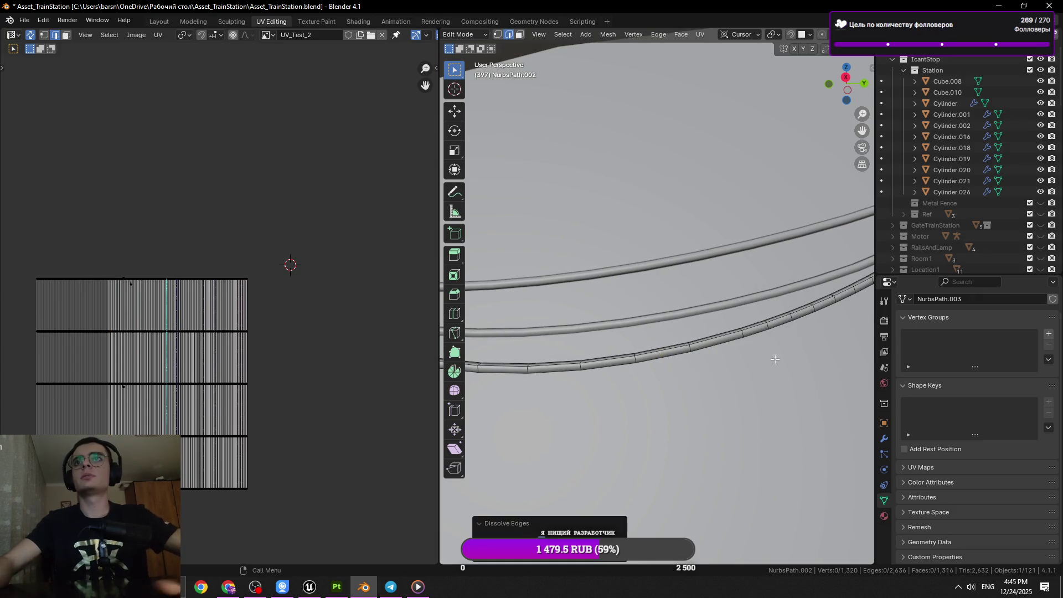
left_click(797, 326)
key("x")
left_click(837, 326)
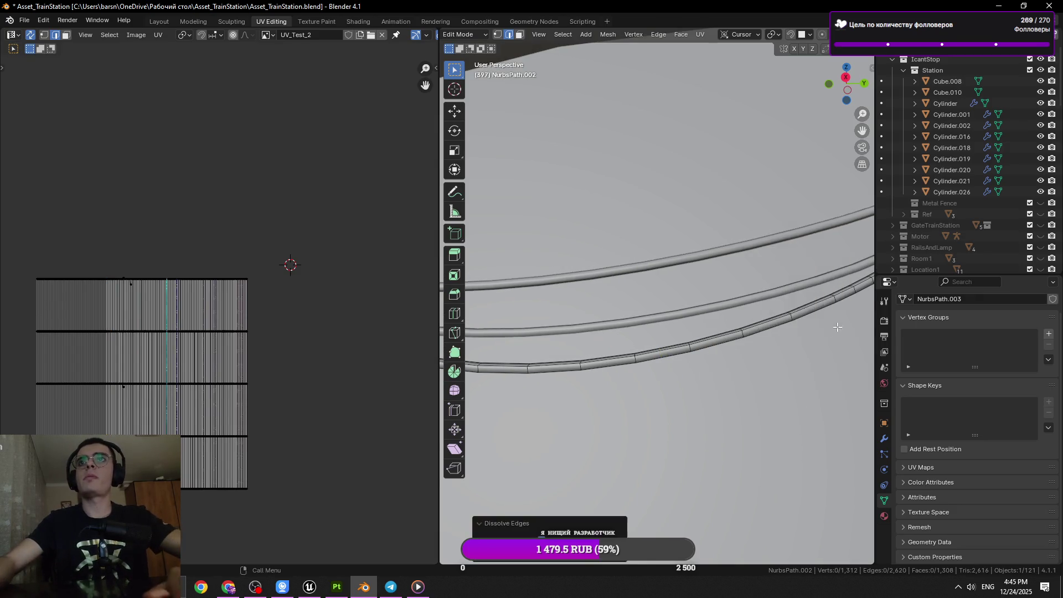
Dissolve four ring loops toward the hook, bringing the cable to 1,292 vertices.
left_click_drag(837, 327, 601, 398)
left_click(624, 385)
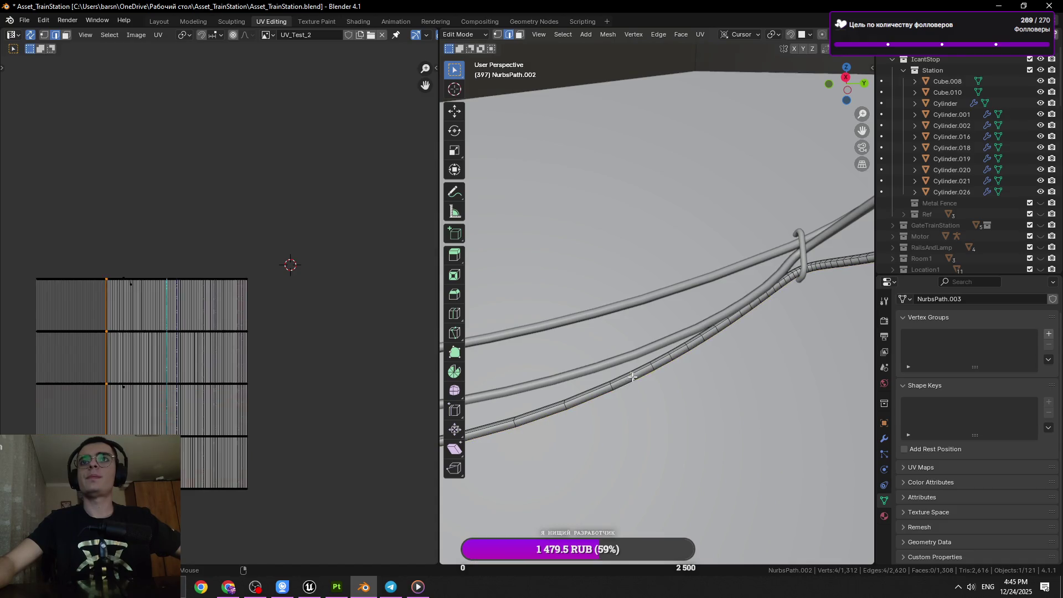
left_click(693, 350)
left_click(724, 323)
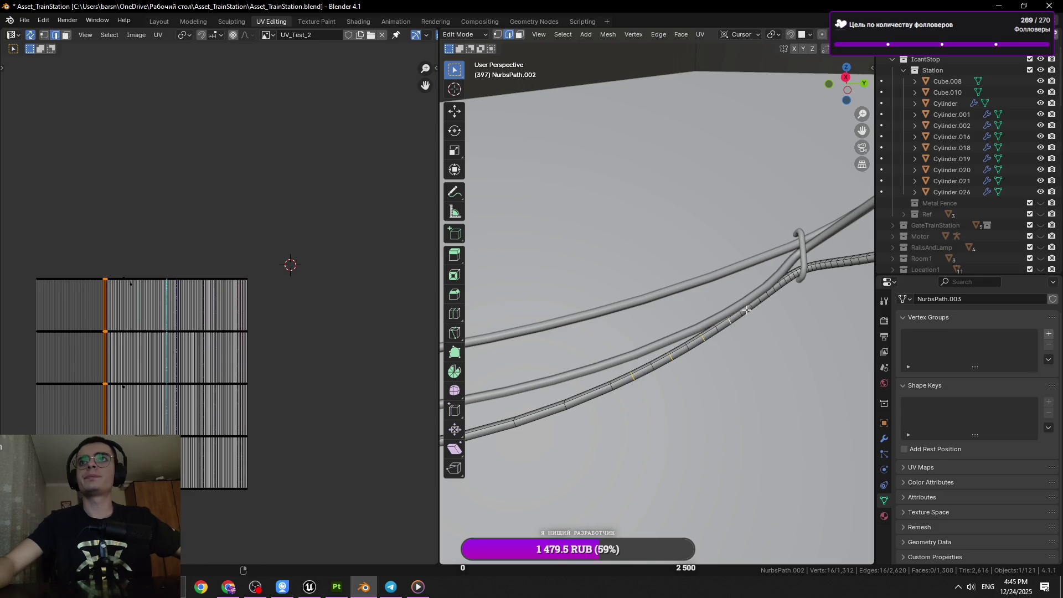
left_click(748, 308)
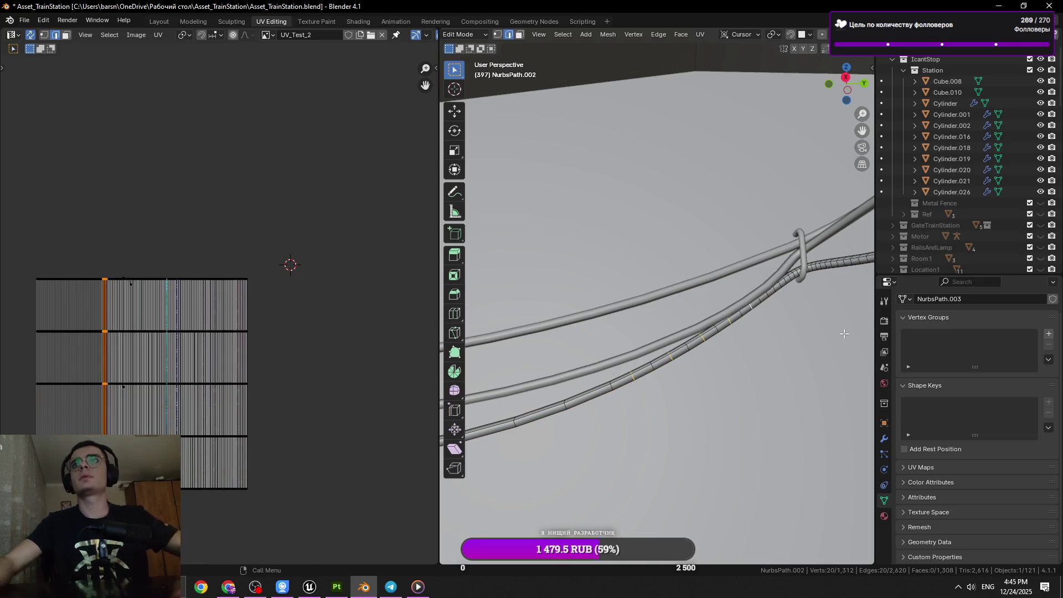
key("x")
left_click(819, 332)
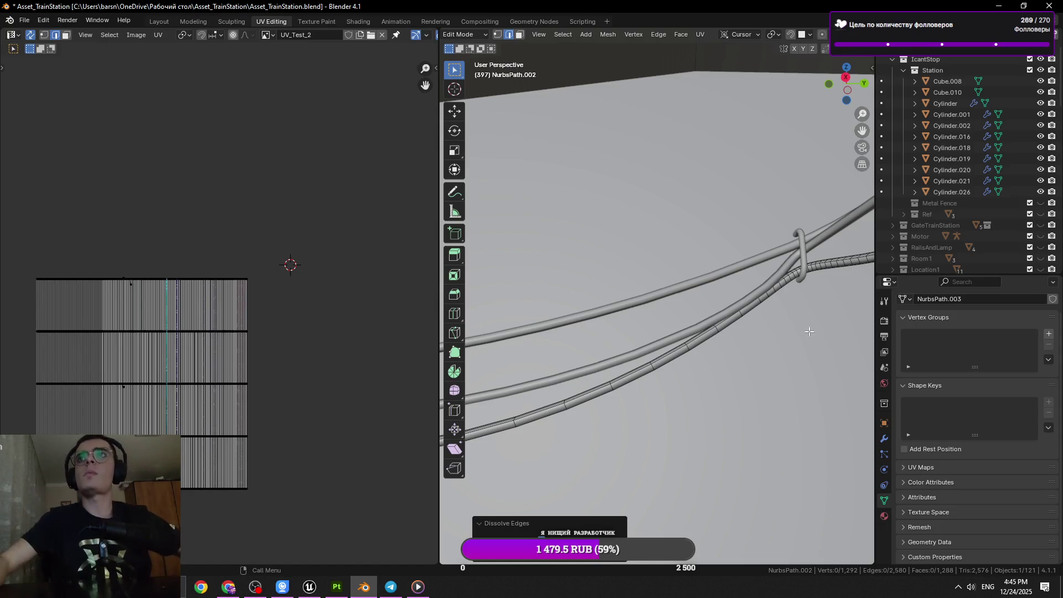
Select a ring loop near the hook and frame the view on it.
left_click(783, 281)
key("KP_Decimal")
left_click_drag(620, 333, 582, 347)
left_click(584, 345)
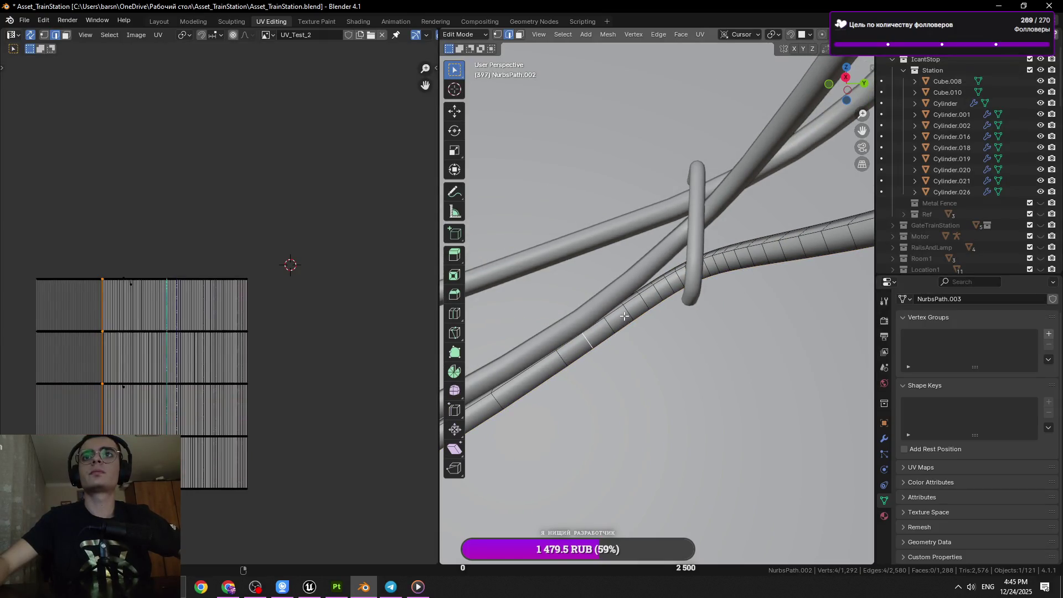
Dissolve four ring loops on the cable near the hook.
left_click(588, 340)
left_click(627, 313)
left_click(653, 299)
left_click(682, 281)
left_click_drag(682, 282, 739, 321)
key("x")
left_click(743, 315)
Dissolve four more ring loops beside the hook.
left_click(718, 281)
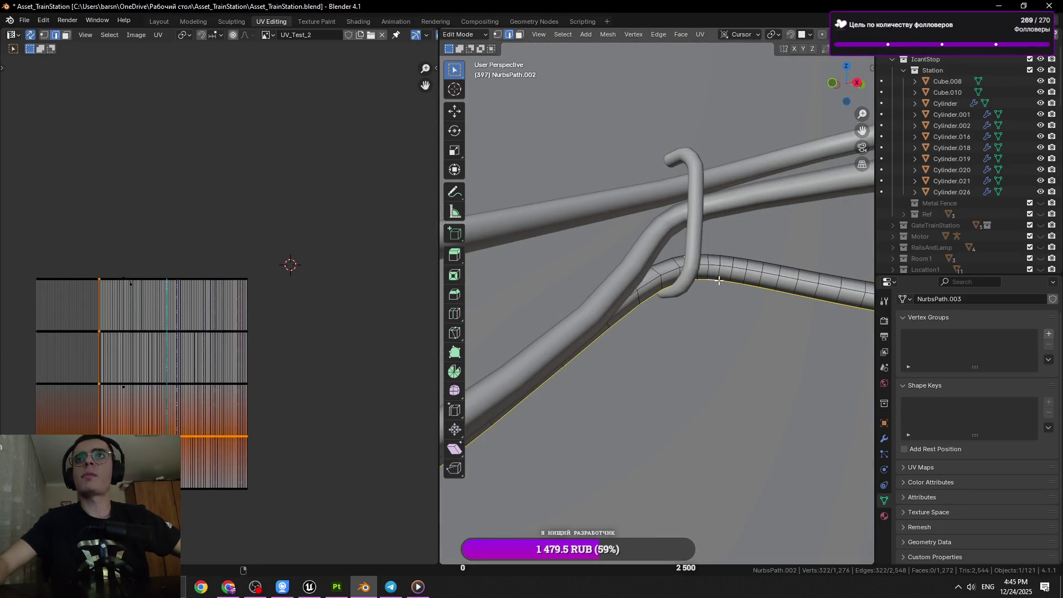
left_click(708, 268)
left_click(733, 277)
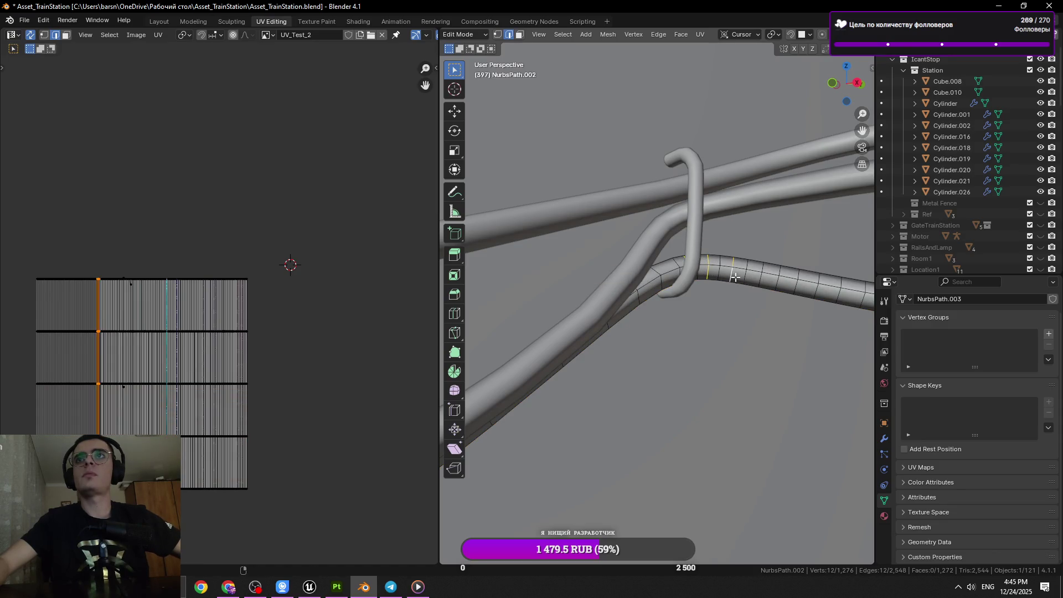
left_click(759, 279)
left_click(794, 282)
key("x")
left_click(755, 309)
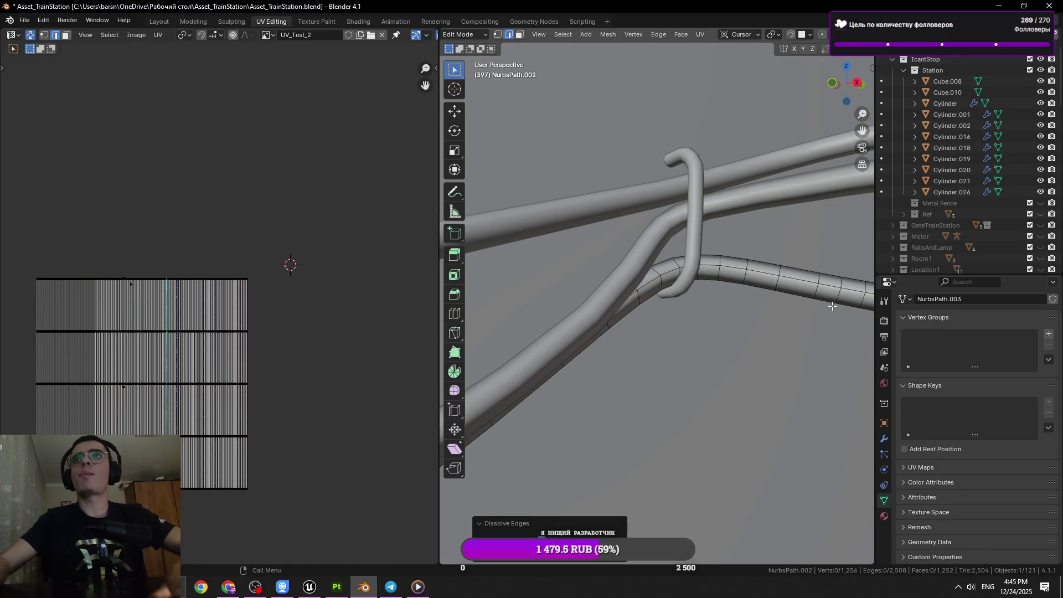
Reselect the cable in Edit Mode and dissolve three more ring loops.
left_click_drag(756, 309, 646, 316)
key("Tab")
left_click(605, 295)
scroll("up", 3)
key("Tab")
scroll("up", 3)
left_click(638, 295)
left_click(675, 305)
left_click(723, 320)
left_click_drag(723, 320, 614, 287)
key("x")
left_click(750, 290)
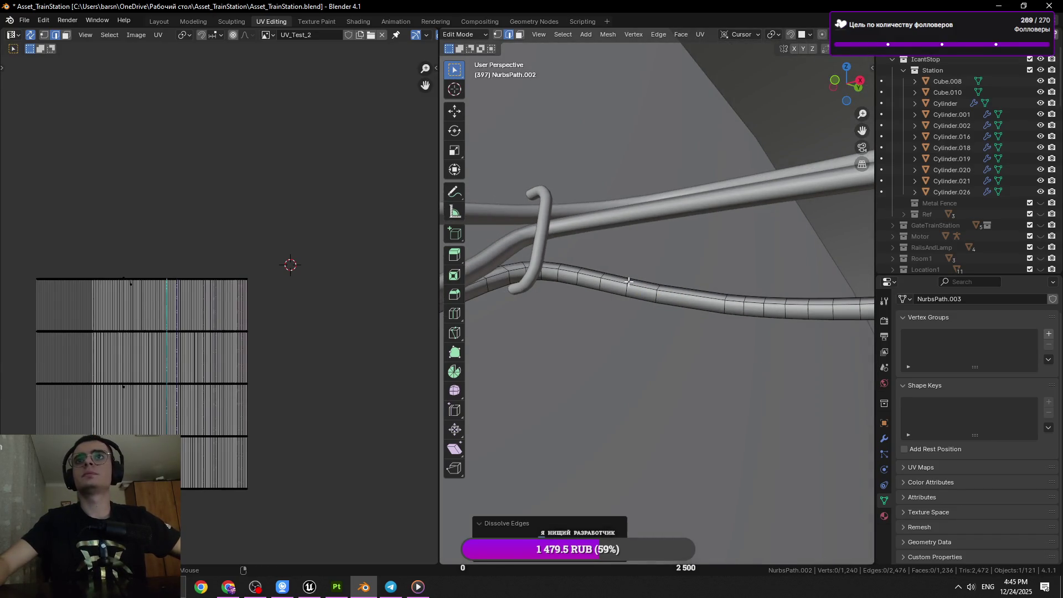
Dissolve the next three ring loops along the cable one after another.
left_click(628, 281)
key("x")
left_click(692, 288)
left_click_drag(692, 288, 676, 289)
left_click(677, 289)
key("x")
left_click(681, 289)
left_click(757, 289)
key("x")
left_click(838, 315)
Dissolve two final ring loops, leaving the cable at 1,204 vertices.
left_click_drag(835, 316, 742, 306)
left_click(670, 299)
key("x")
left_click(759, 318)
left_click(657, 298)
left_click(667, 299)
key("x")
left_click(732, 322)
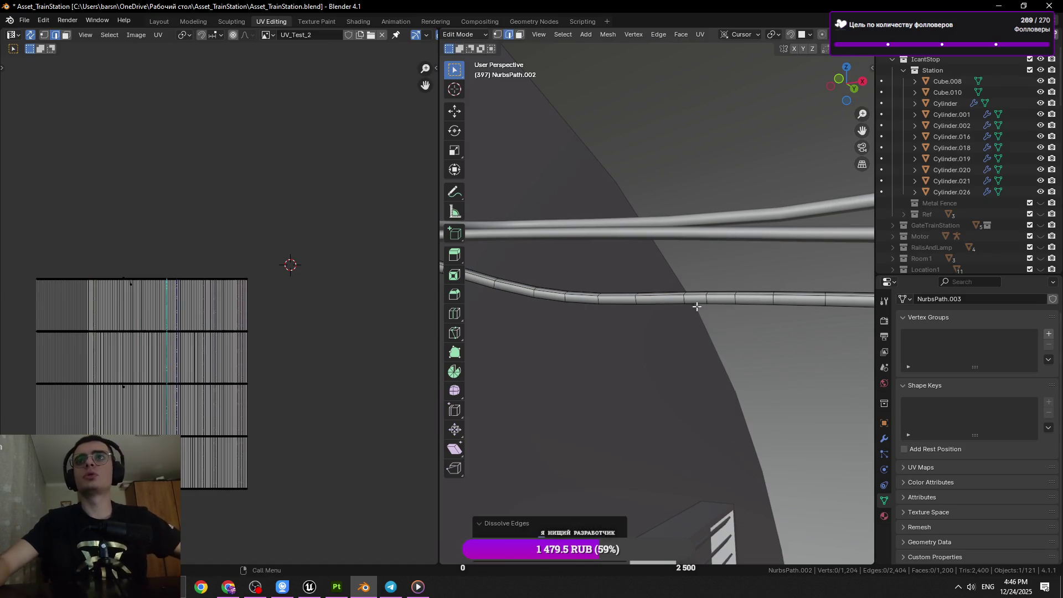
Swap an accidental lengthwise selection for a ring loop around the thin pipe and dissolve it.
left_click(736, 303)
key("ctrl+z")
left_click(741, 303)
key("x")
left_click(779, 314)
key("Tab")
left_click_drag(779, 315, 640, 309)
key("Tab")
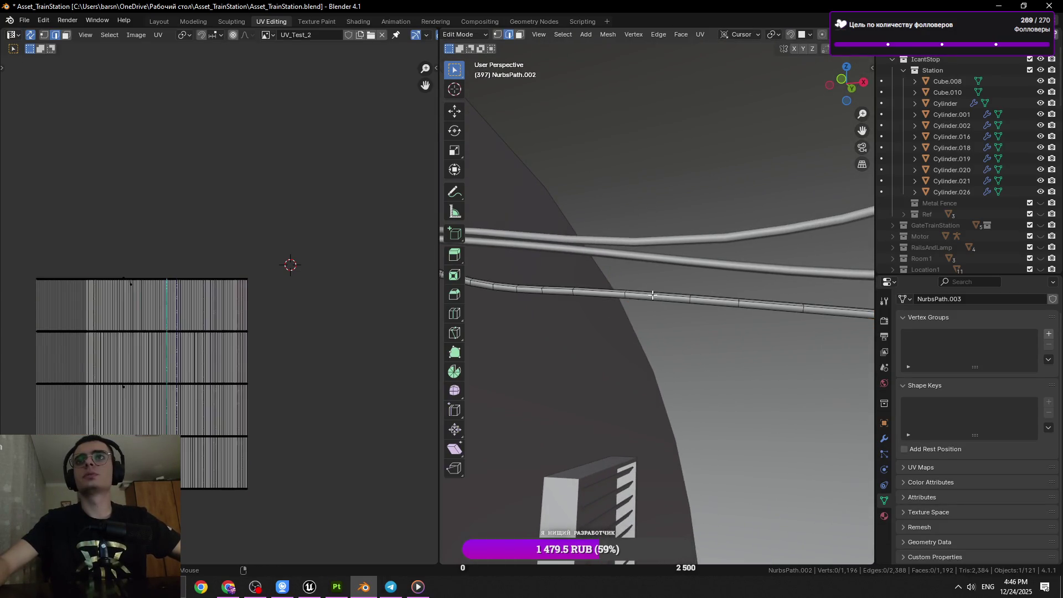
Dissolve another ring loop on the thin pipe and save Asset_TrainStation.blend.
key("x")
left_click(759, 337)
key("Tab")
left_click_drag(759, 337, 610, 334)
key("Tab")
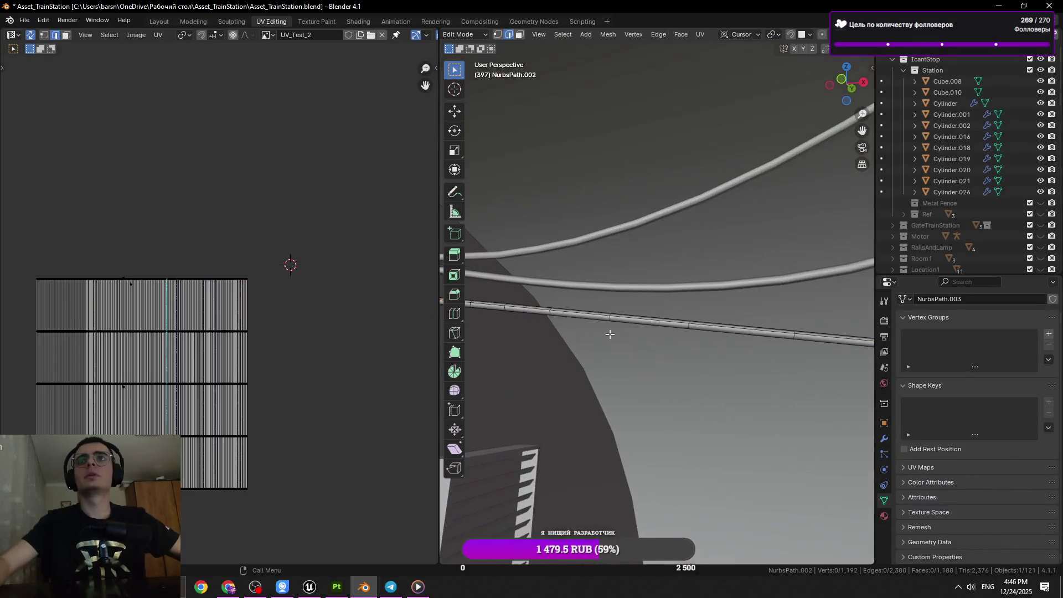
key("ctrl+s")
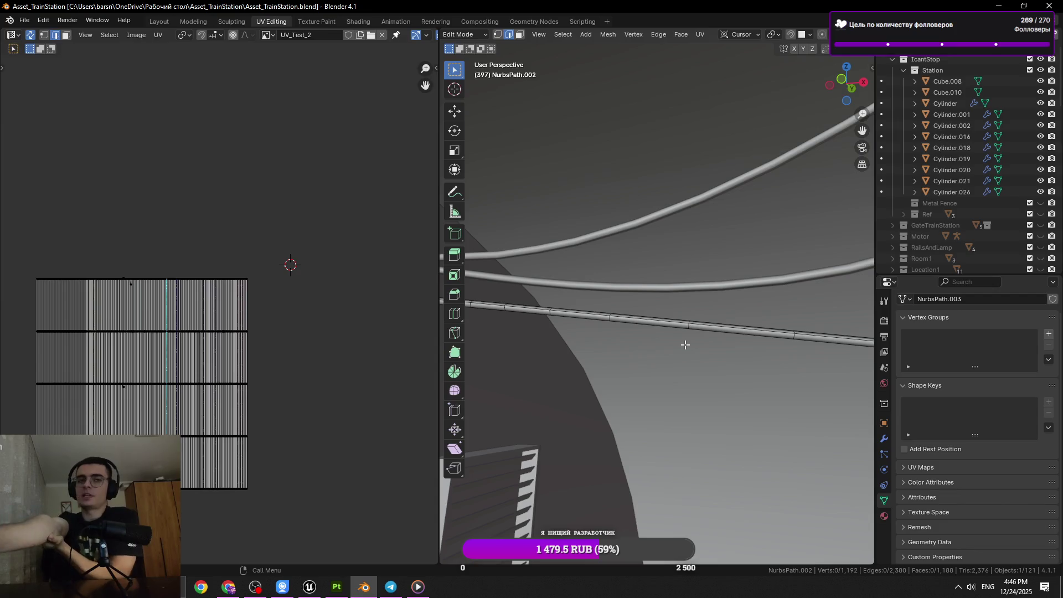
Dissolve two more ring loops further along the pipe and save the file again.
left_click_drag(624, 381, 652, 378)
left_click(707, 344)
key("x")
left_click(782, 376)
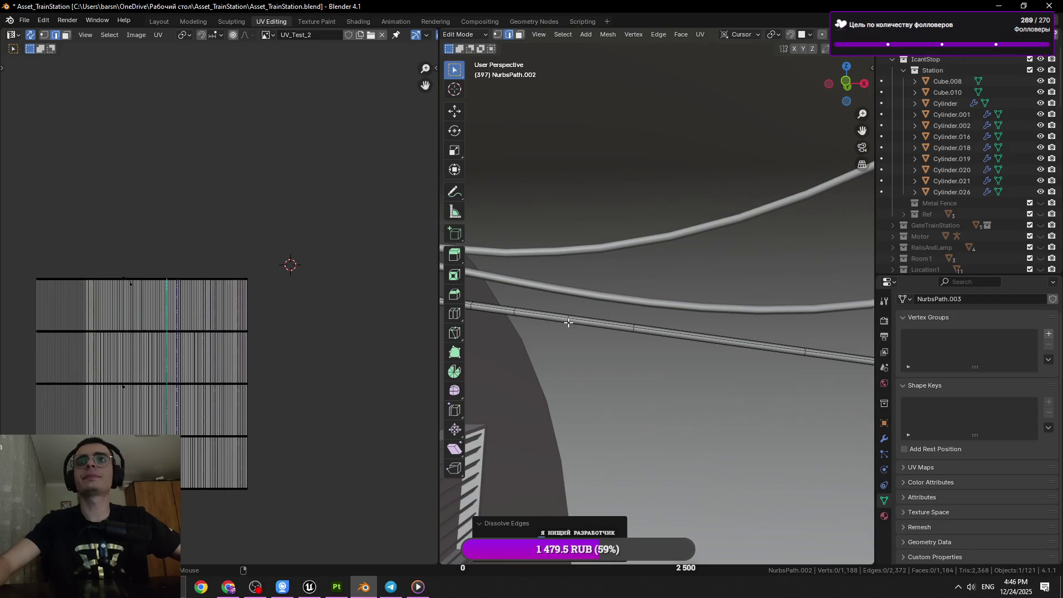
left_click(568, 322)
key("x")
left_click(758, 375)
left_click_drag(622, 361, 598, 348)
key("ctrl+s")
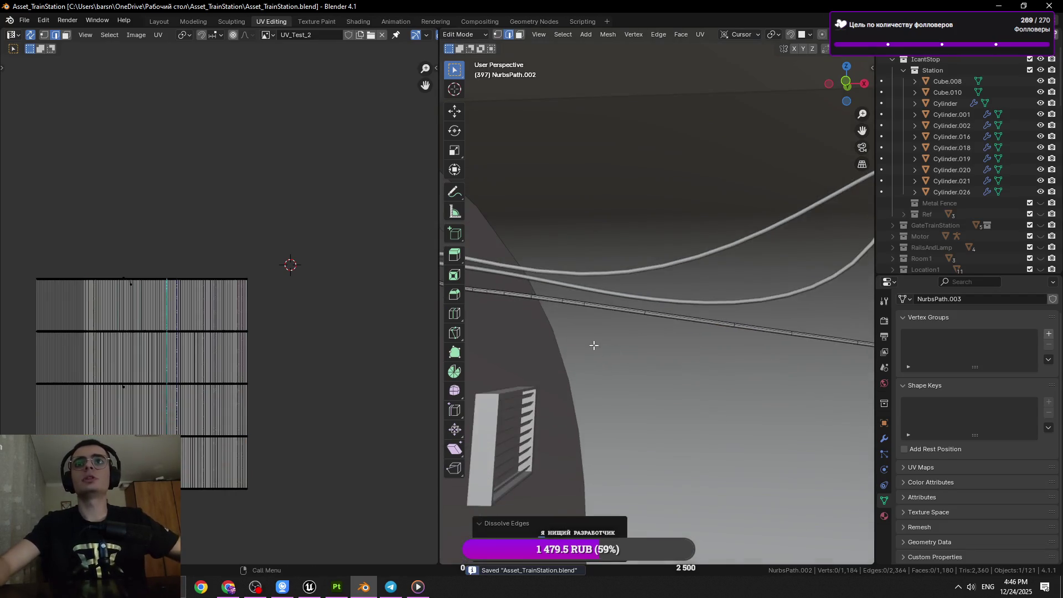
Dissolve two further ring loops along the pipe, bringing NurbsPath.002 down to 1,176 vertices.
left_click_drag(548, 305, 536, 311)
left_click(531, 308)
key("x")
left_click(736, 372)
left_click_drag(736, 373, 709, 363)
left_click(689, 347)
key("x")
left_click(702, 364)
Clear a stray lengthwise loop selection and pull back to a wider view of the pipe.
left_click(775, 364)
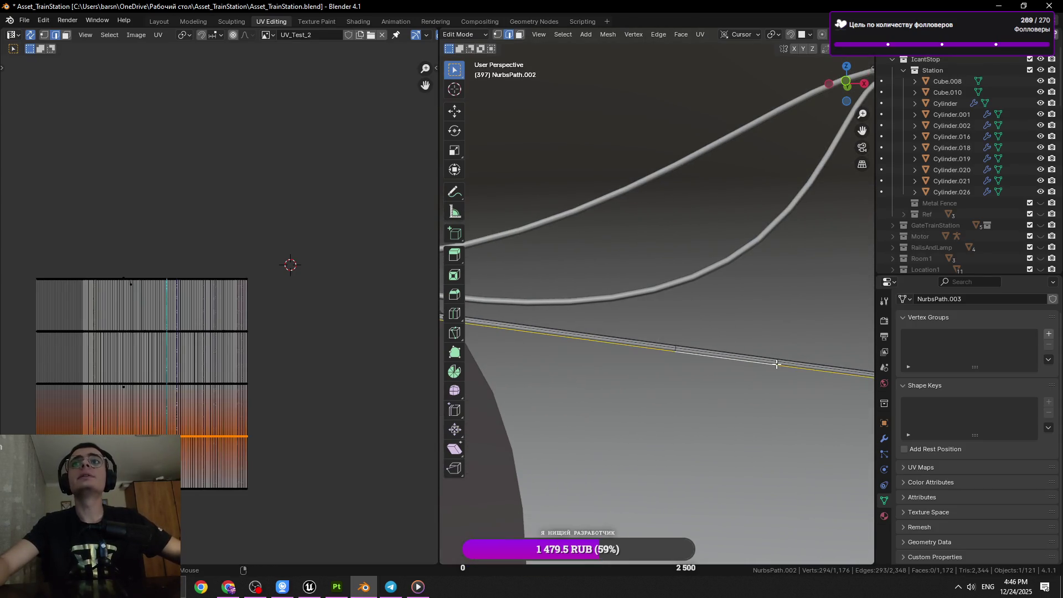
left_click(790, 388)
left_click_drag(790, 388, 766, 367)
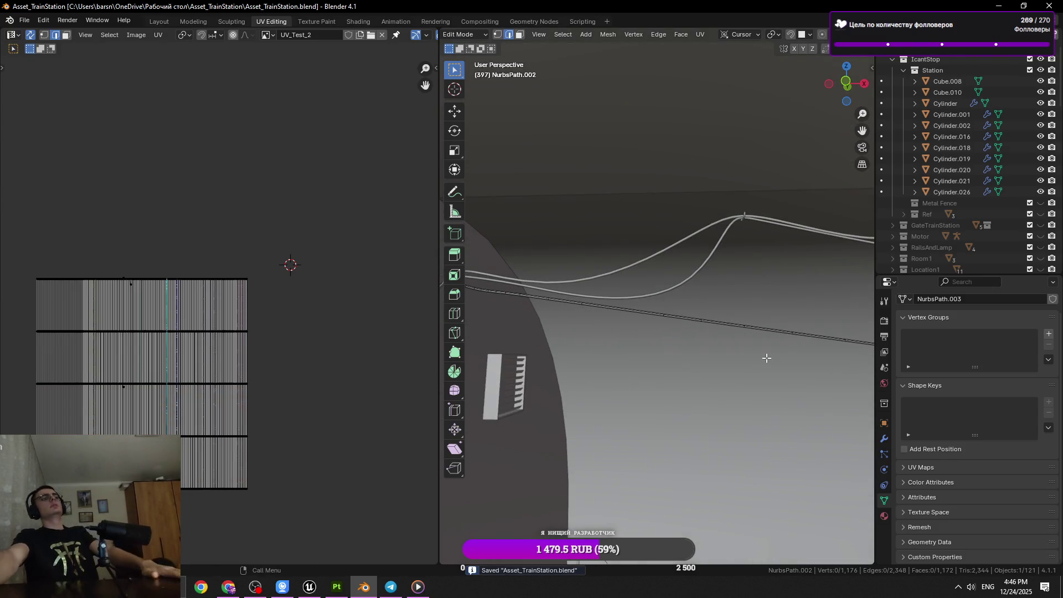
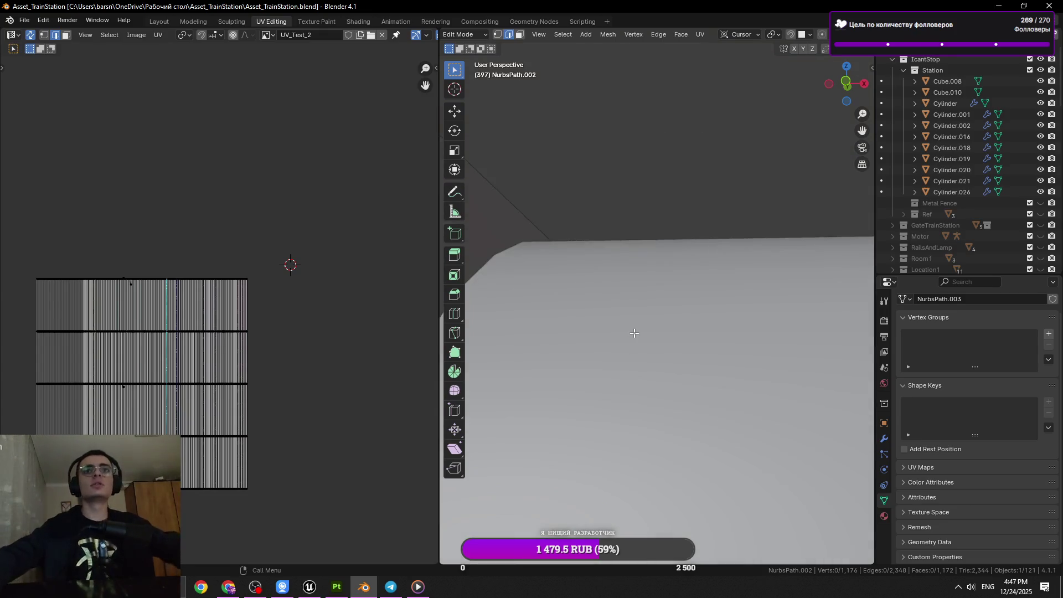
Frame the cable in edge select mode and dissolve its first redundant ring loop.
left_click(677, 321)
key("1")
key("2")
left_click(714, 327)
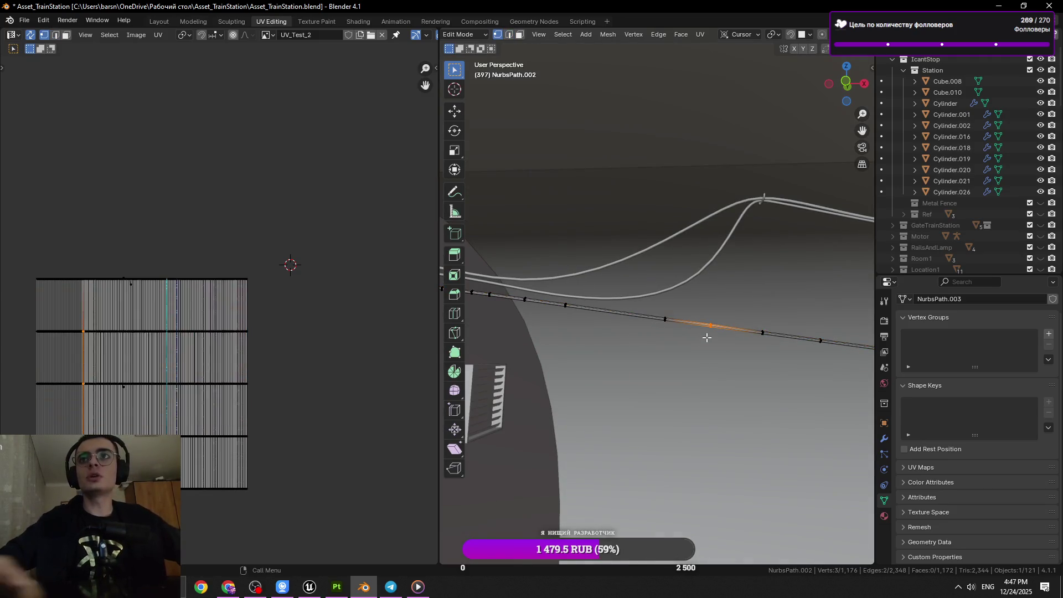
key("KP_Decimal")
left_click(681, 198)
left_click(650, 256)
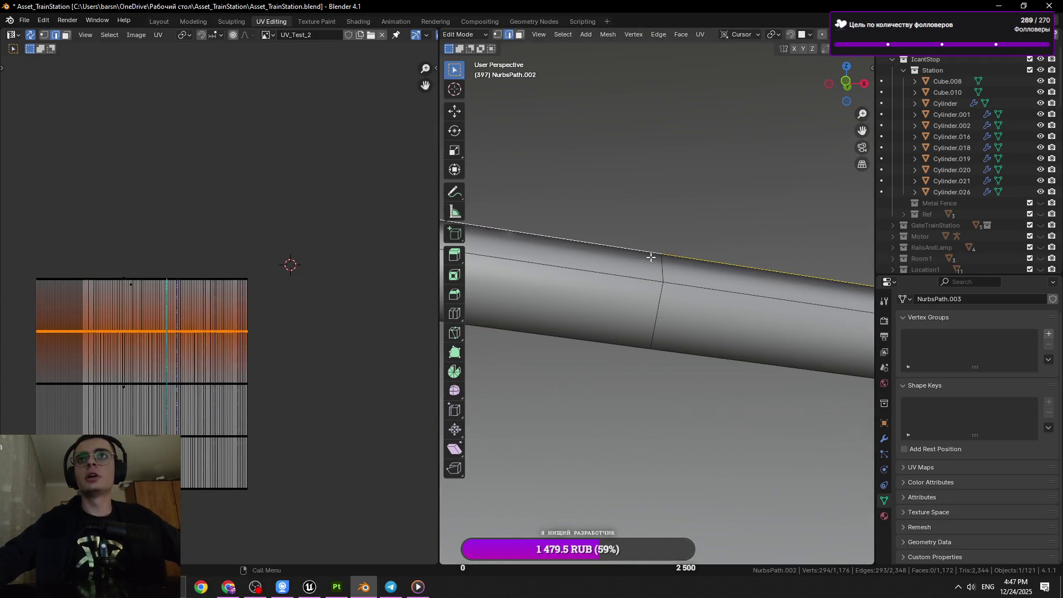
scroll("down", 3)
key("x")
left_click(661, 267)
scroll("down", 3)
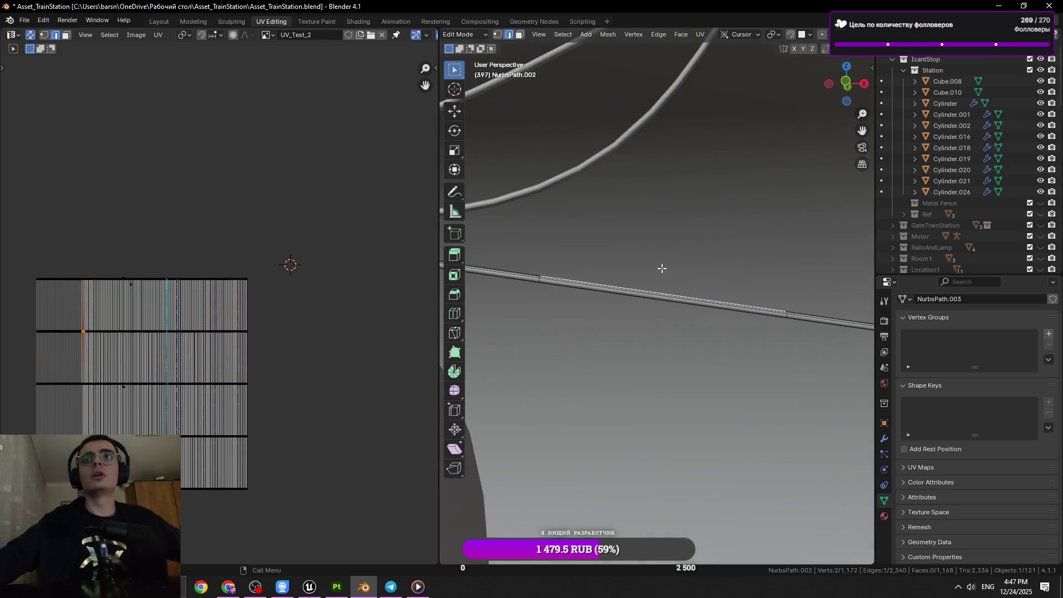
Dissolve a second ring loop on the cable and save the file.
left_click(631, 317)
left_click(712, 355)
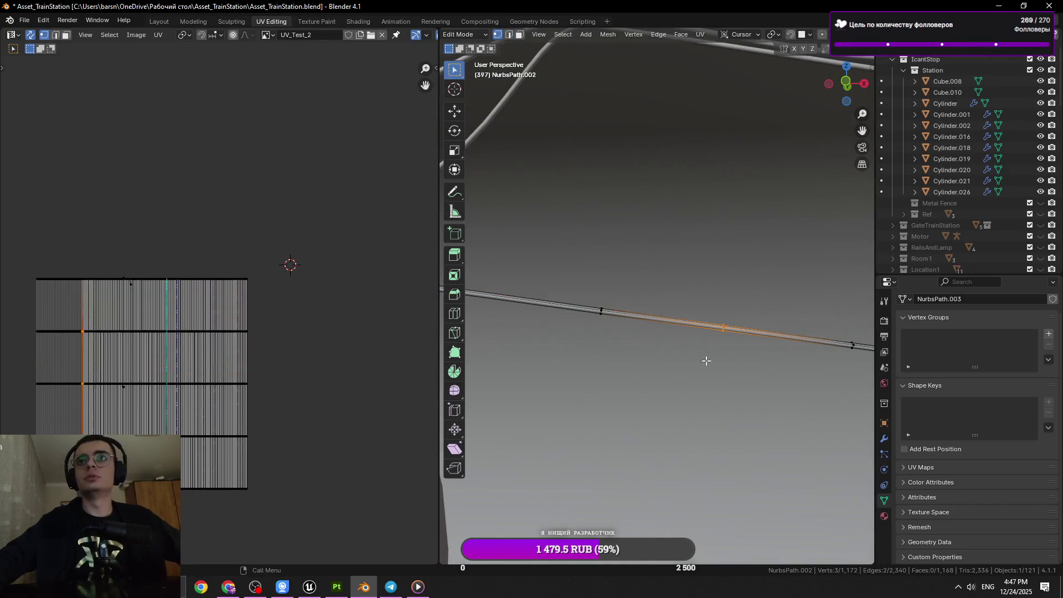
scroll("up", 3)
left_click(662, 344)
scroll("down", 3)
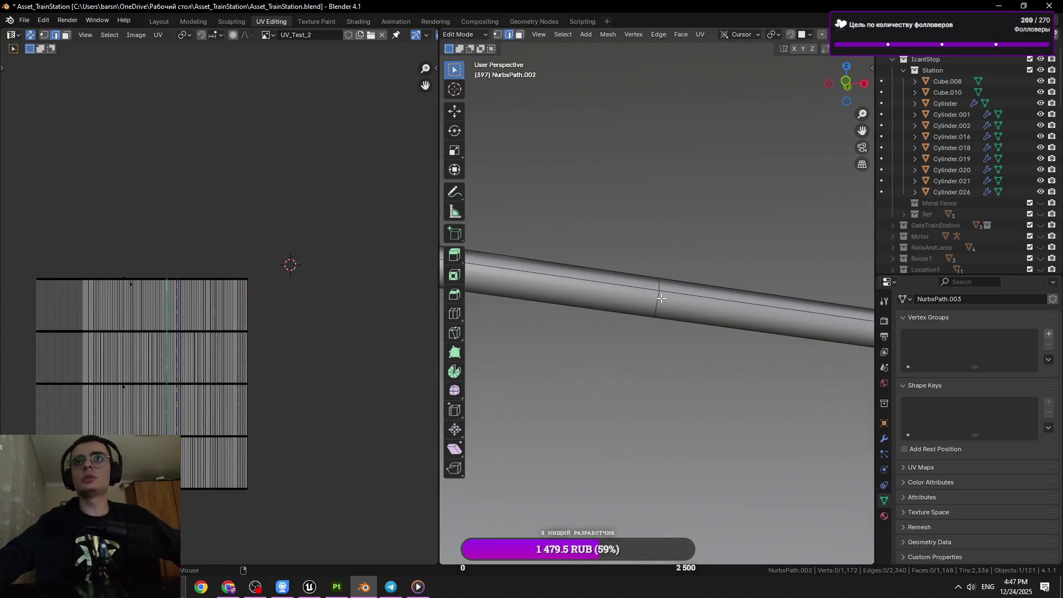
scroll("down", 3)
key("x")
left_click(684, 305)
scroll("down", 3)
key("ctrl+s")
scroll("up", 3)
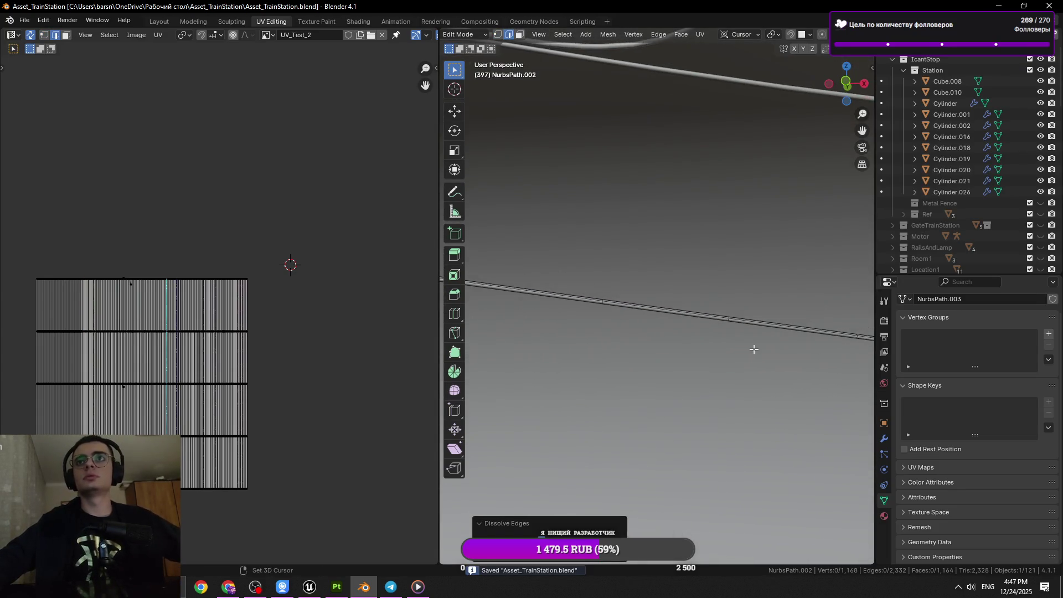
Dissolve two more consecutive ring loops further along the cable.
left_click(622, 317)
key("x")
left_click(719, 363)
left_click_drag(749, 368, 740, 375)
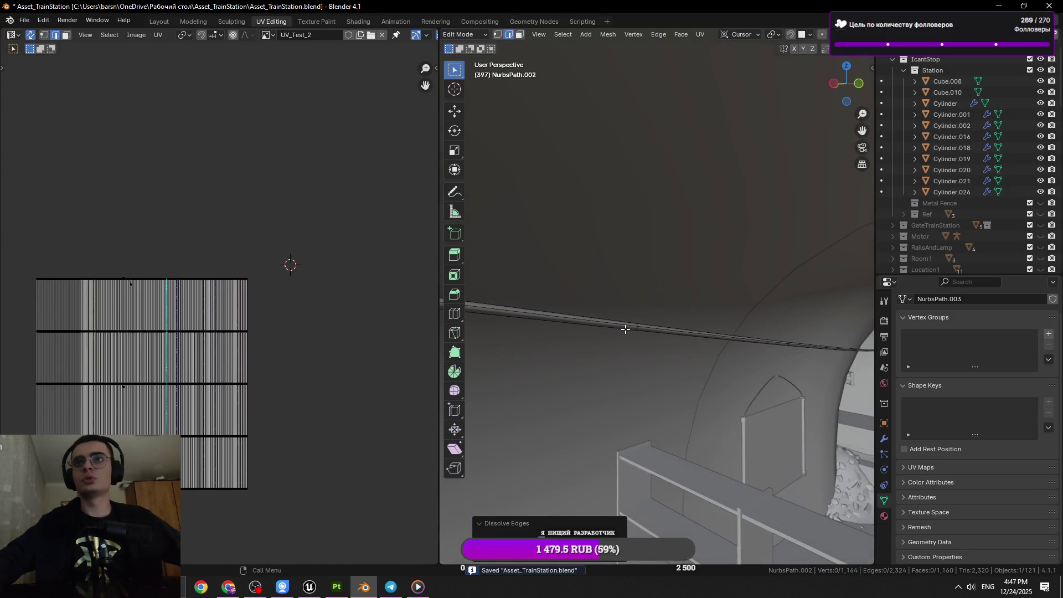
left_click(636, 327)
key("x")
left_click(707, 368)
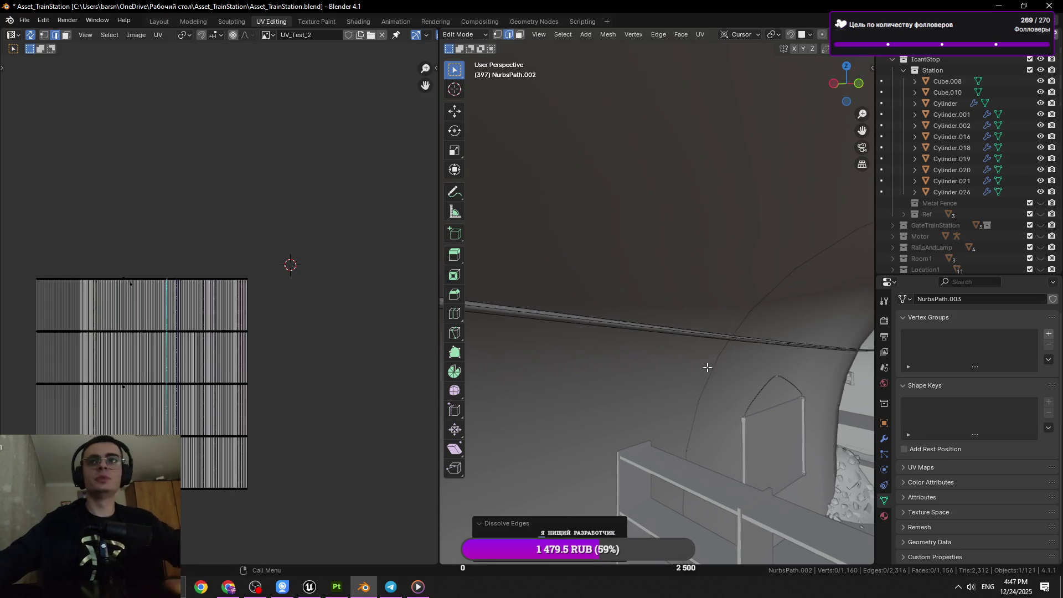
Undo a wrong selection and dissolve the correct ring loop across the cable.
left_click(789, 346)
key("2")
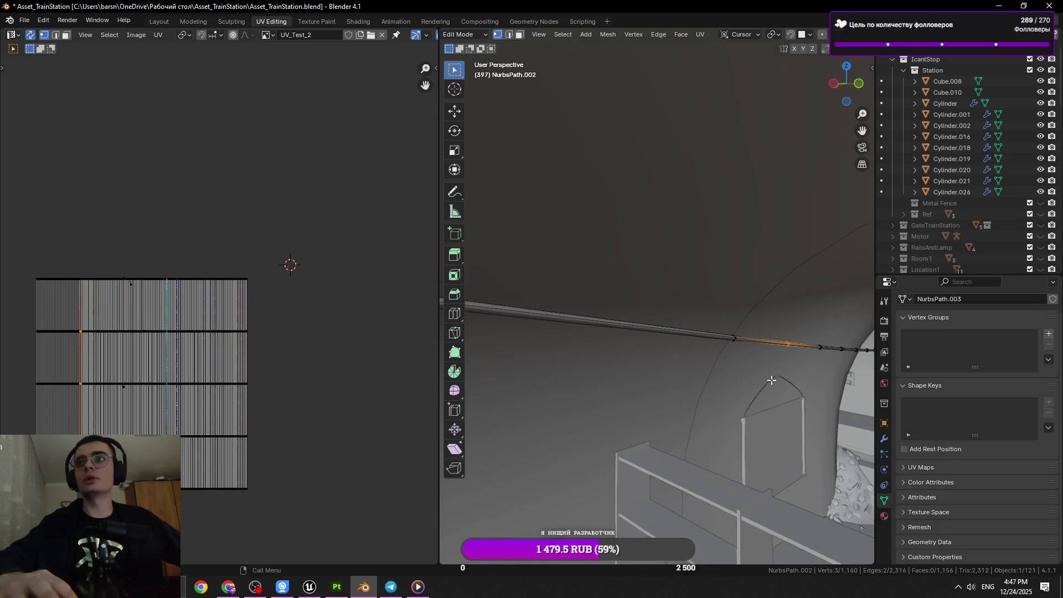
scroll("up", 3)
left_click(636, 317)
scroll("down", 3)
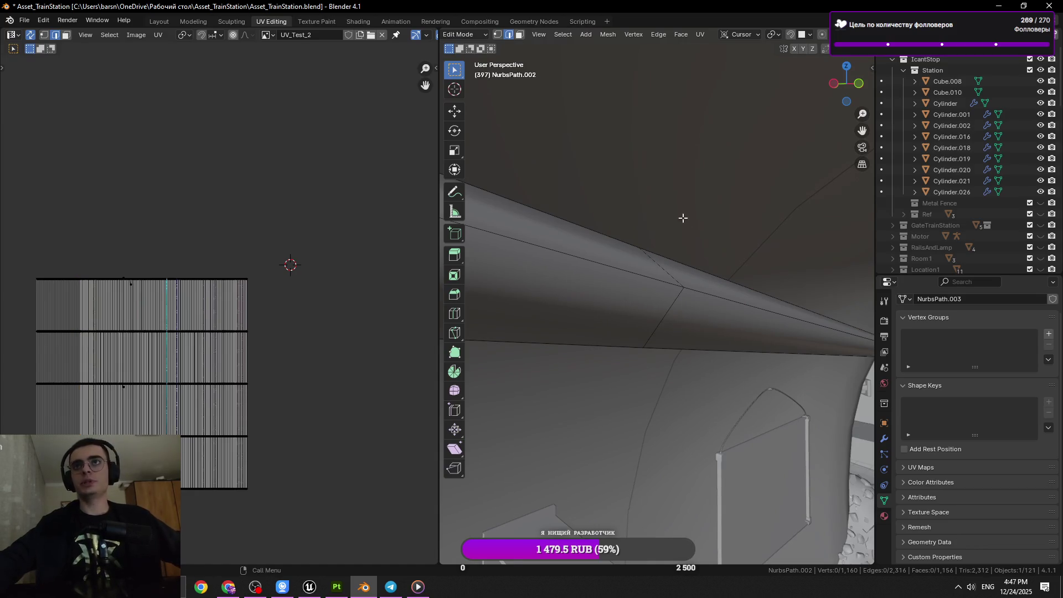
left_click(657, 286)
key("ctrl+z")
key("x")
left_click(789, 324)
left_click_drag(789, 324, 701, 307)
Save the file after selecting a loop on another stretch of cable.
left_click(709, 301)
scroll("down", 3)
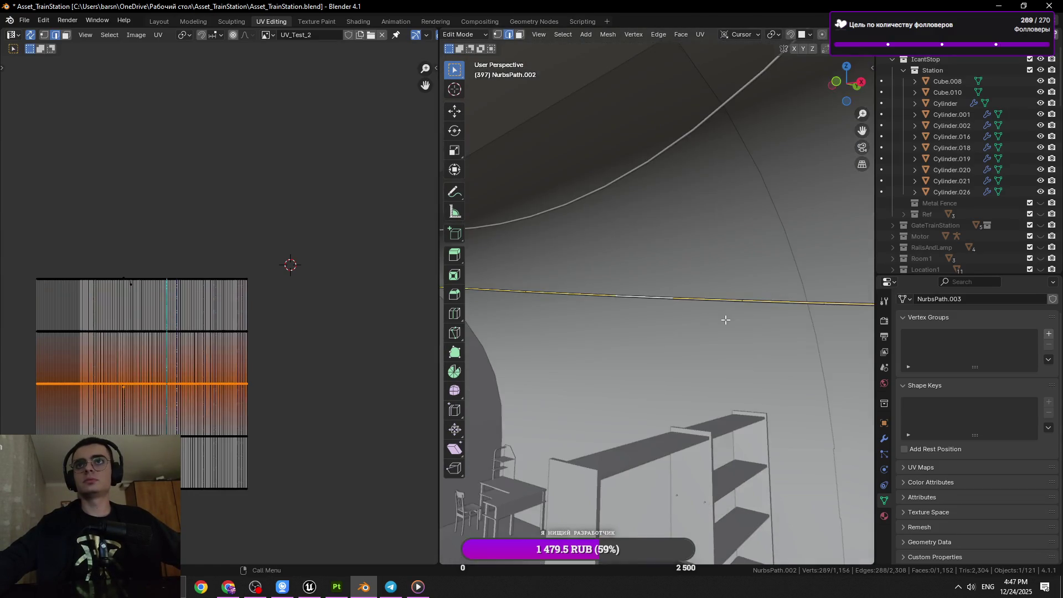
key("ctrl+s")
scroll("up", 3)
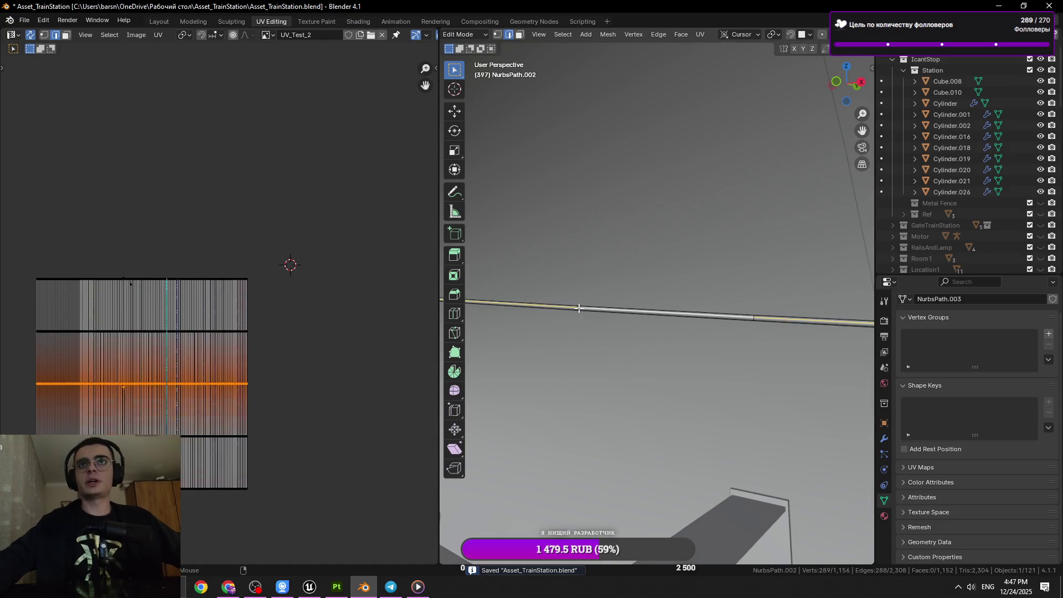
Dissolve two more ring loops, bringing the cable down to 1,148 vertices.
left_click(577, 309)
key("x")
left_click(754, 340)
scroll("down", 3)
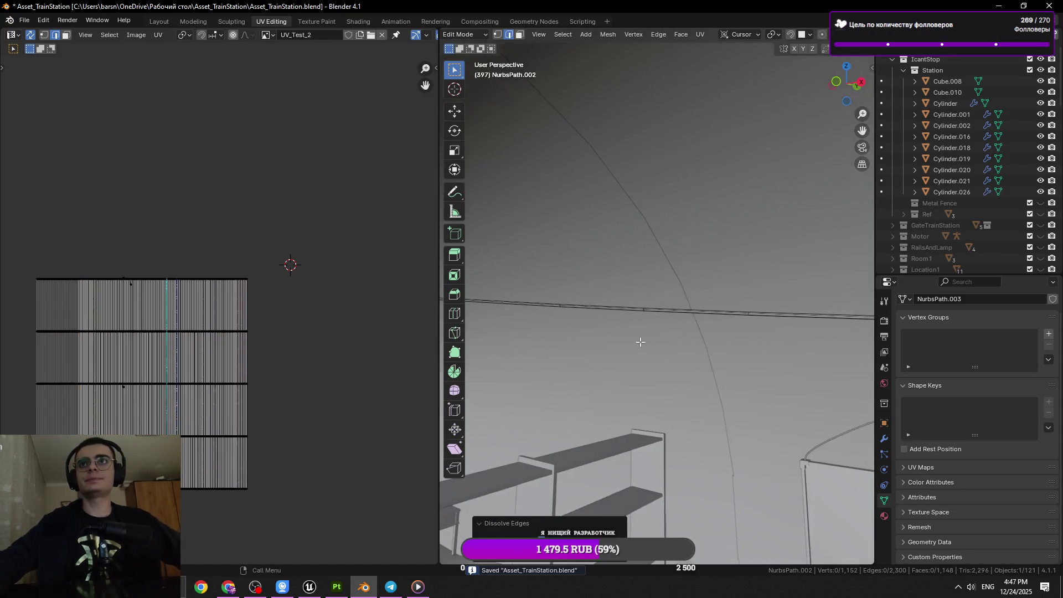
scroll("up", 3)
left_click(595, 353)
scroll("down", 3)
key("x")
left_click(685, 354)
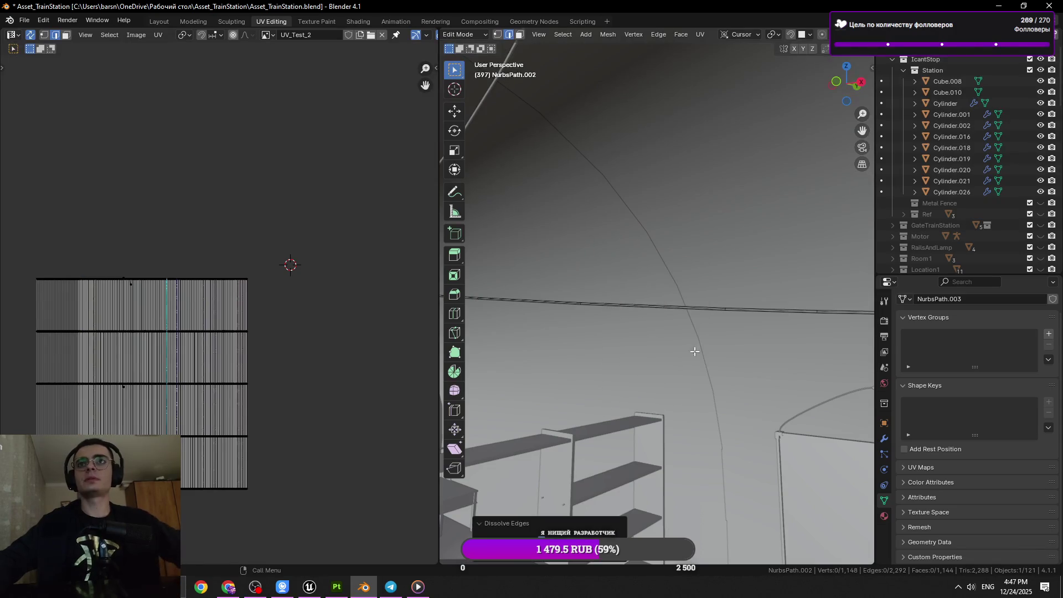
scroll("up", 3)
Select the next two ring loops along the cable together.
left_click(625, 274)
left_click_drag(814, 304, 720, 304)
scroll("down", 3)
scroll("up", 3)
left_click(693, 289)
Save the file from Object Mode, then return to editing the cable mesh.
scroll("down", 3)
key("Tab")
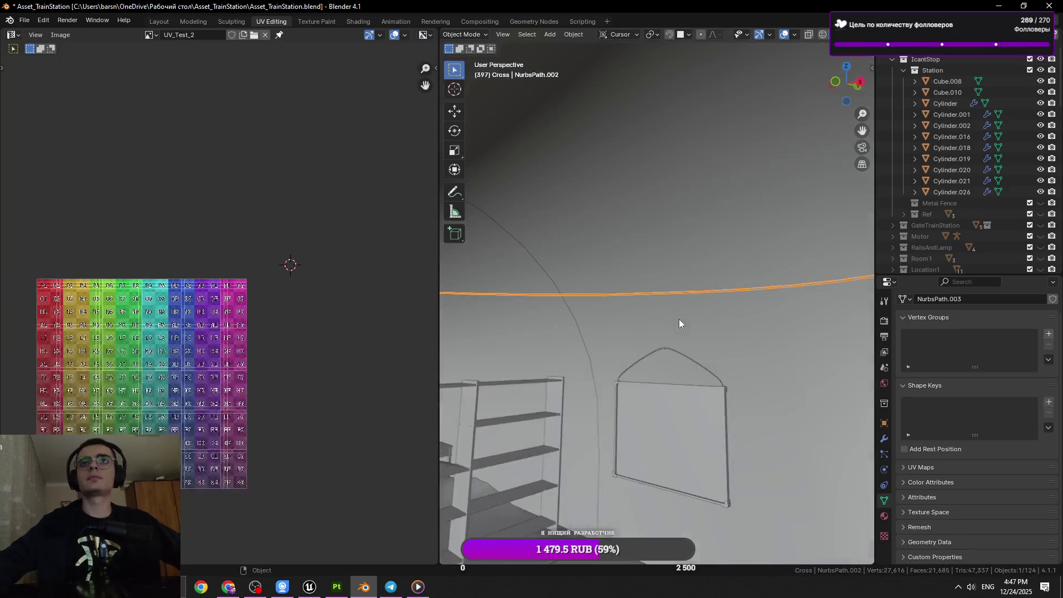
key("ctrl+s")
left_click_drag(756, 326, 694, 334)
key("Tab")
Undo an unwanted context-menu operation on a ring loop and clear the selection.
left_click(709, 320)
scroll("up", 3)
right_click(753, 359)
left_click(753, 360)
key("Tab")
key("ctrl+z")
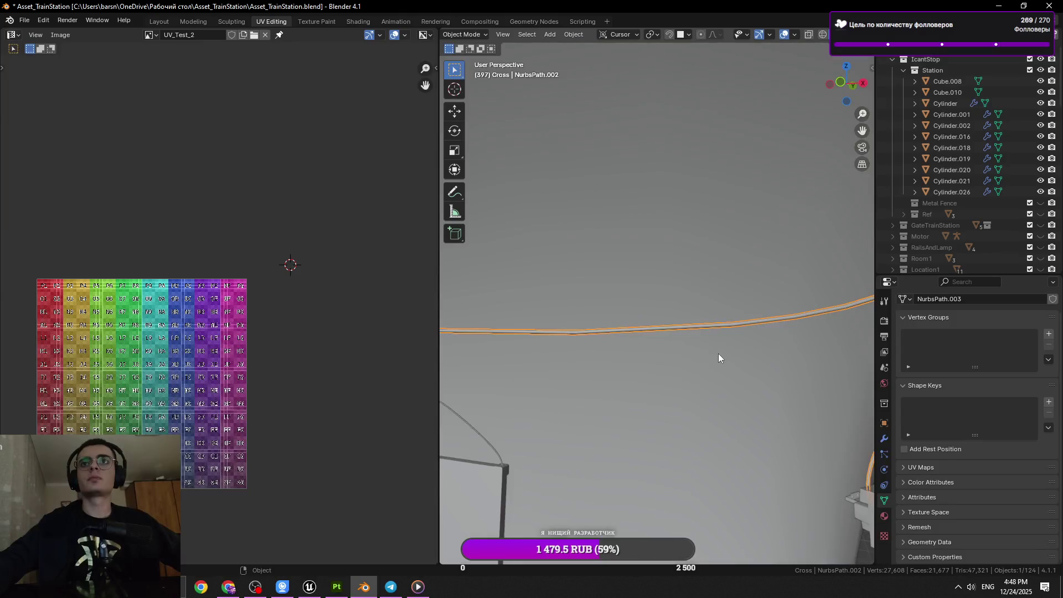
key("ctrl+z")
left_click(625, 291)
Select one more ring loop on the cable and save at 1,136 vertices.
left_click_drag(693, 316, 683, 315)
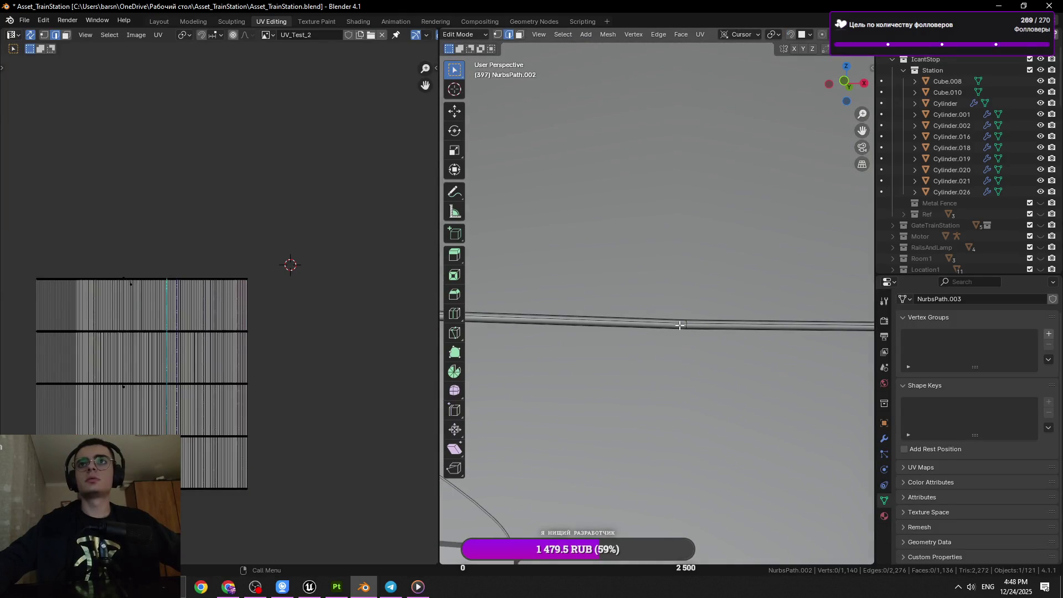
left_click(686, 321)
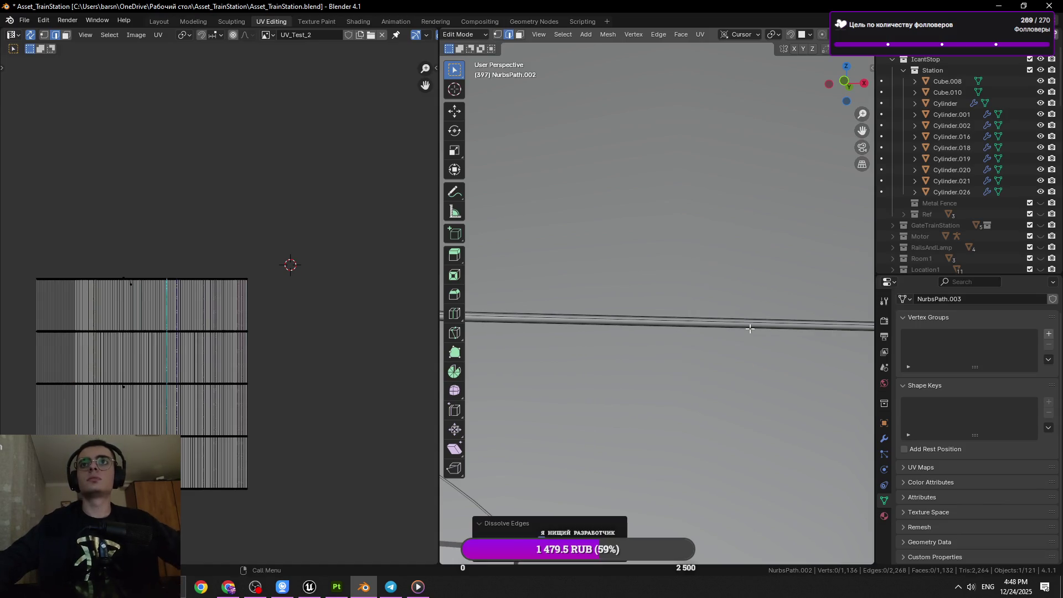
scroll("down", 3)
key("ctrl+s")
scroll("up", 3)
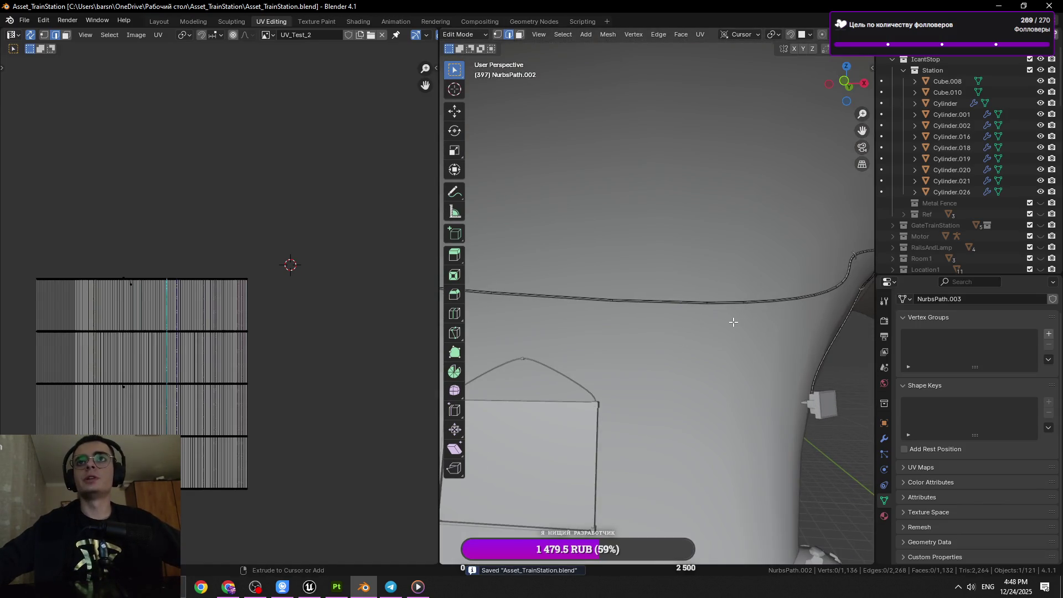